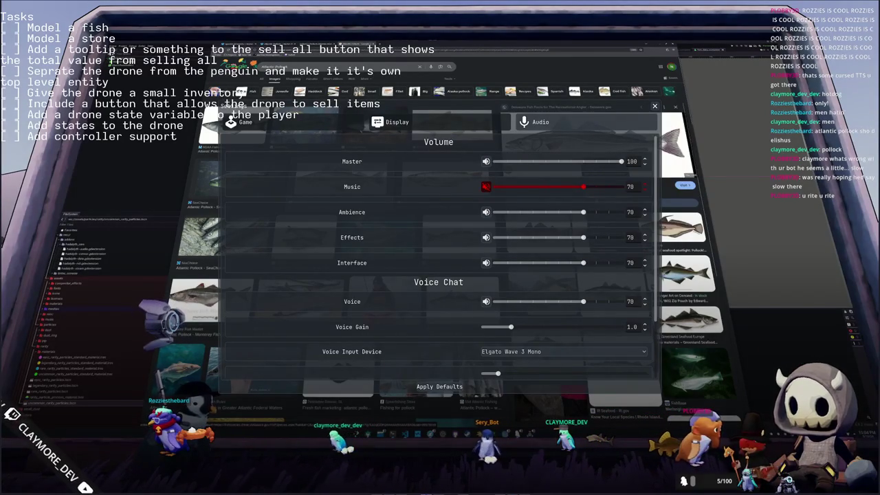
# Step: Scroll down and back up through the Google Images fish results
pyautogui.scroll(-1, 687, 275)
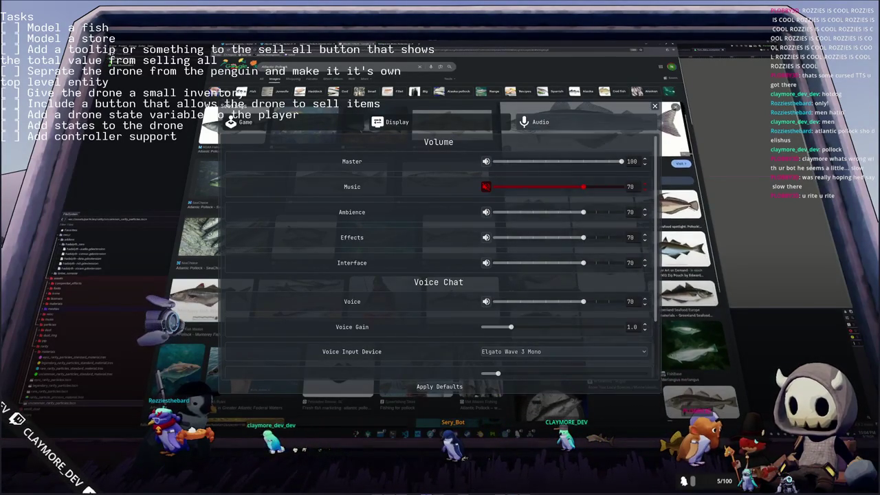
pyautogui.scroll(-1, 688, 275)
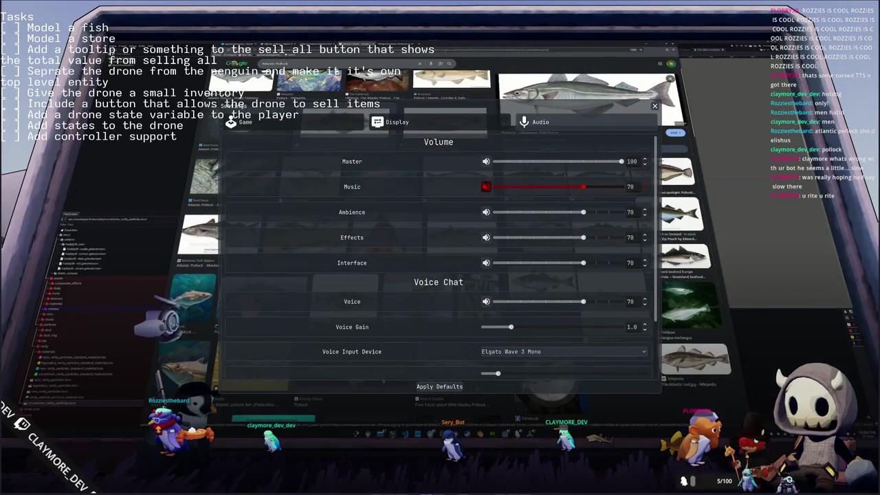
pyautogui.scroll(-1, 687, 275)
pyautogui.scroll(-2, 687, 275)
pyautogui.scroll(-2, 688, 275)
pyautogui.scroll(-2, 688, 275)
pyautogui.scroll(-2, 688, 275)
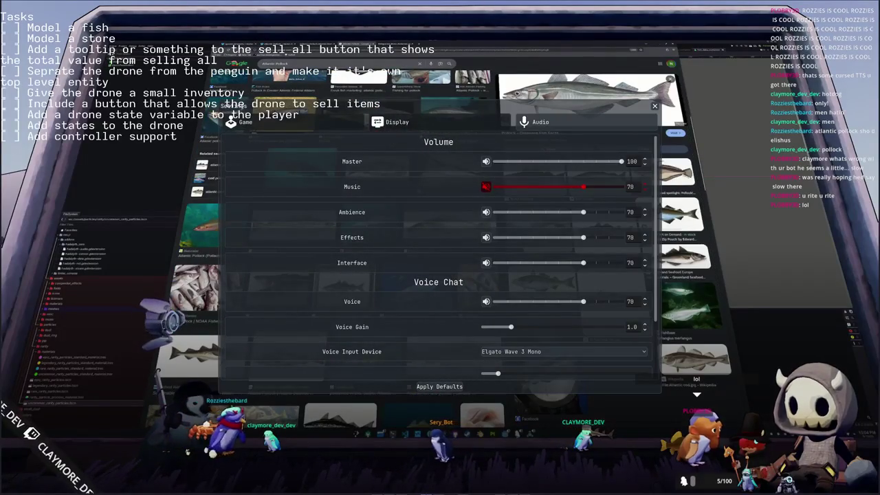
pyautogui.scroll(-2, 687, 275)
pyautogui.scroll(-2, 687, 275)
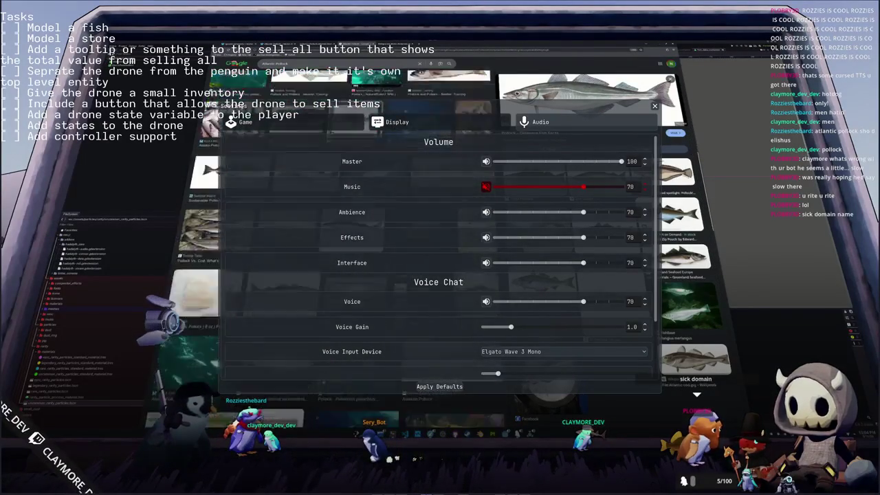
pyautogui.scroll(2, 687, 275)
pyautogui.scroll(1, 688, 275)
pyautogui.scroll(1, 688, 275)
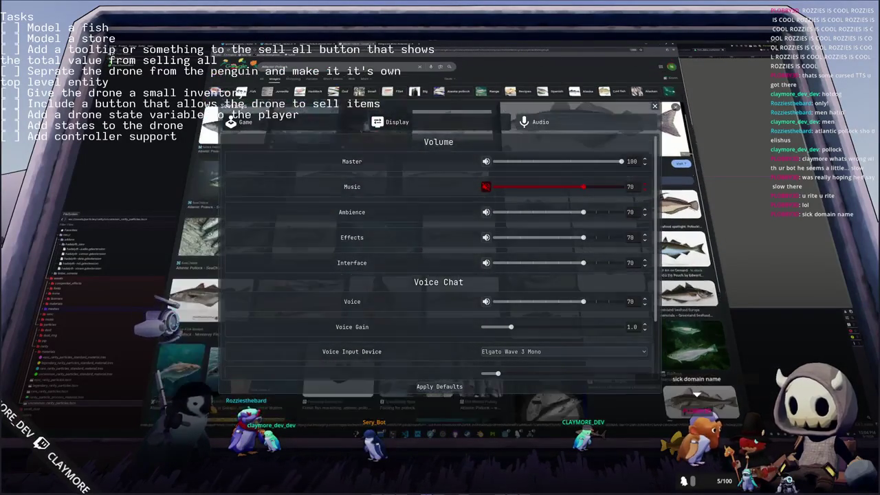
pyautogui.scroll(1, 688, 275)
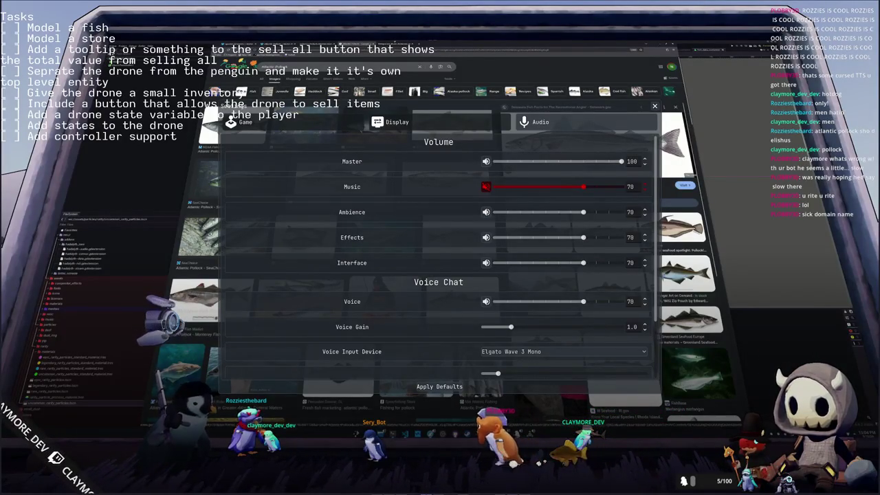
# Step: Switch between windows to bring up the Delaware.gov Pollock page
pyautogui.hotkey('alt', 'Tab')
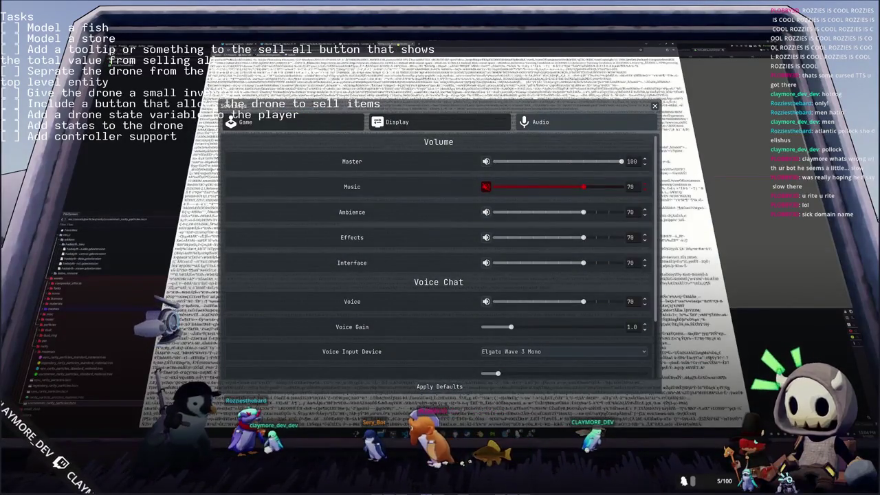
pyautogui.hotkey('alt', 'Tab')
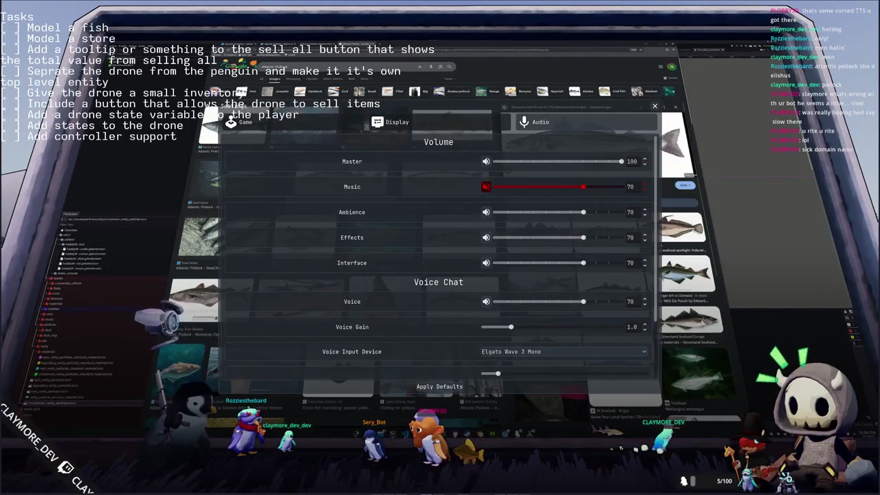
pyautogui.hotkey('alt', 'Tab')
pyautogui.hotkey('alt', 'Tab')
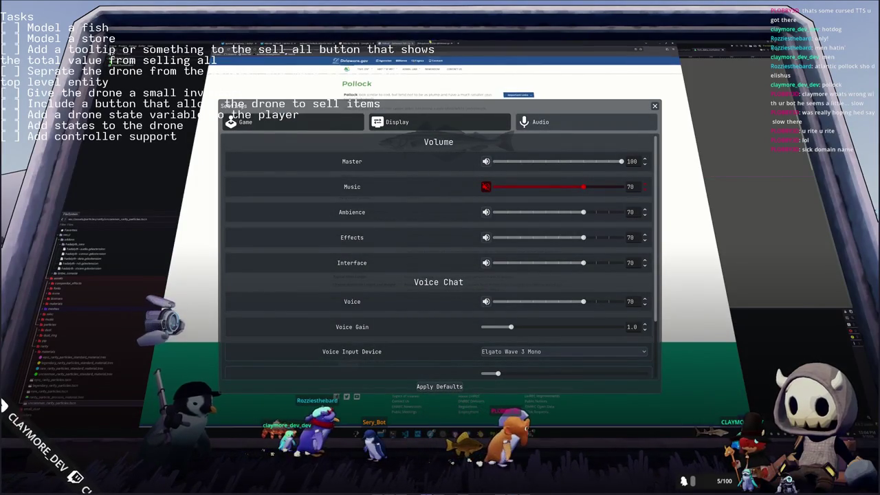
pyautogui.hotkey('alt', 'Tab')
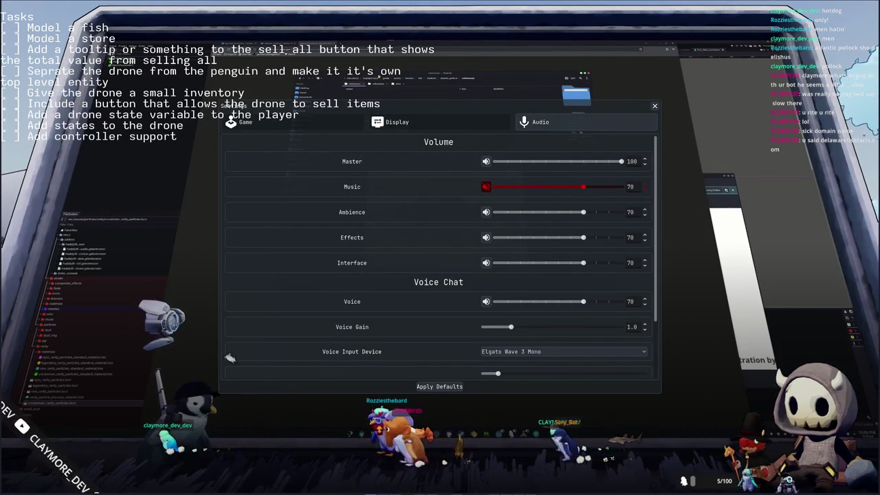
# Step: Drag the side-view pollock illustration out of Chrome to the file manager as a reference
pyautogui.rightClick(745, 214)
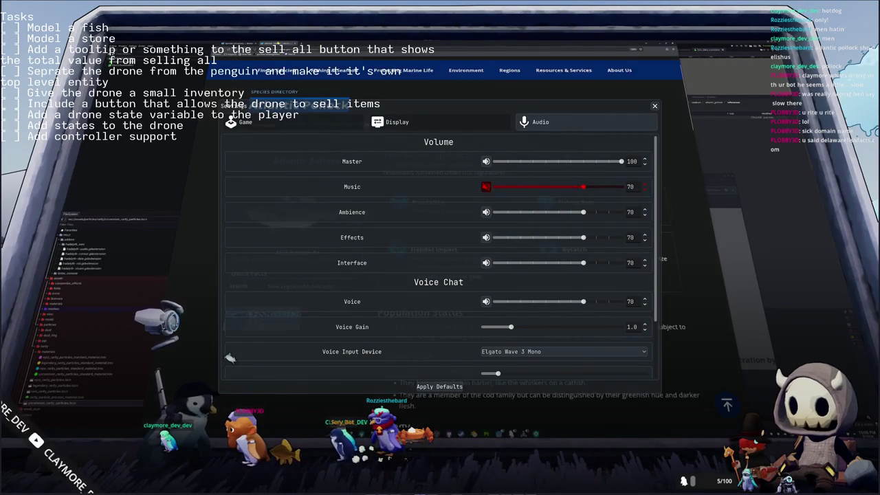
pyautogui.moveTo(667, 249); pyautogui.dragTo(715, 191)
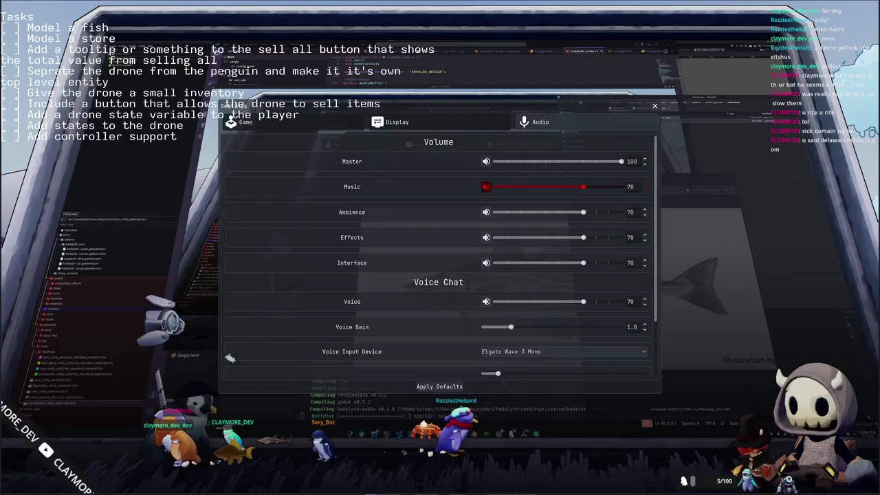
pyautogui.press('Escape')
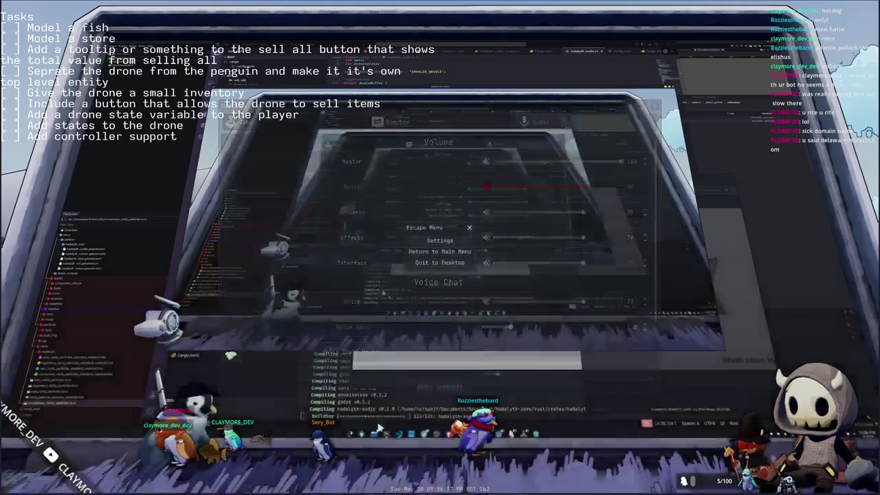
# Step: Dismiss the splash screen and save the new Blender scene as atlantic_pollock.blend
pyautogui.press('Escape')
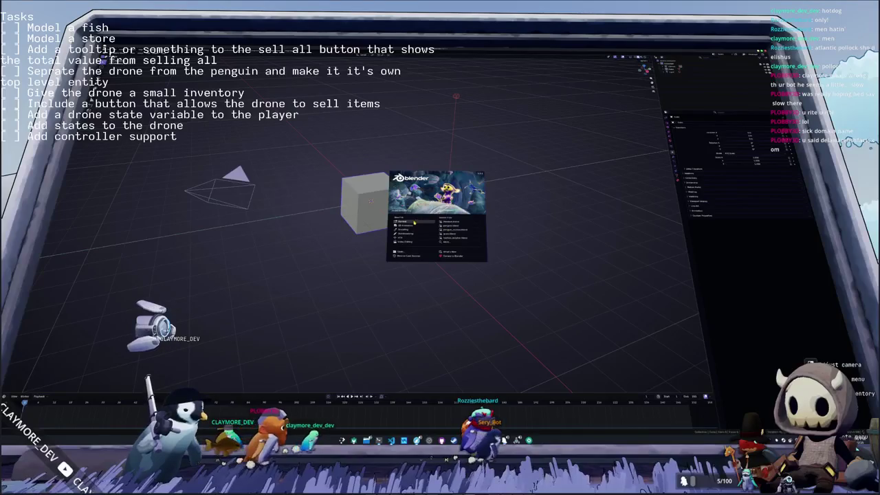
pyautogui.click(414, 222)
pyautogui.hotkey('ctrl', 'o')
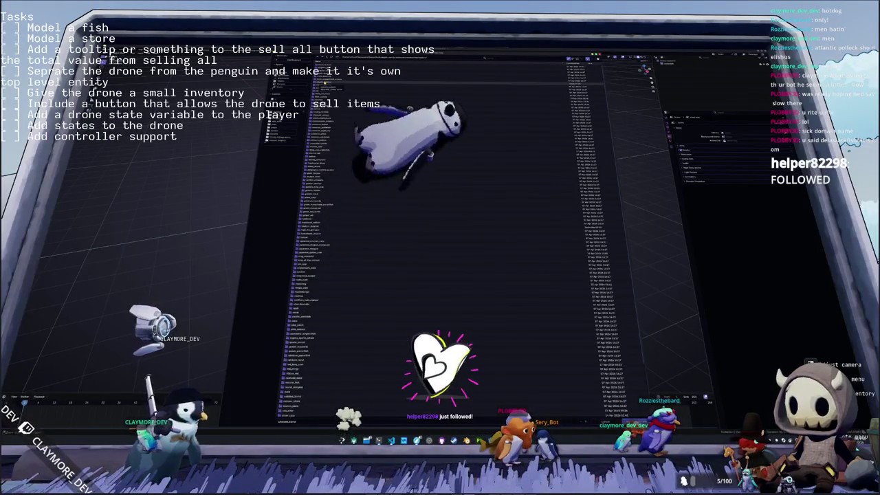
pyautogui.press('Return')
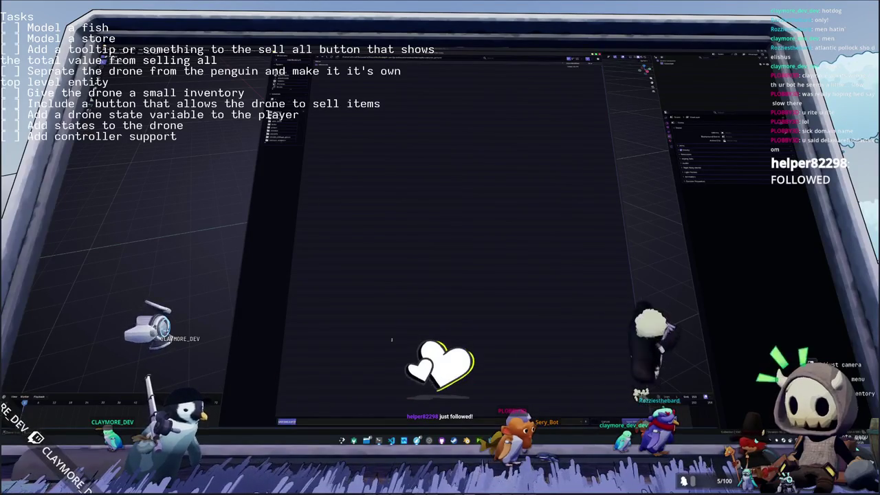
pyautogui.write('atlantic_pollock.blend')
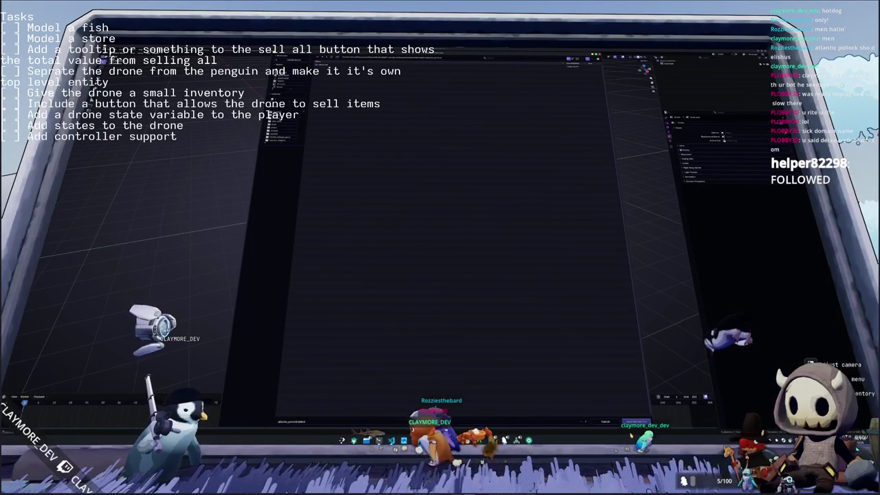
pyautogui.press('Escape')
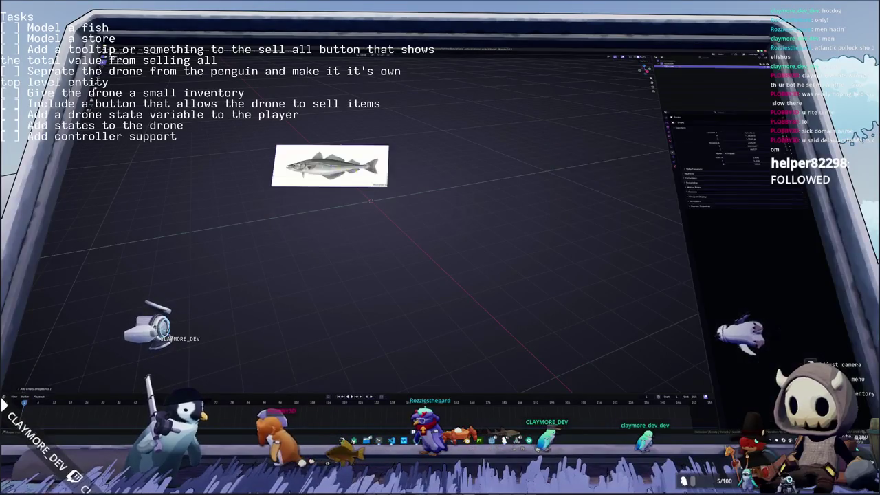
# Step: Drop the pollock image into the viewport as a plane and position it beside the fish model
pyautogui.moveTo(332, 167); pyautogui.dragTo(280, 175)
pyautogui.hotkey('alt', 'Tab')
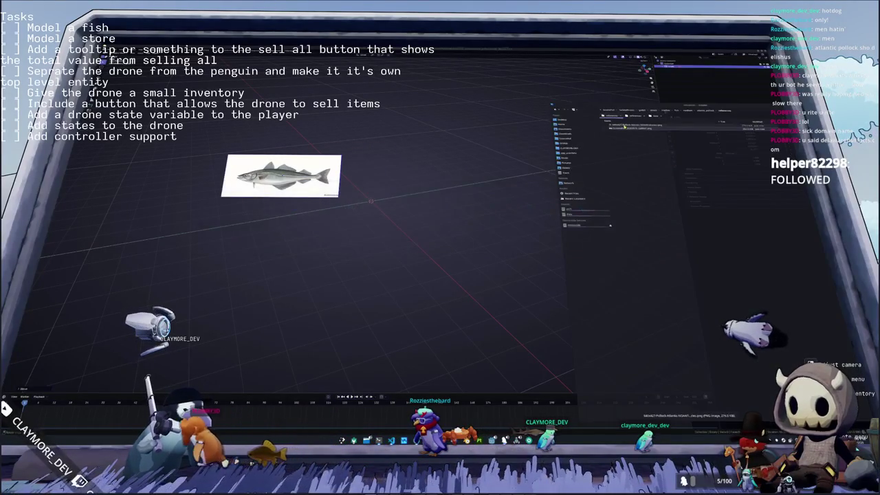
pyautogui.moveTo(477, 151); pyautogui.dragTo(444, 153)
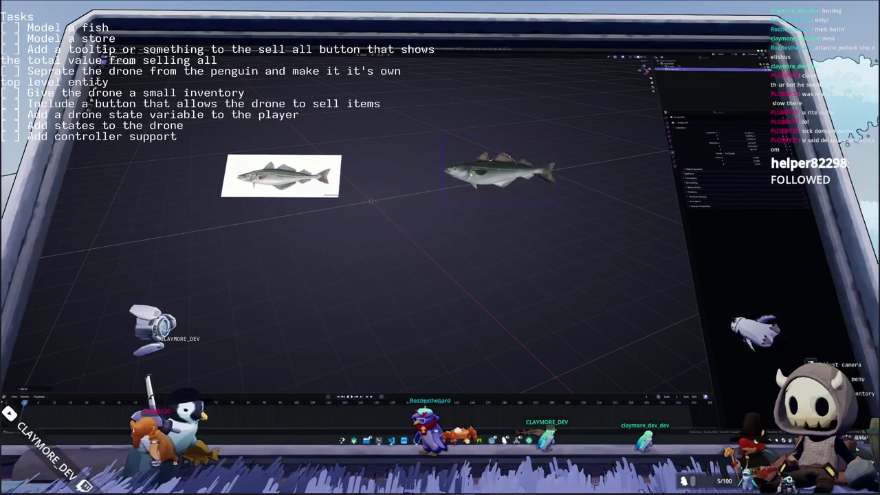
pyautogui.moveTo(397, 184); pyautogui.dragTo(353, 218, button='middle')
pyautogui.moveTo(288, 202); pyautogui.dragTo(391, 183)
pyautogui.click(475, 199)
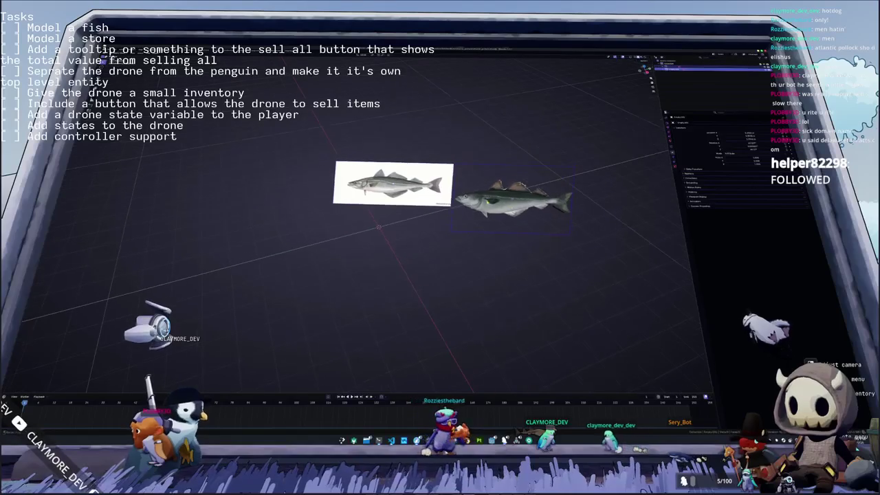
pyautogui.keyDown('shift'); pyautogui.click(482, 200); pyautogui.keyUp('shift')
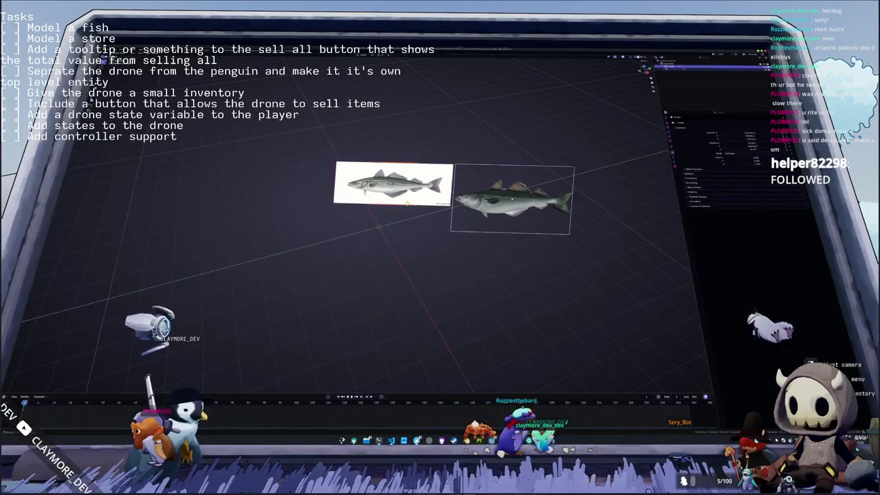
pyautogui.moveTo(403, 201); pyautogui.dragTo(424, 160)
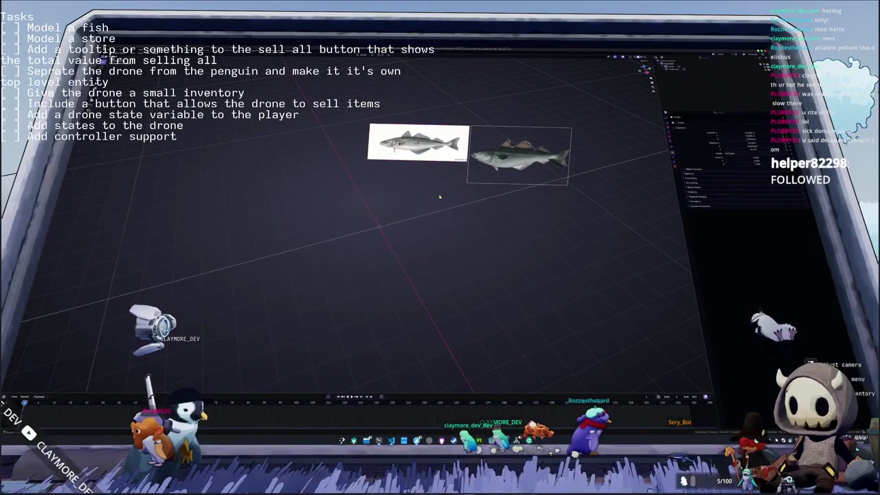
# Step: Make the fish model semi-transparent and nudge it slightly up-right
pyautogui.hotkey('alt', 'g')
pyautogui.press('r')
pyautogui.press('x')
pyautogui.press('Escape')
pyautogui.hotkey('ctrl', 'z')
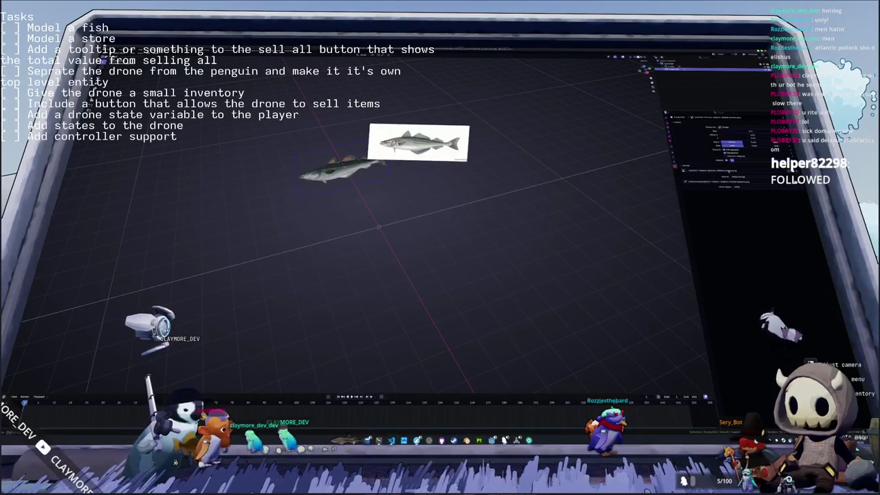
pyautogui.click(729, 154)
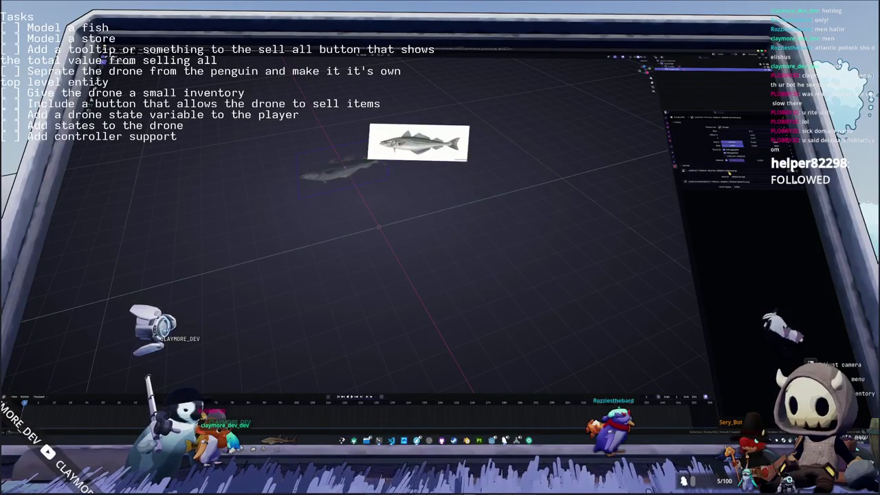
pyautogui.press('g')
pyautogui.click(481, 230)
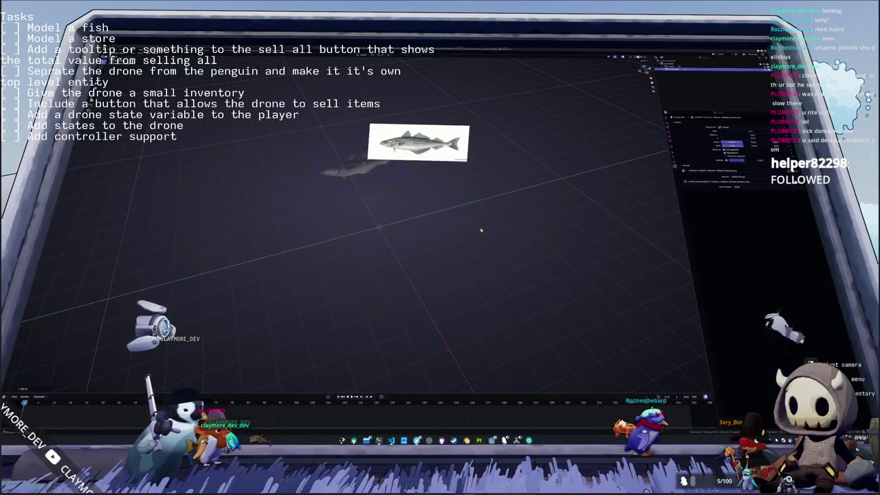
pyautogui.hotkey('shift', 'a')
# Step: Add and shrink a cube, then in top view move its corner to start the outline
pyautogui.click(480, 234)
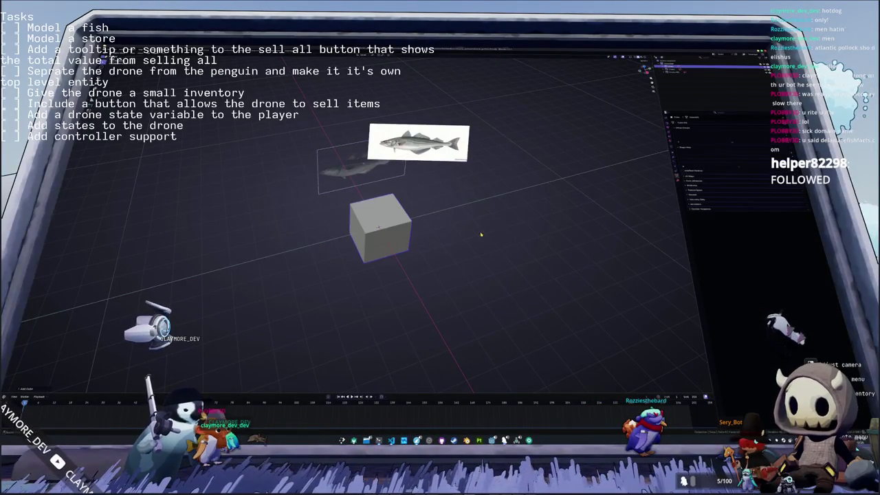
pyautogui.press('s')
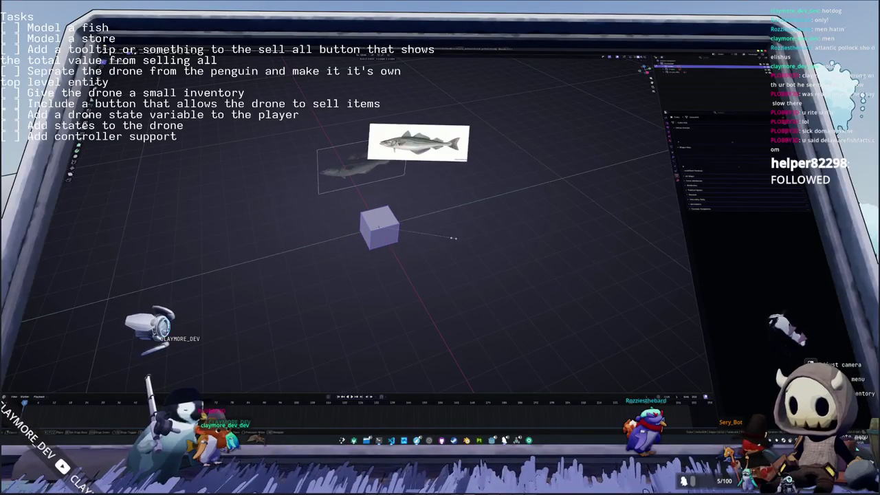
pyautogui.scroll(3, 427, 249)
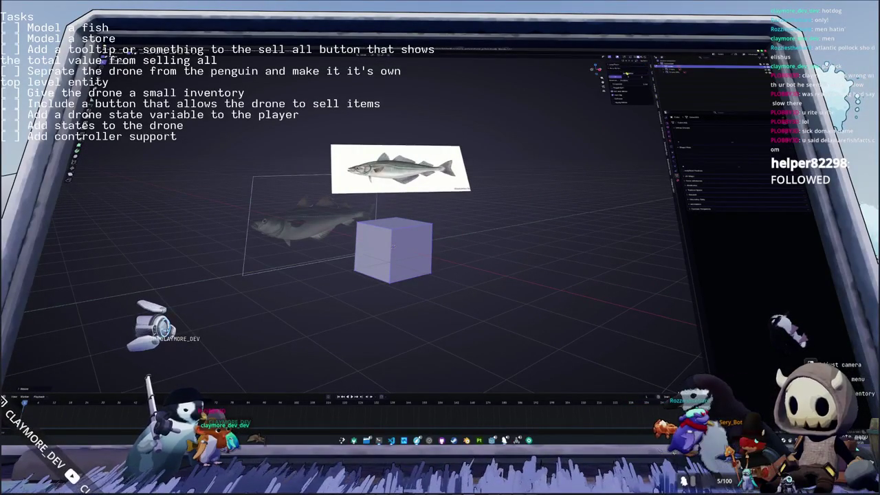
pyautogui.scroll(2, 492, 236)
pyautogui.press('KP_7')
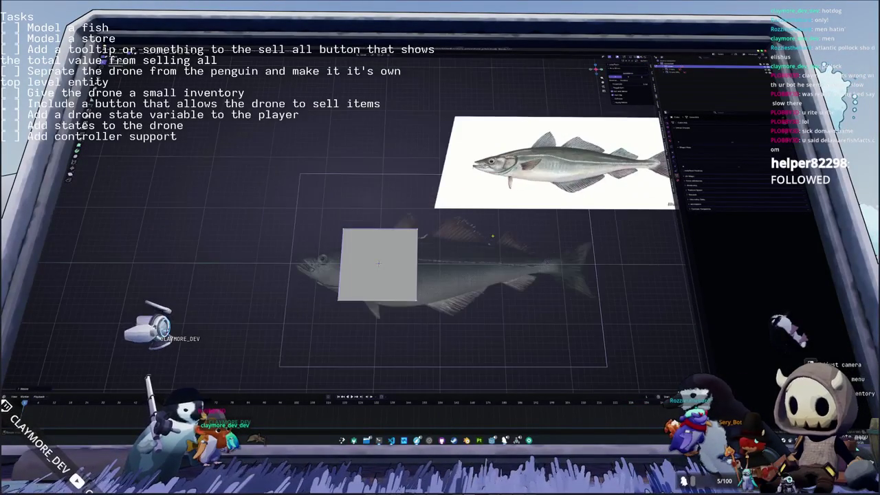
pyautogui.scroll(2, 346, 284)
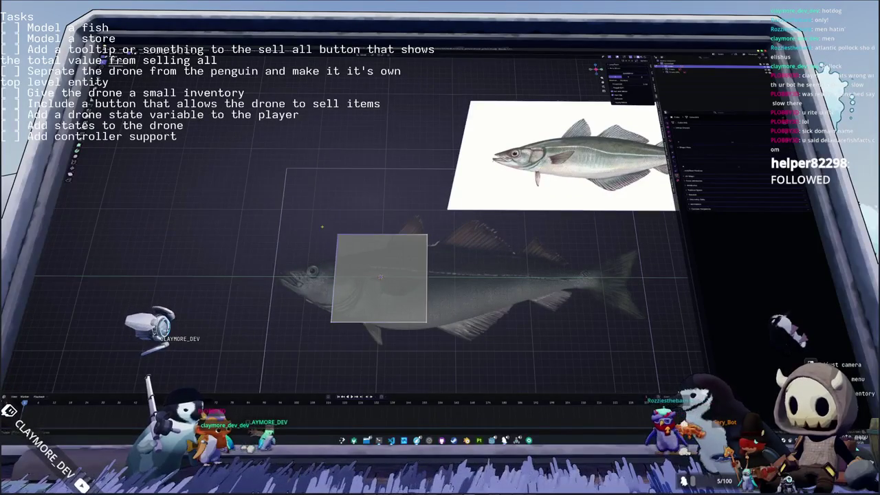
pyautogui.press('KP_6')
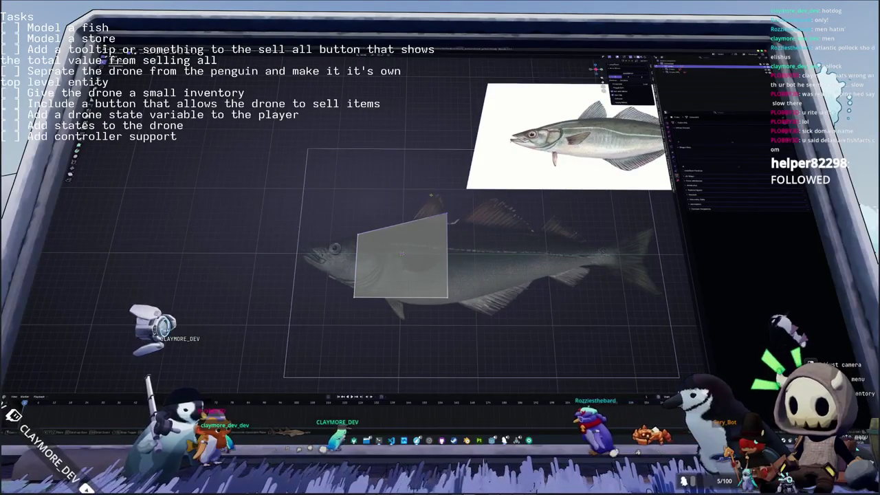
pyautogui.press('g')
pyautogui.press('y')
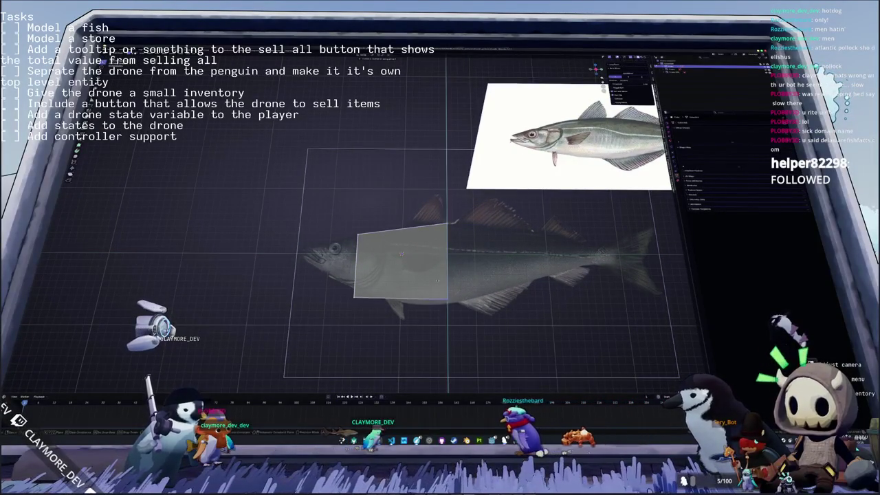
pyautogui.press('Return')
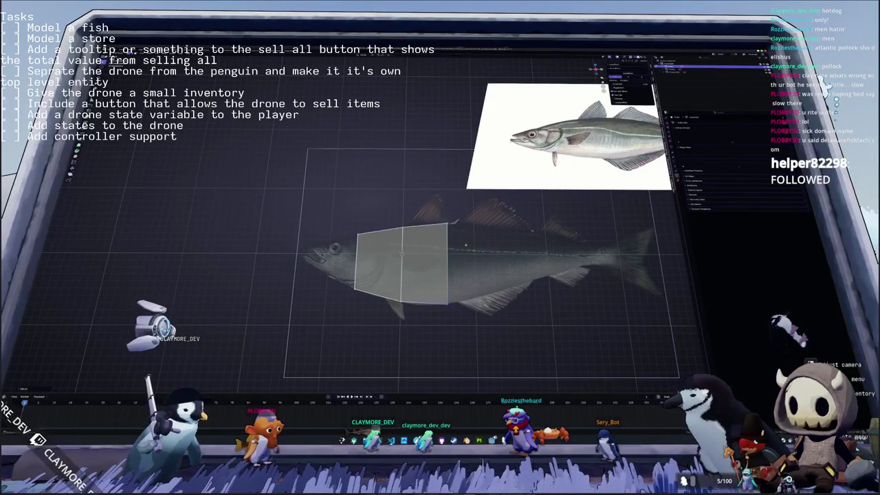
# Step: Extrude the mesh toward the head and along the body, scaling the rear edge vertically to fit
pyautogui.scroll(2, 179, 289)
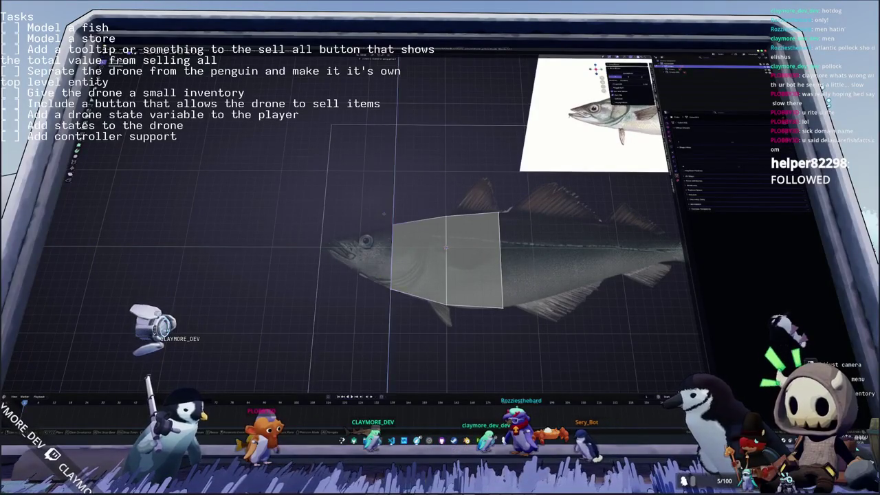
pyautogui.press('e')
pyautogui.press('y')
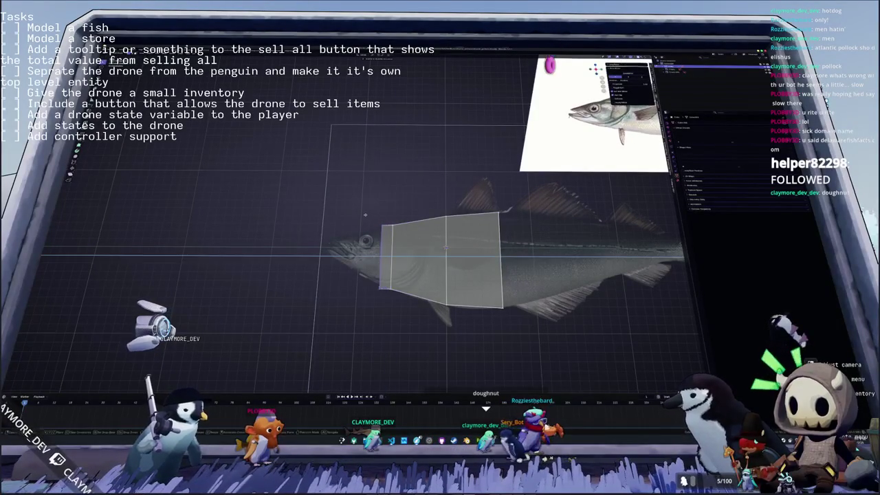
pyautogui.press('z')
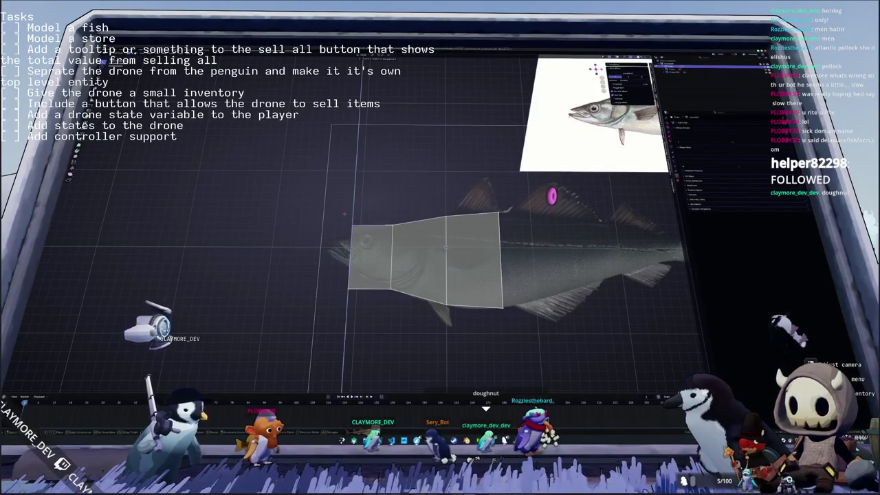
pyautogui.click(343, 221)
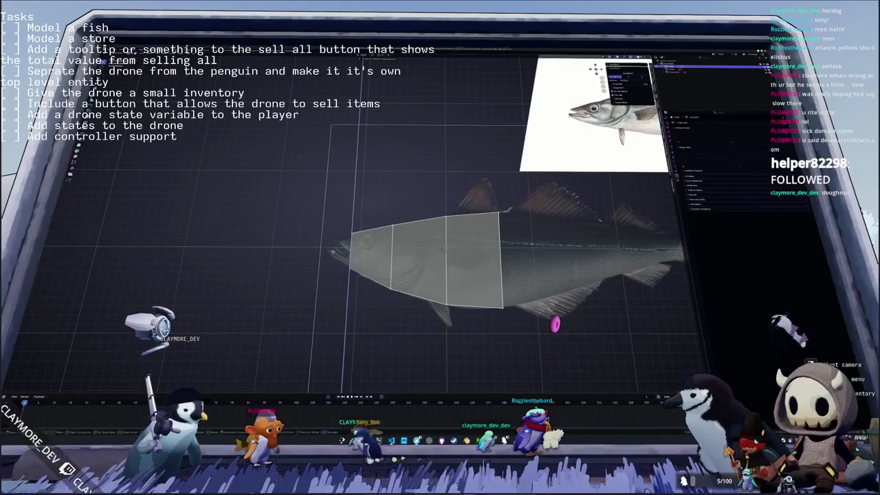
pyautogui.keyDown('ctrl'); pyautogui.scroll(-5, 333, 272); pyautogui.keyUp('ctrl')
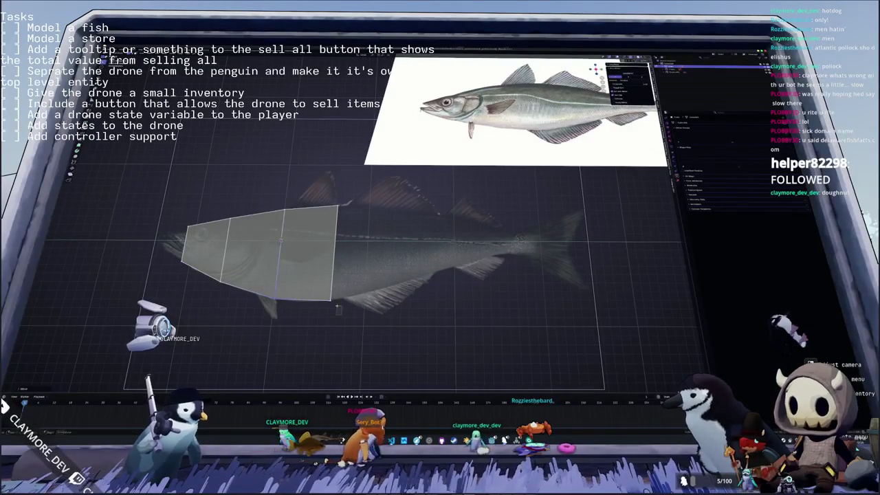
pyautogui.scroll(1, 342, 204)
pyautogui.moveTo(334, 205); pyautogui.dragTo(445, 229)
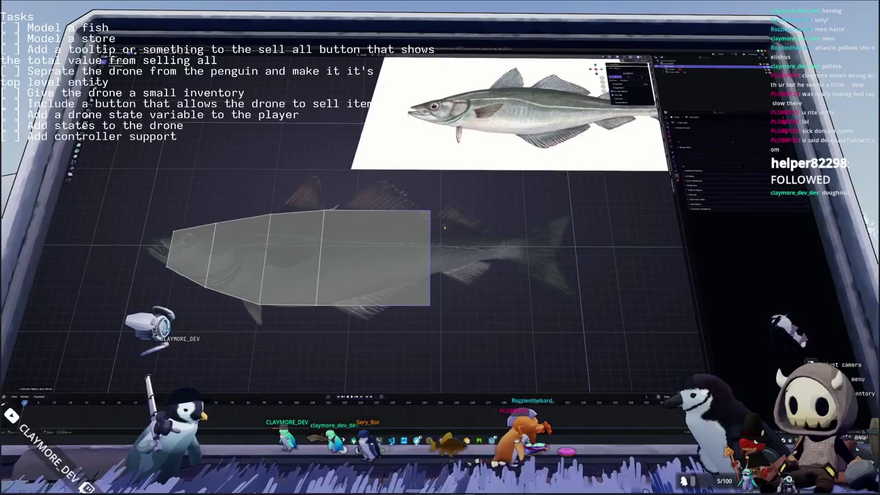
pyautogui.click(421, 204)
pyautogui.press('s')
pyautogui.press('z')
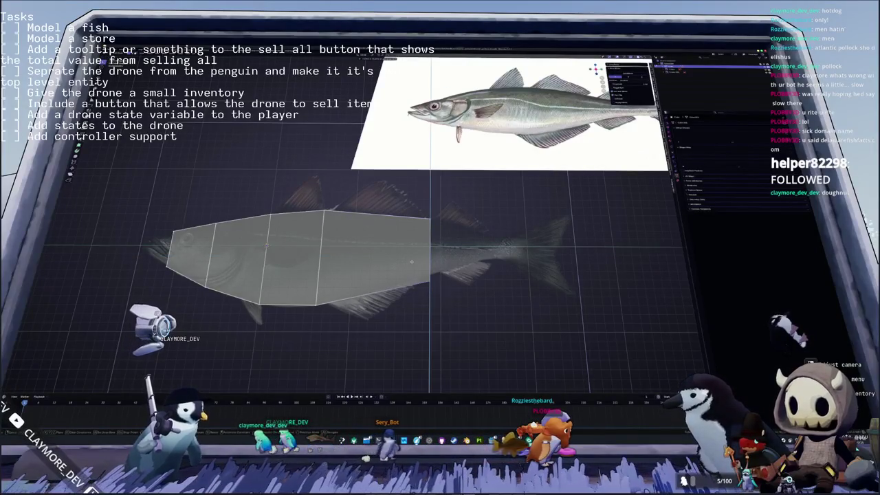
pyautogui.click(412, 255)
# Step: Extrude further toward the tail and scale the mid-body edge loop to the body height
pyautogui.press('e')
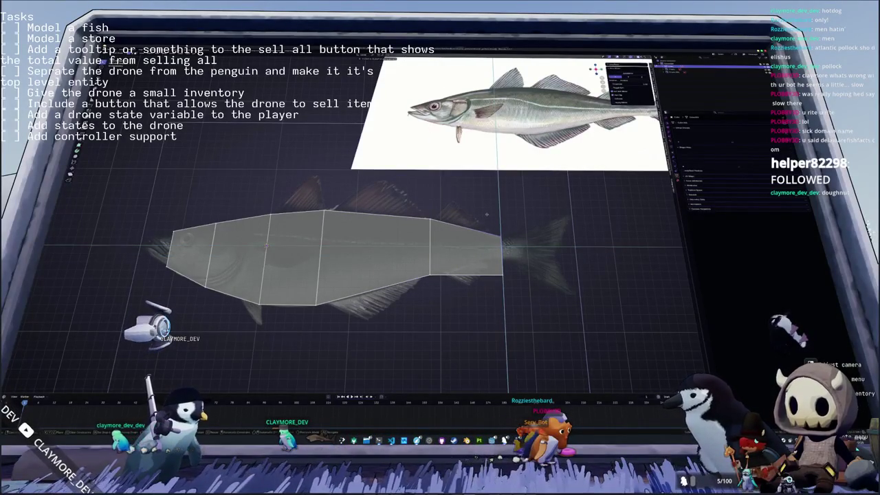
pyautogui.click(482, 236)
pyautogui.keyDown('alt'); pyautogui.click(420, 259); pyautogui.keyUp('alt')
pyautogui.press('s')
pyautogui.press('z')
pyautogui.press('s')
pyautogui.press('z')
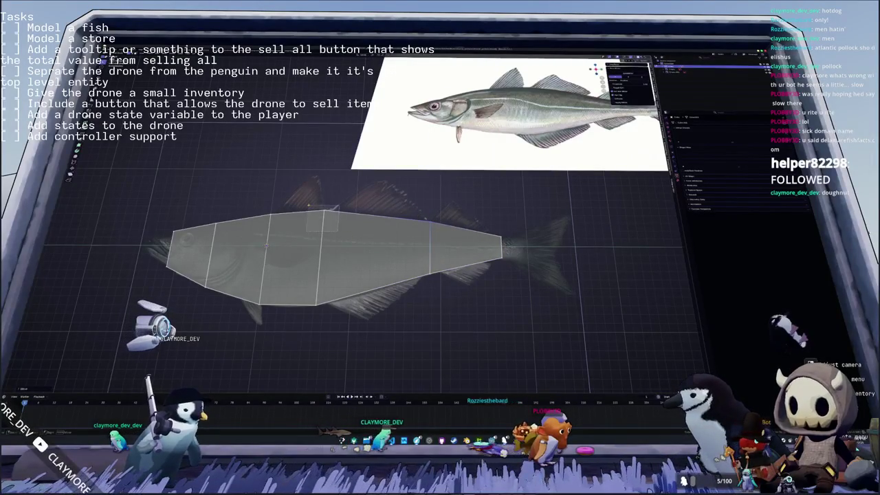
pyautogui.moveTo(311, 207)
pyautogui.keyDown('shift'); pyautogui.mouseDown(button='middle')
pyautogui.moveTo(359, 213)
pyautogui.moveTo(316, 210)
pyautogui.mouseUp(button='middle'); pyautogui.keyUp('shift')
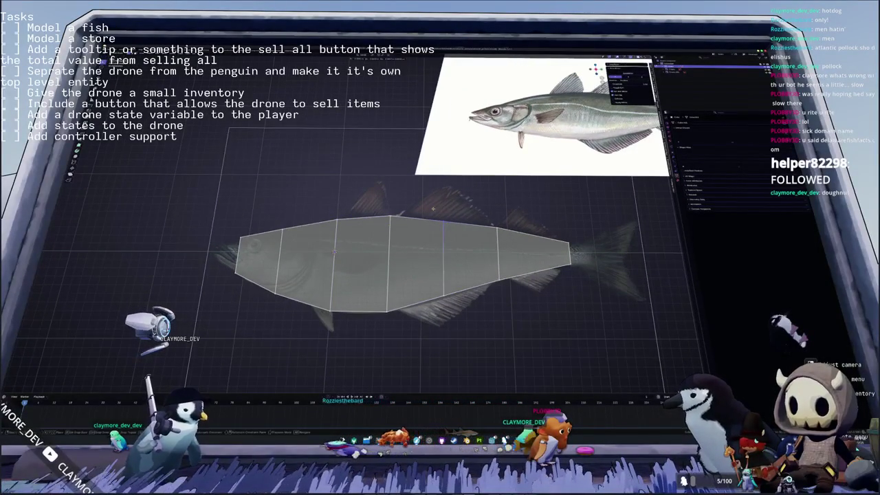
pyautogui.press('g')
pyautogui.press('z')
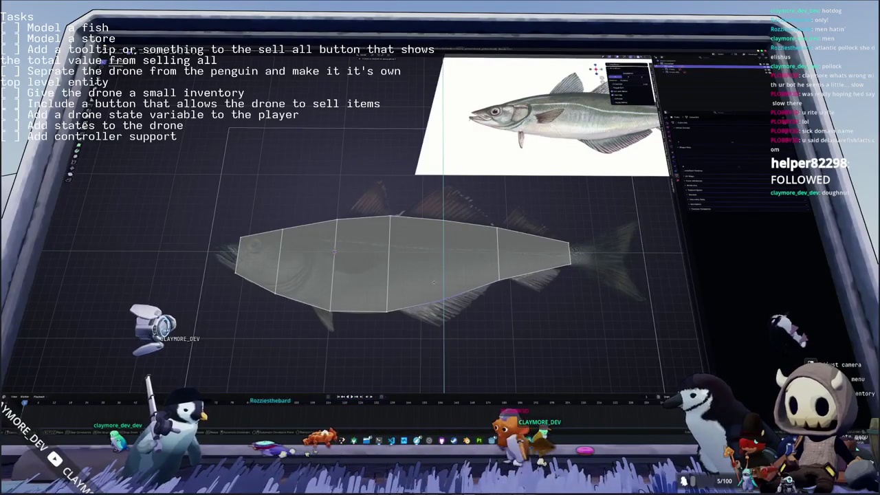
pyautogui.moveTo(434, 282); pyautogui.dragTo(349, 272, button='middle')
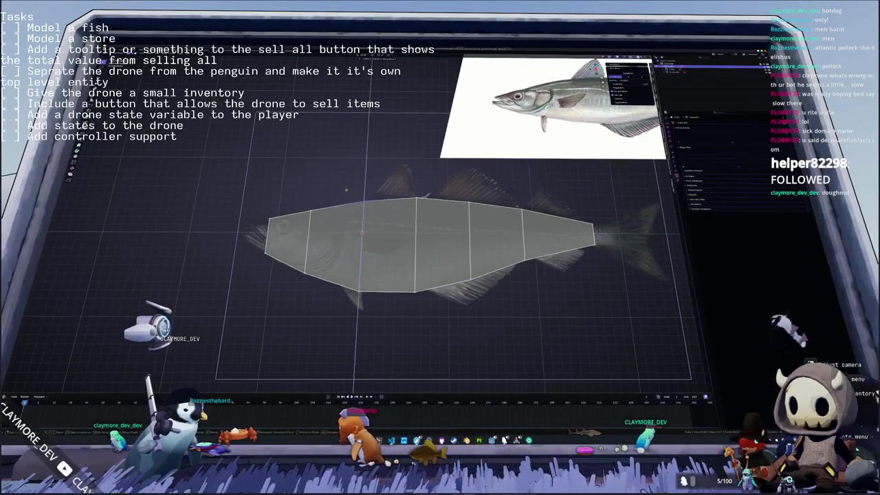
pyautogui.moveTo(347, 190); pyautogui.dragTo(347, 256, button='middle')
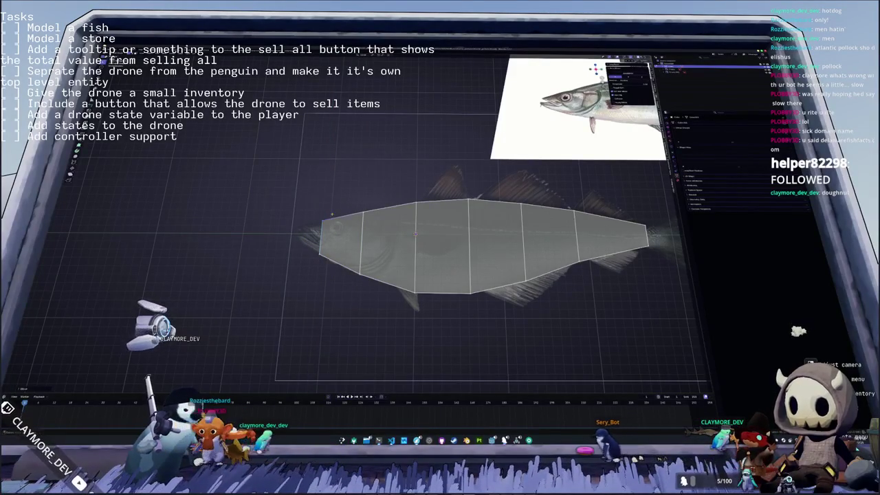
pyautogui.keyDown('shift'); pyautogui.moveTo(317, 206); pyautogui.dragTo(413, 247, button='middle'); pyautogui.keyUp('shift')
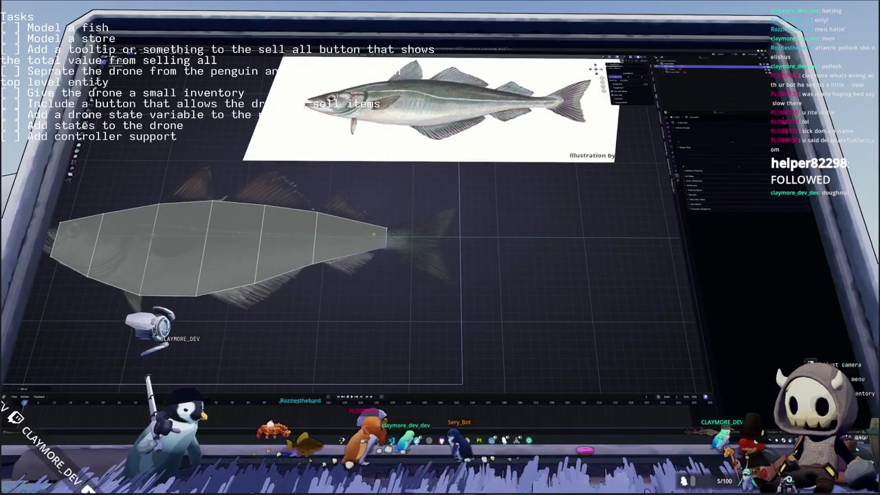
# Step: Extrude a new tail segment, then scale and reposition its end vertices over the tail
pyautogui.scroll(2, 416, 232)
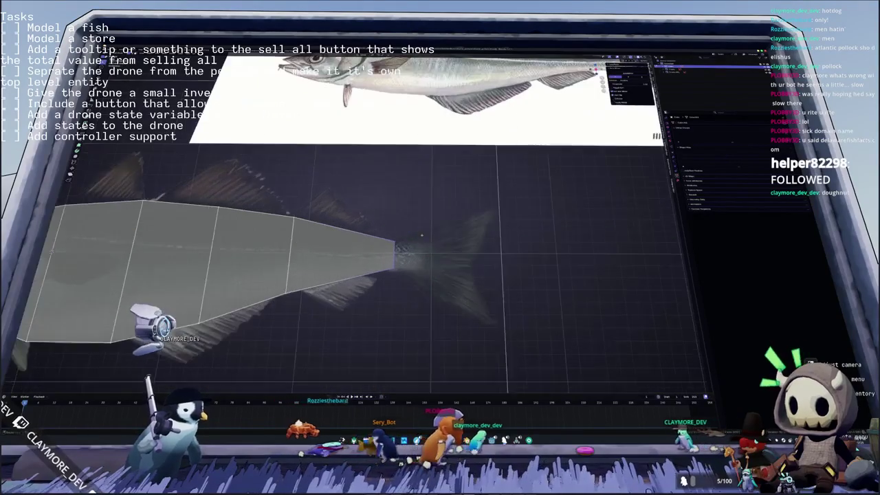
pyautogui.keyDown('shift'); pyautogui.moveTo(416, 231); pyautogui.dragTo(389, 223, button='middle'); pyautogui.keyUp('shift')
pyautogui.press('e')
pyautogui.click(430, 234)
pyautogui.press('s')
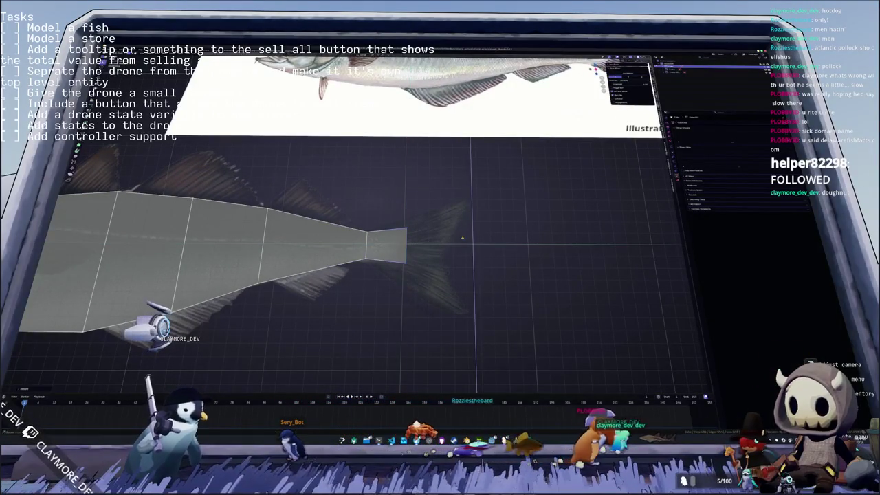
pyautogui.press('y')
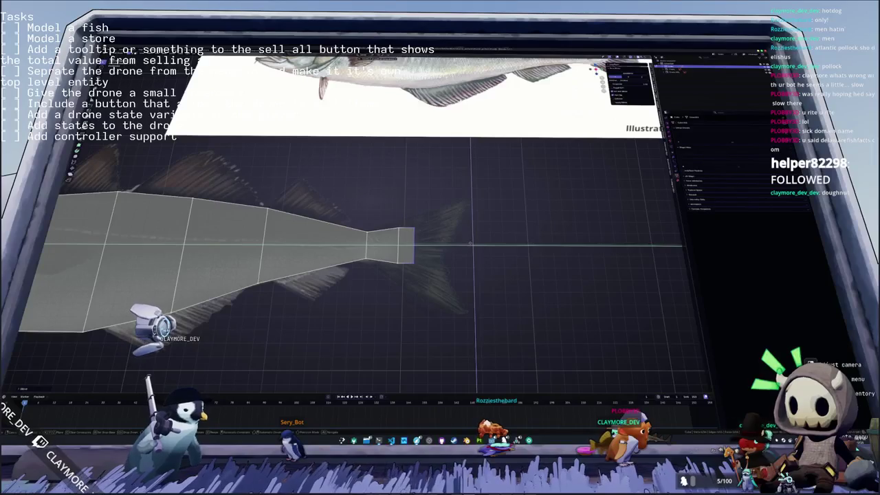
pyautogui.moveTo(470, 243); pyautogui.dragTo(414, 227, button='middle')
pyautogui.moveTo(415, 215); pyautogui.dragTo(415, 218)
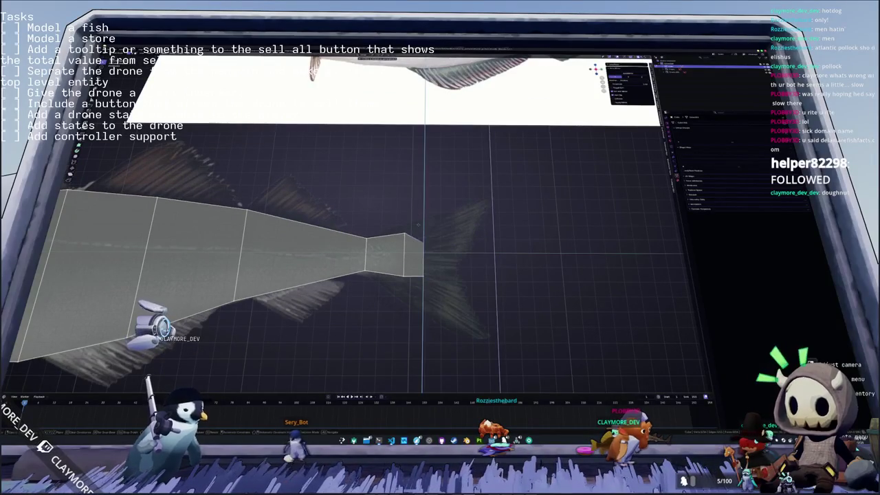
pyautogui.press('g')
pyautogui.press('z')
pyautogui.click(435, 277)
pyautogui.press('g')
pyautogui.press('y')
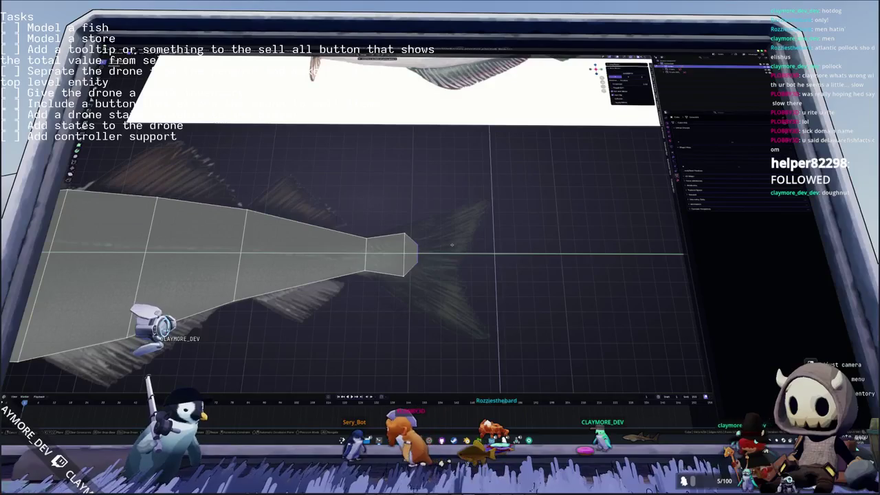
pyautogui.press('z')
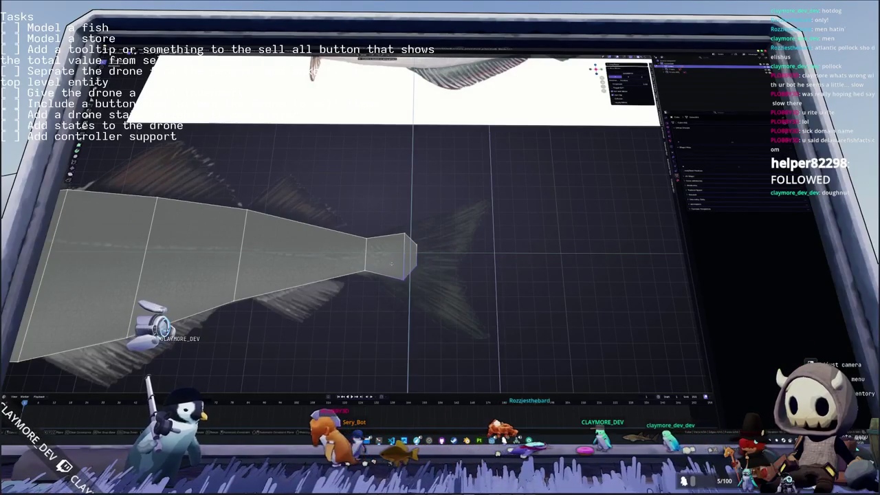
pyautogui.click(446, 246)
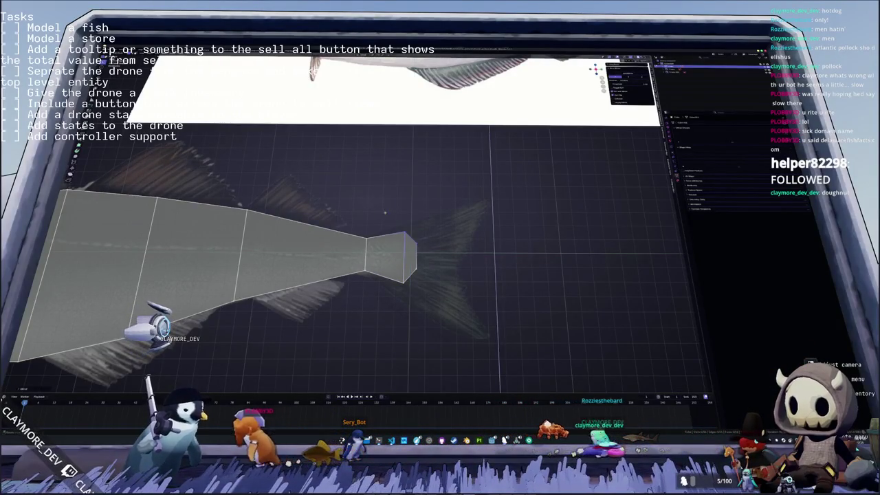
# Step: Raise the narrow tail-stalk vertices and add an edge loop through the stalk
pyautogui.keyDown('shift'); pyautogui.moveTo(445, 246); pyautogui.dragTo(489, 247, button='middle'); pyautogui.keyUp('shift')
pyautogui.press('g')
pyautogui.press('z')
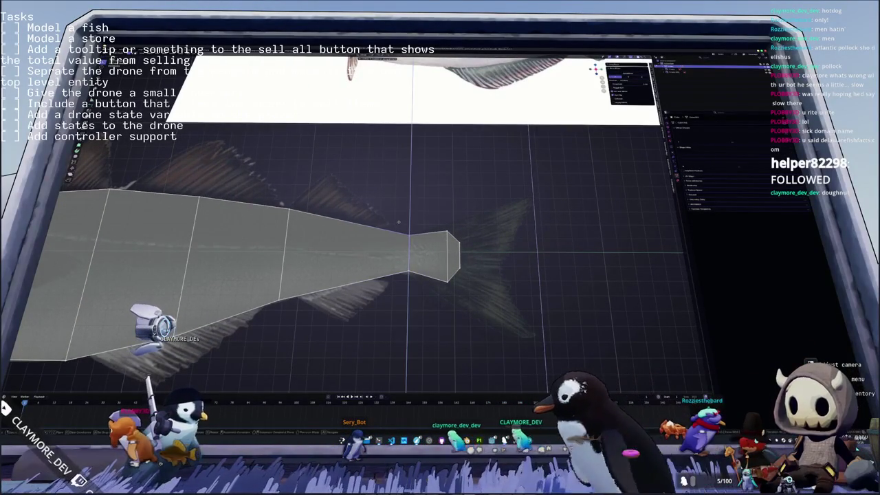
pyautogui.click(398, 223)
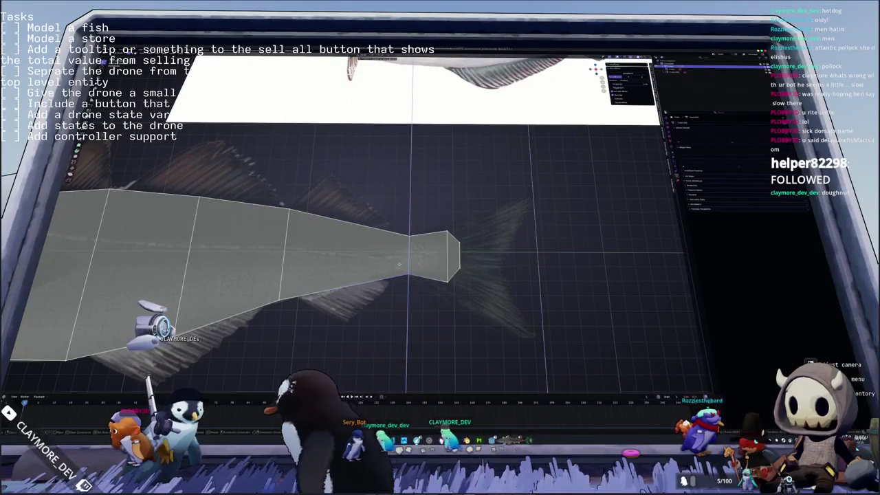
pyautogui.hotkey('ctrl', 'r')
pyautogui.click(428, 256)
pyautogui.click(479, 219)
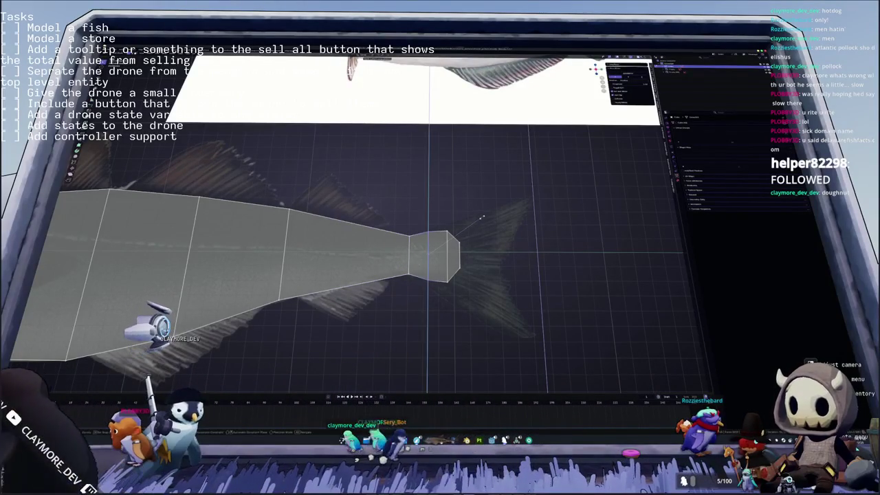
pyautogui.press('KP_Decimal')
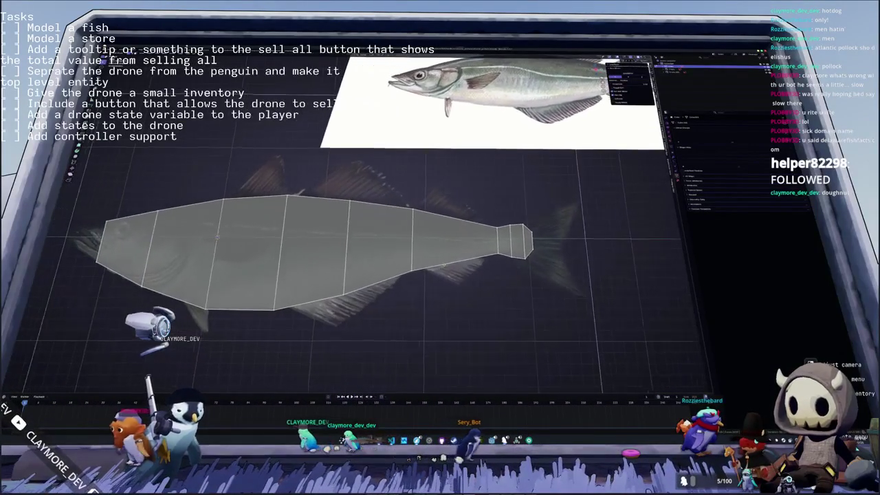
pyautogui.scroll(2, 317, 254)
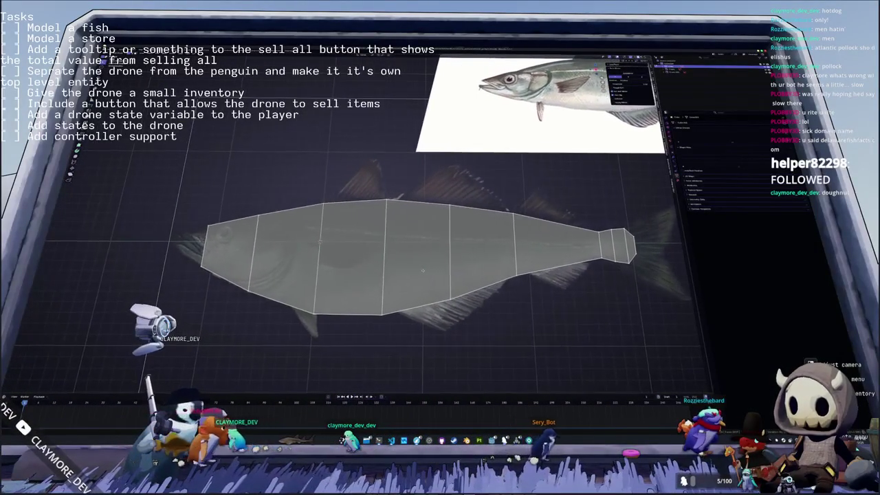
# Step: Extrude the head edge horizontally and scale it to 0 vertically into a pointed snout
pyautogui.keyDown('shift'); pyautogui.moveTo(316, 261); pyautogui.dragTo(482, 275, button='middle'); pyautogui.keyUp('shift')
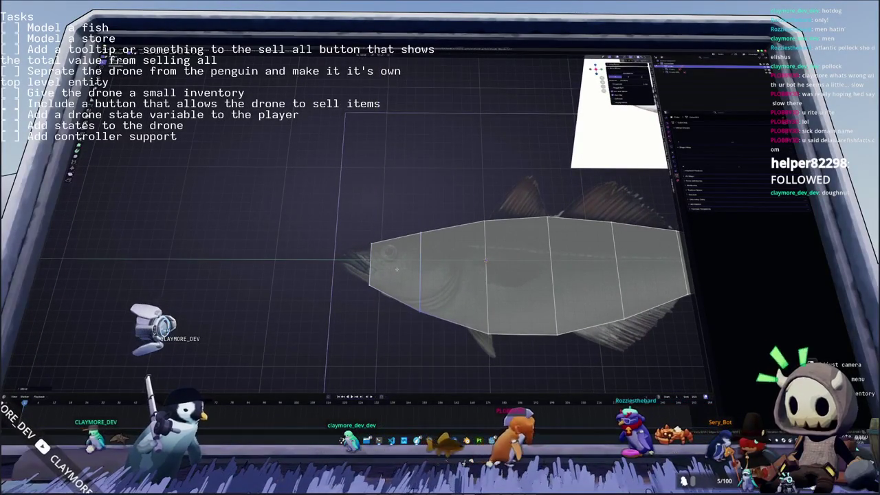
pyautogui.moveTo(429, 319); pyautogui.dragTo(428, 294, button='middle')
pyautogui.press('e')
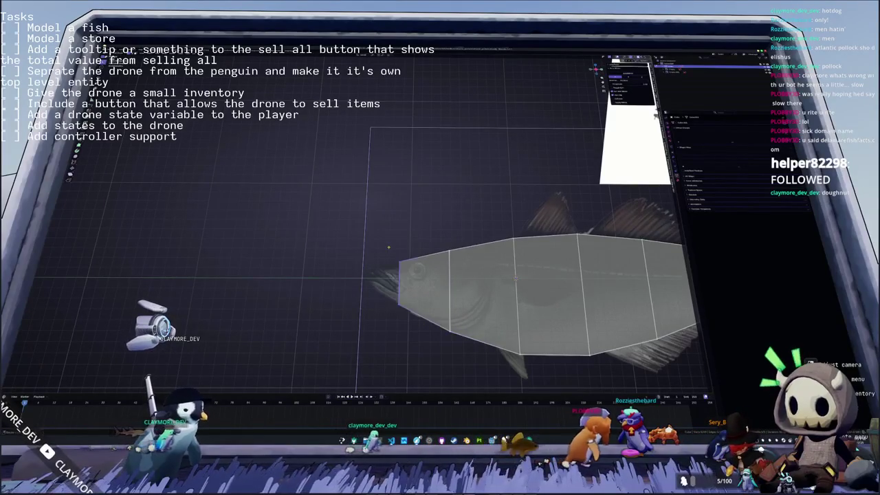
pyautogui.press('x')
pyautogui.click(358, 247)
pyautogui.scroll(2, 357, 288)
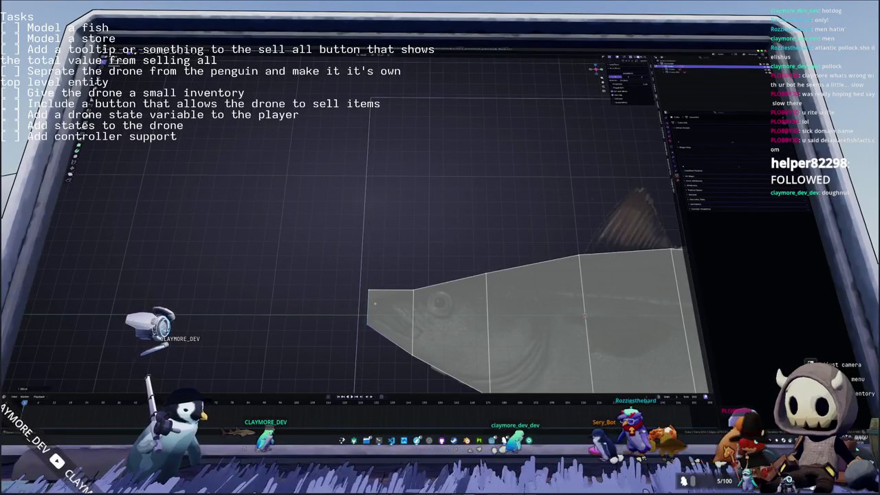
pyautogui.press('s')
pyautogui.press('y')
pyautogui.press('0')
pyautogui.click(361, 291)
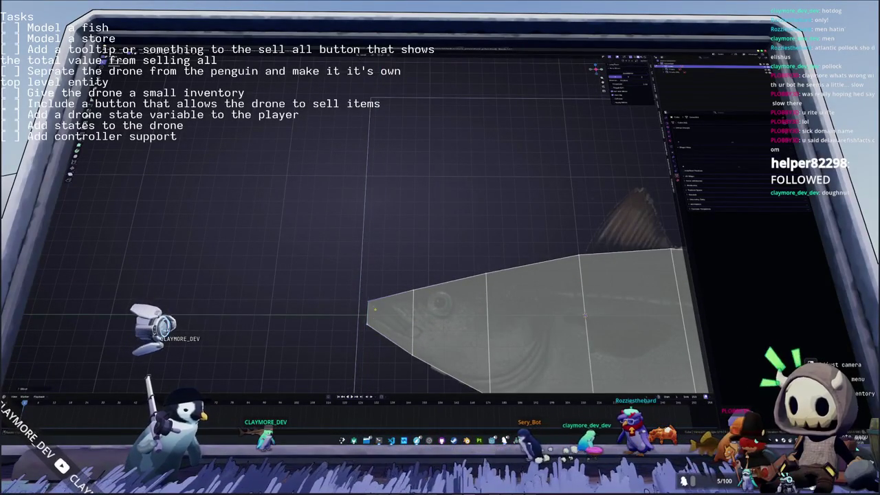
# Step: Move the snout tip vertices to match the reference and add an edge loop across the head
pyautogui.moveTo(362, 290); pyautogui.dragTo(408, 304, button='middle')
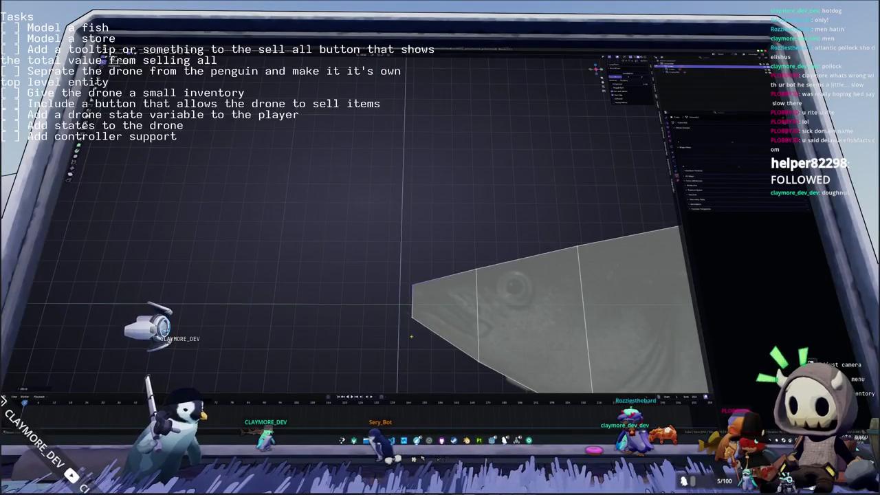
pyautogui.moveTo(426, 339); pyautogui.dragTo(406, 276)
pyautogui.press('g')
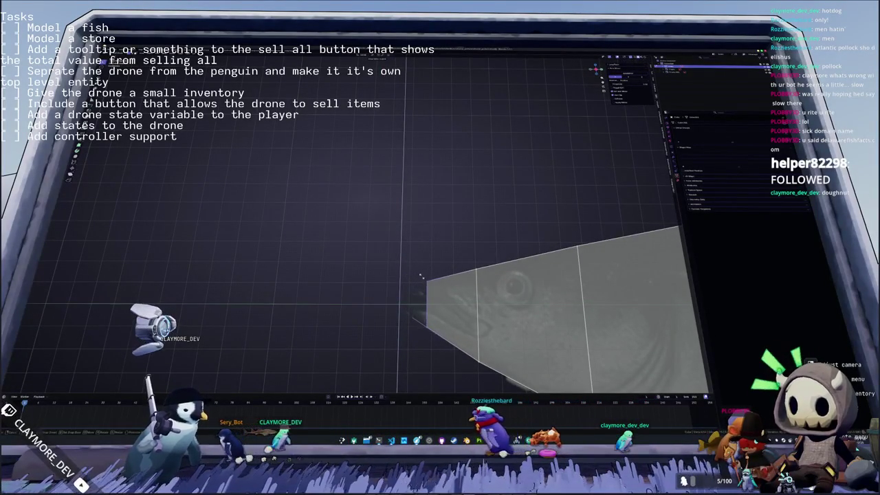
pyautogui.moveTo(423, 276)
pyautogui.mouseDown(button='middle')
pyautogui.moveTo(355, 285)
pyautogui.moveTo(583, 242)
pyautogui.mouseUp(button='middle')
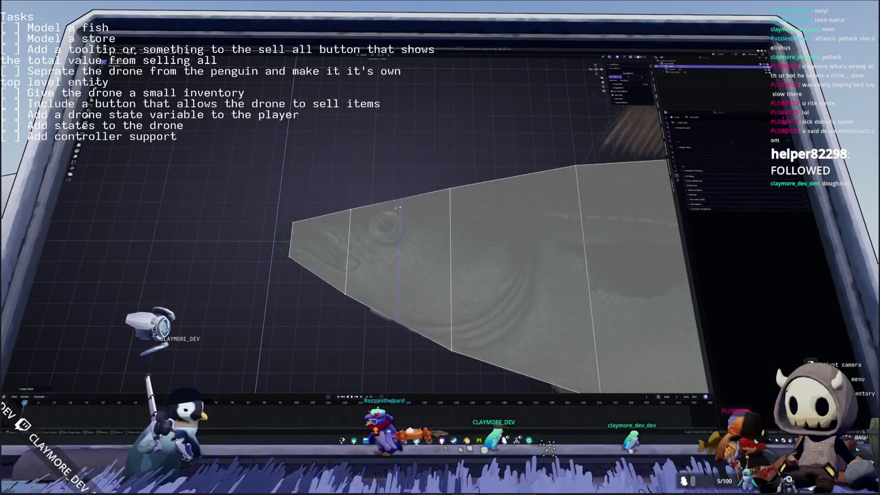
pyautogui.click(396, 320)
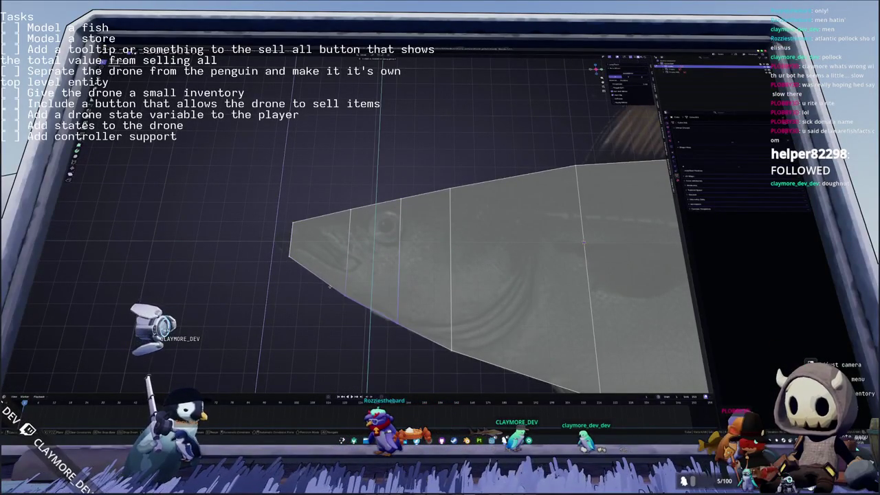
pyautogui.moveTo(329, 288)
pyautogui.mouseDown(button='middle')
pyautogui.moveTo(412, 333)
pyautogui.moveTo(389, 308)
pyautogui.mouseUp(button='middle')
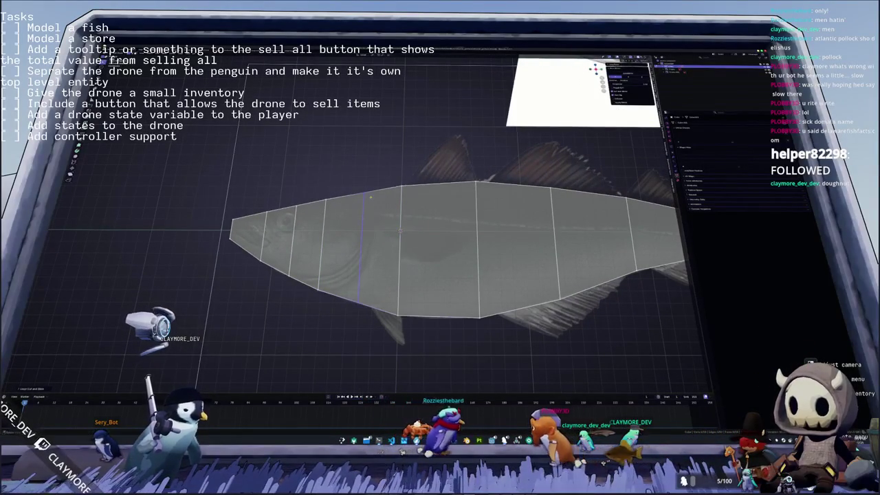
# Step: Move the outline vertices vertically (G Z) so they sit on the fish outline
pyautogui.press('z')
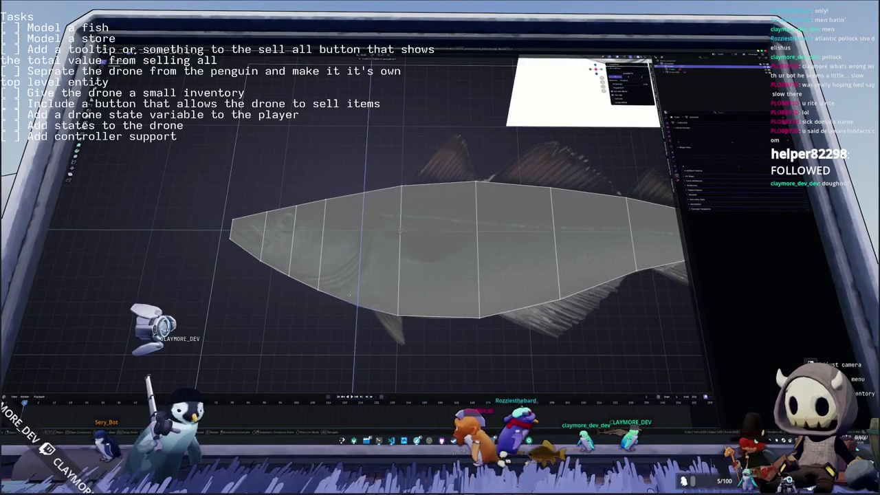
pyautogui.click(349, 296)
pyautogui.click(433, 313)
pyautogui.press('g')
pyautogui.press('z')
pyautogui.moveTo(434, 311)
pyautogui.mouseDown(button='middle')
pyautogui.moveTo(447, 301)
pyautogui.moveTo(412, 256)
pyautogui.mouseUp(button='middle')
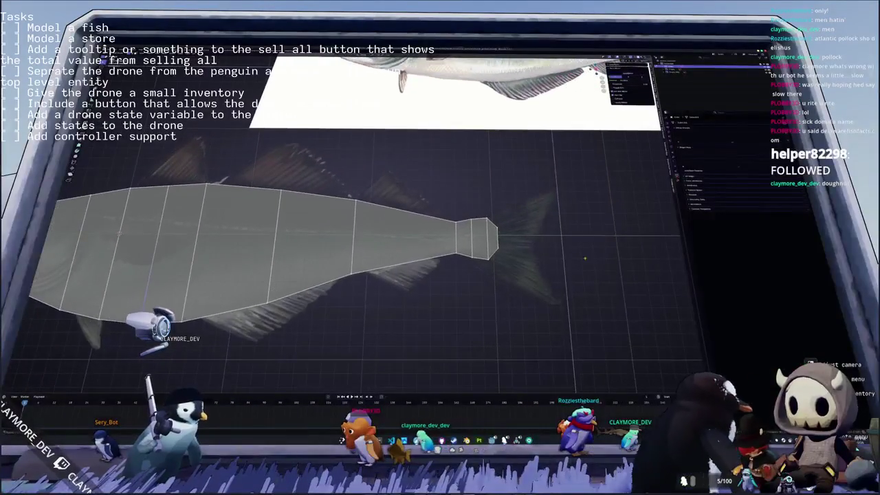
# Step: Add a loop cut midway along the body and pull the tail vertices in vertically into a stalk
pyautogui.hotkey('ctrl', 'r')
pyautogui.click(394, 260)
pyautogui.moveTo(394, 260)
pyautogui.mouseDown(button='middle')
pyautogui.moveTo(489, 282)
pyautogui.moveTo(530, 246)
pyautogui.mouseUp(button='middle')
pyautogui.press('g')
pyautogui.press('z')
pyautogui.click(482, 265)
# Step: Inspect the mesh from several angles, re-enter Edit Mode, and check the top and side orthographic views
pyautogui.moveTo(476, 262); pyautogui.dragTo(463, 248, button='middle')
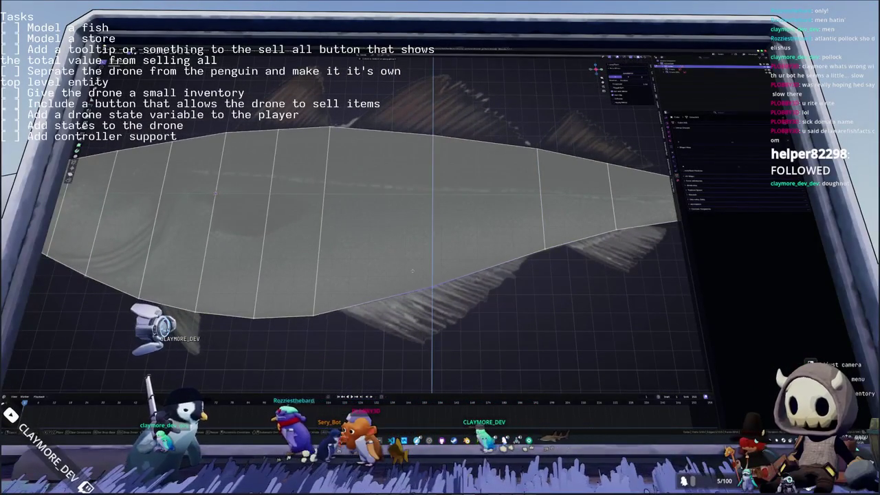
pyautogui.moveTo(440, 298); pyautogui.dragTo(420, 300, button='middle')
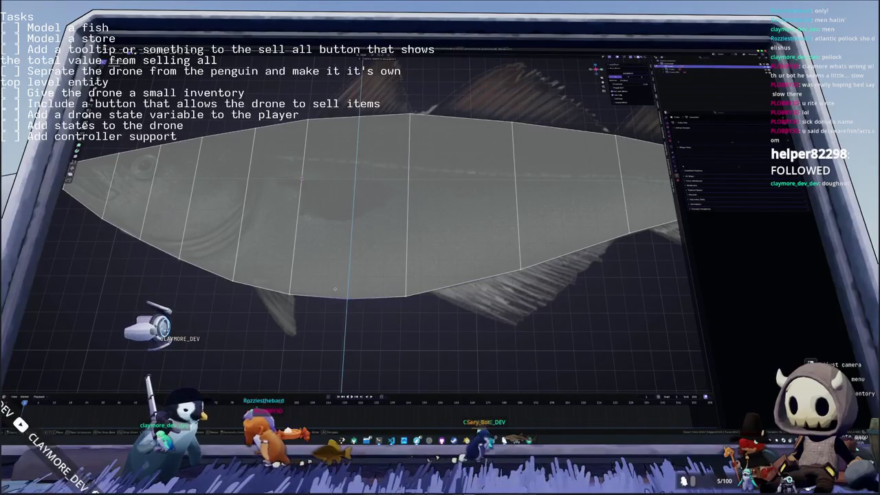
pyautogui.moveTo(438, 252); pyautogui.dragTo(388, 276, button='middle')
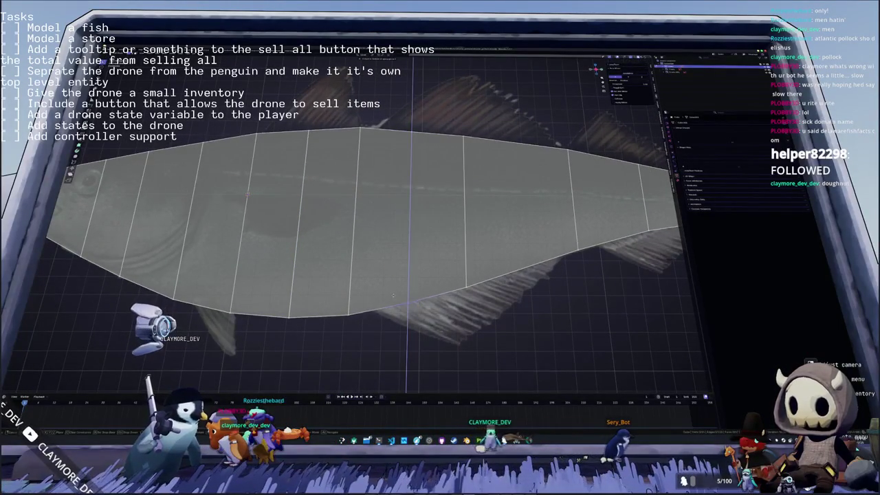
pyautogui.press('KP_1')
pyautogui.scroll(-4, 394, 297)
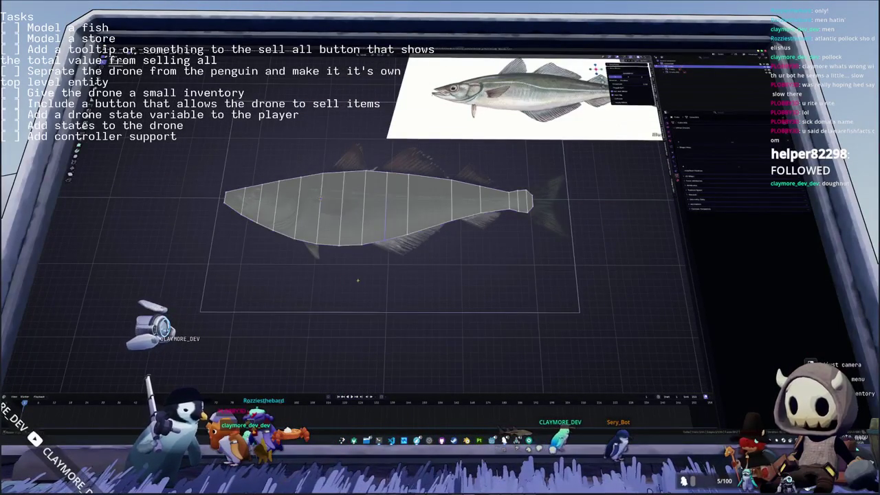
pyautogui.moveTo(357, 280); pyautogui.dragTo(405, 279, button='middle')
pyautogui.press('Tab')
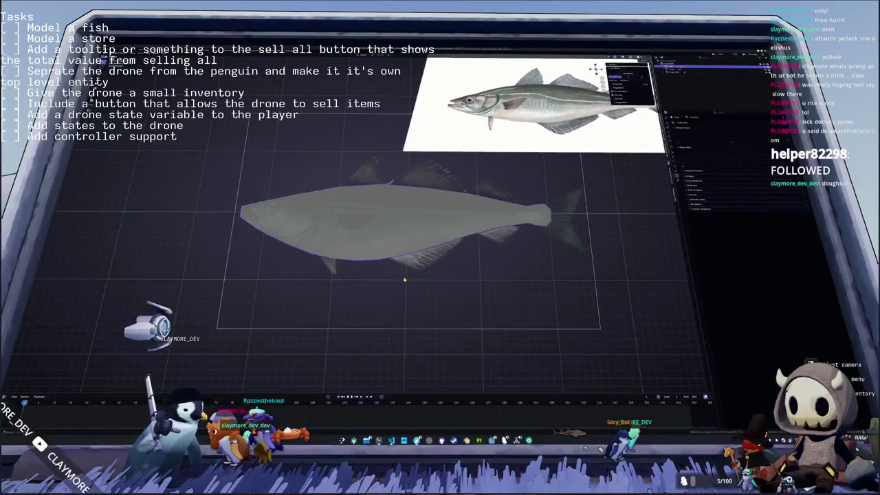
pyautogui.press('Tab')
pyautogui.press('Tab')
pyautogui.press('Tab')
pyautogui.moveTo(344, 227)
pyautogui.keyDown('shift'); pyautogui.mouseDown(button='middle')
pyautogui.moveTo(436, 237)
pyautogui.moveTo(514, 177)
pyautogui.moveTo(509, 207)
pyautogui.moveTo(495, 193)
pyautogui.moveTo(534, 162)
pyautogui.mouseUp(button='middle'); pyautogui.keyUp('shift')
pyautogui.press('KP_7')
pyautogui.press('KP_1')
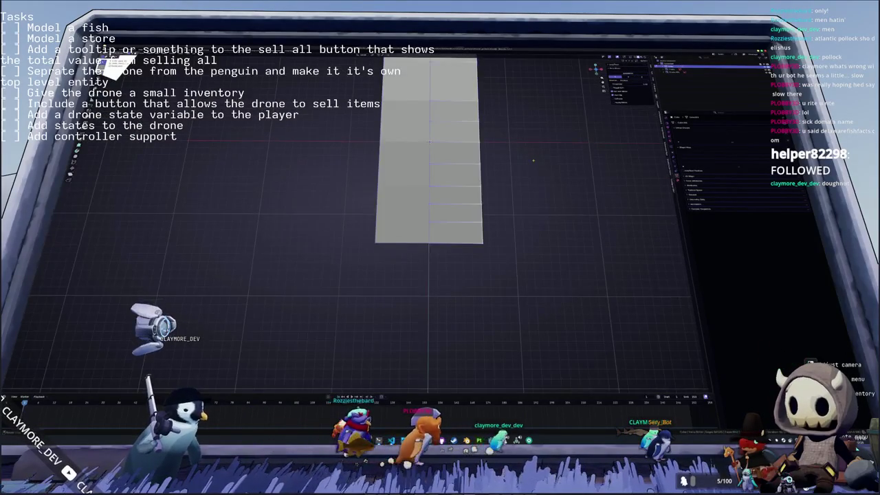
# Step: Pull the bottom-centre and bottom-right vertices together into a narrow pointed end
pyautogui.press('Tab')
pyautogui.keyDown('shift'); pyautogui.moveTo(517, 245); pyautogui.dragTo(454, 241, button='middle'); pyautogui.keyUp('shift')
pyautogui.press('g')
pyautogui.click(437, 246)
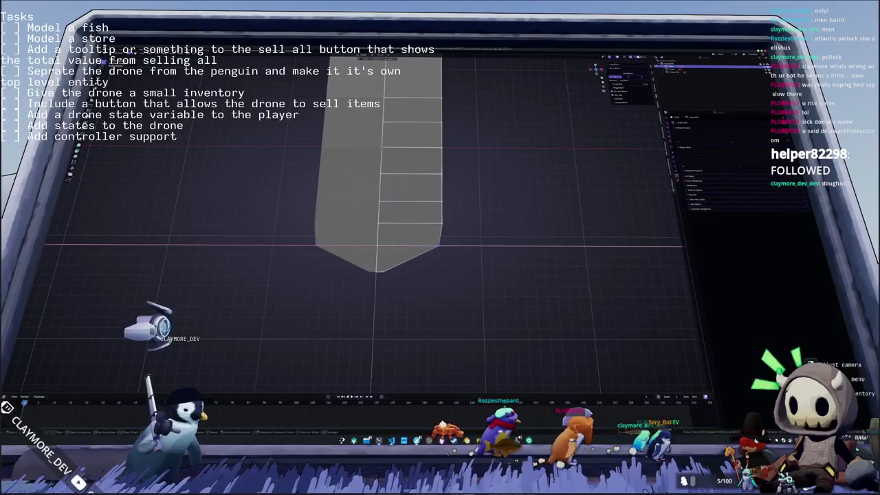
pyautogui.press('g')
pyautogui.click(447, 235)
pyautogui.moveTo(447, 235)
pyautogui.mouseDown(button='middle')
pyautogui.moveTo(418, 241)
pyautogui.moveTo(402, 178)
pyautogui.mouseUp(button='middle')
pyautogui.scroll(1, 403, 179)
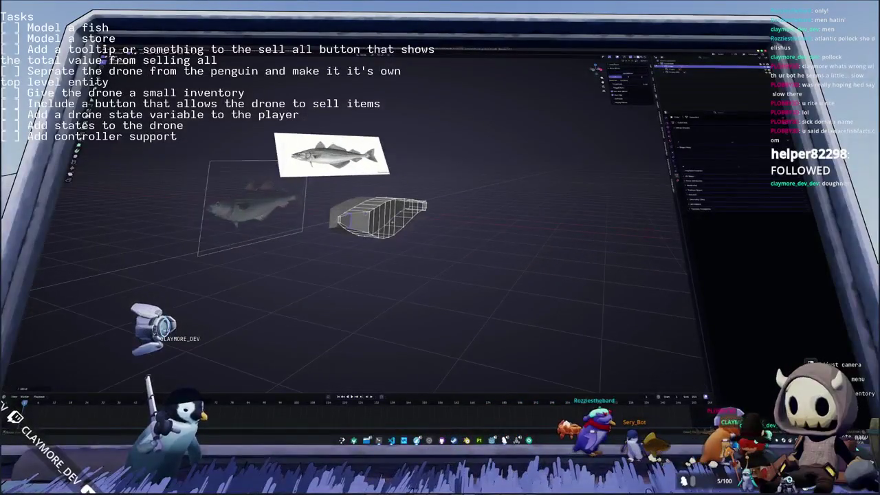
pyautogui.scroll(1, 402, 179)
pyautogui.scroll(2, 402, 179)
pyautogui.scroll(2, 402, 179)
pyautogui.press('KP_7')
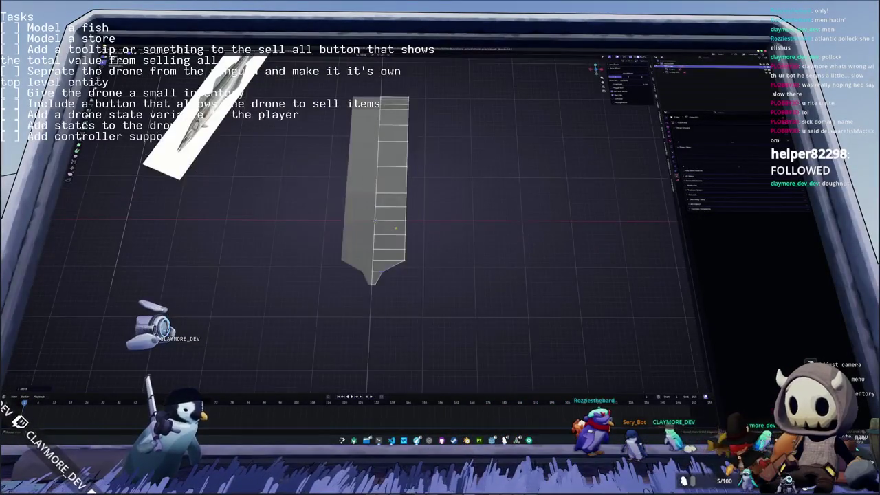
# Step: Slide the corner vertices inward along X in top view to narrow the sides
pyautogui.press('g')
pyautogui.press('x')
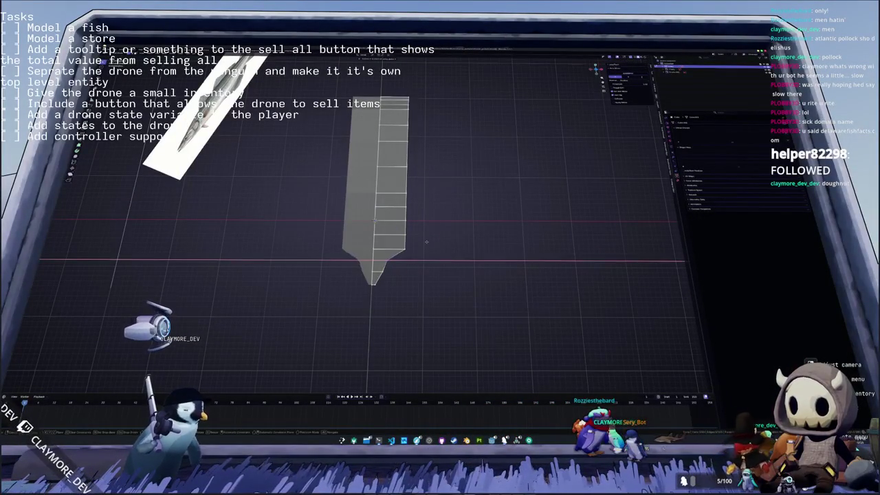
pyautogui.click(426, 242)
pyautogui.scroll(2, 426, 242)
pyautogui.press('g')
pyautogui.press('x')
pyautogui.click(422, 251)
pyautogui.press('g')
pyautogui.press('x')
pyautogui.click(398, 229)
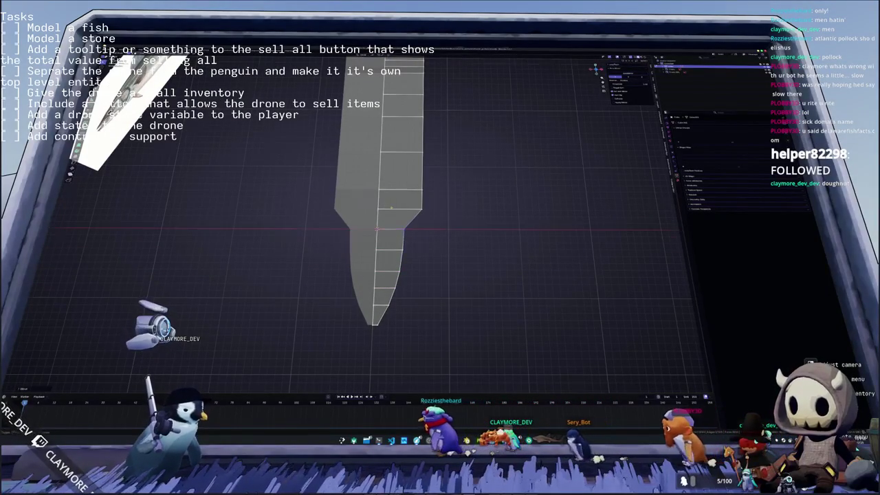
# Step: Raise the shoulder edge loop to a new height
pyautogui.moveTo(405, 216); pyautogui.dragTo(450, 241, button='middle')
pyautogui.press('g')
pyautogui.click(439, 222)
pyautogui.moveTo(439, 221)
pyautogui.mouseDown(button='middle')
pyautogui.moveTo(411, 221)
pyautogui.moveTo(418, 163)
pyautogui.moveTo(447, 183)
pyautogui.mouseUp(button='middle')
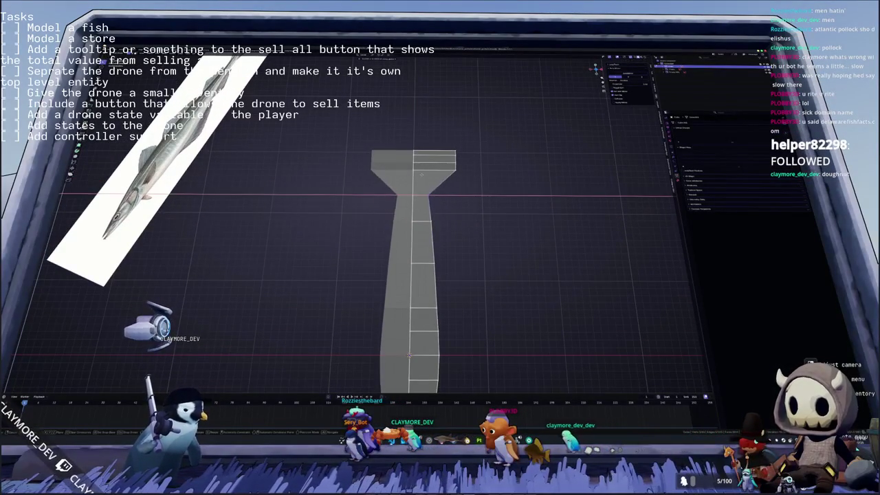
# Step: Raise the neck vertex and shift the head vertices along X, then launch the Godot project
pyautogui.click(422, 173)
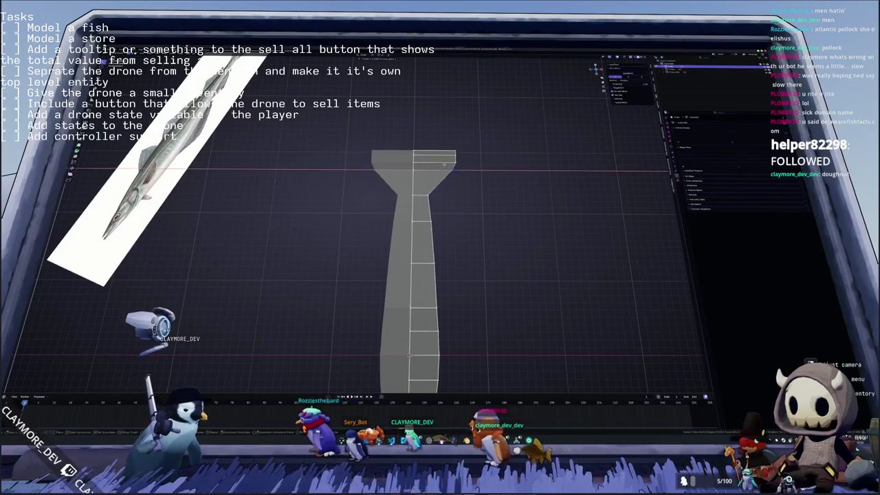
pyautogui.moveTo(421, 174); pyautogui.dragTo(416, 159)
pyautogui.press('g')
pyautogui.press('x')
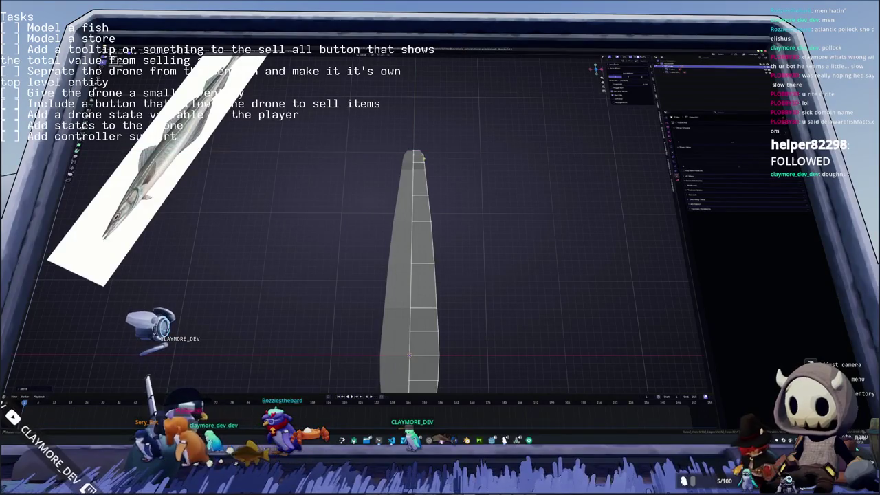
pyautogui.press('g')
pyautogui.press('x')
pyautogui.press('Escape')
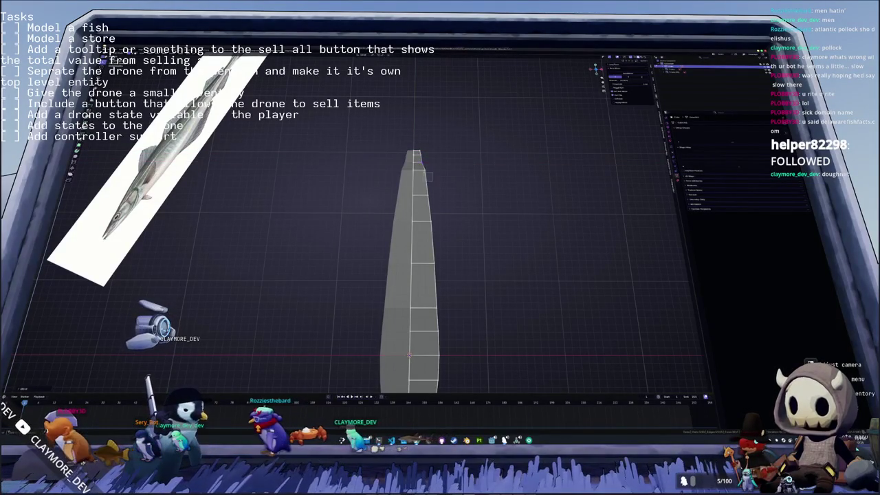
pyautogui.press('g')
pyautogui.press('x')
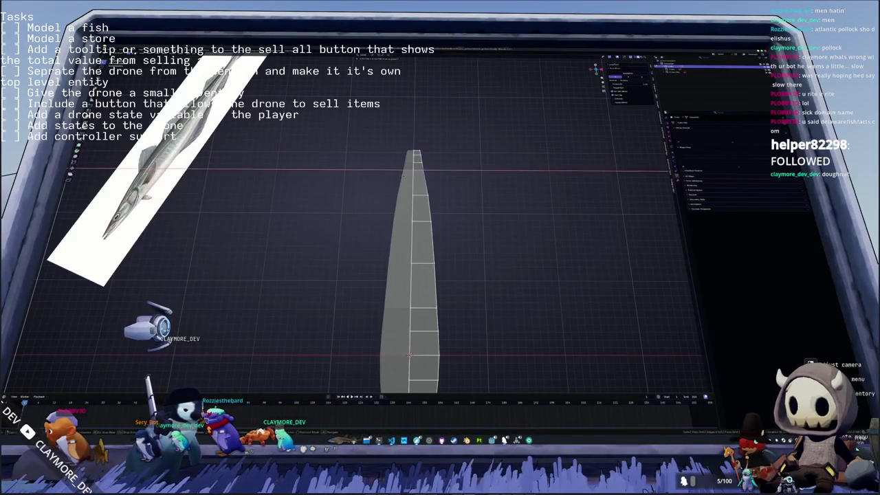
pyautogui.moveTo(412, 241); pyautogui.dragTo(402, 234, button='middle')
pyautogui.press('g')
pyautogui.press('x')
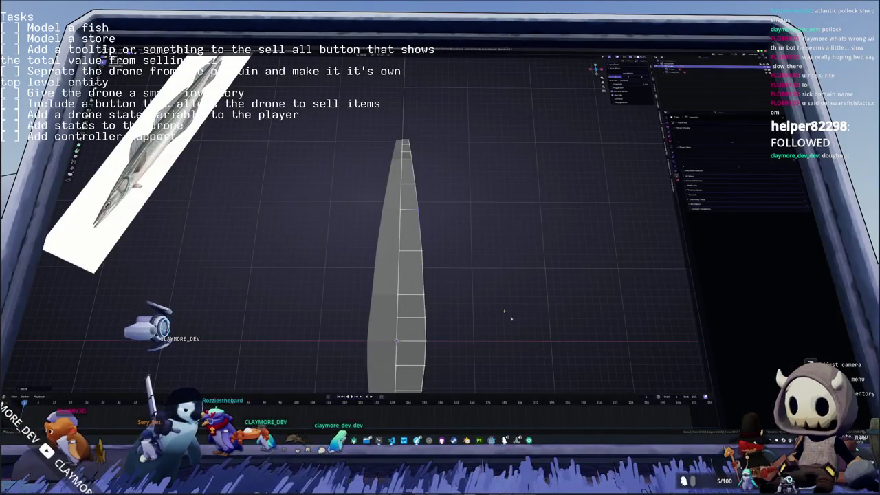
pyautogui.doubleClick(415, 166)
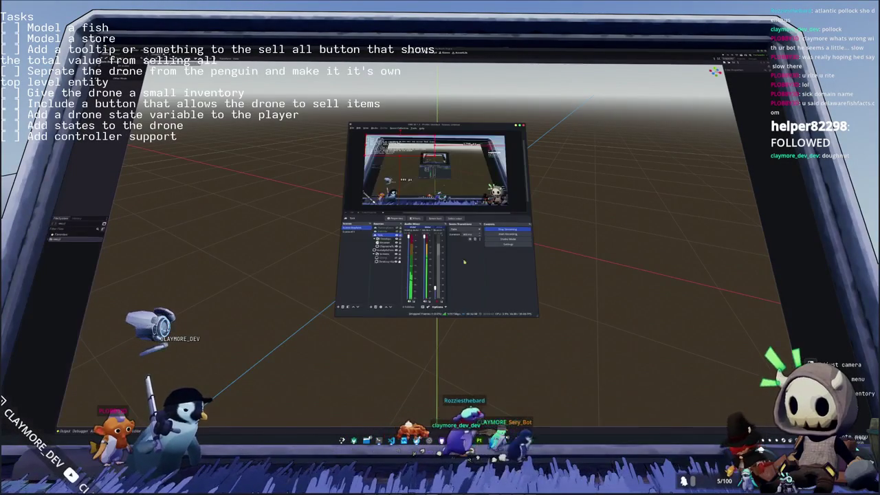
# Step: Add a '[ ] Add g' line under 'Model a fish' in the on-stream task list, then return to Godot
pyautogui.click(396, 219)
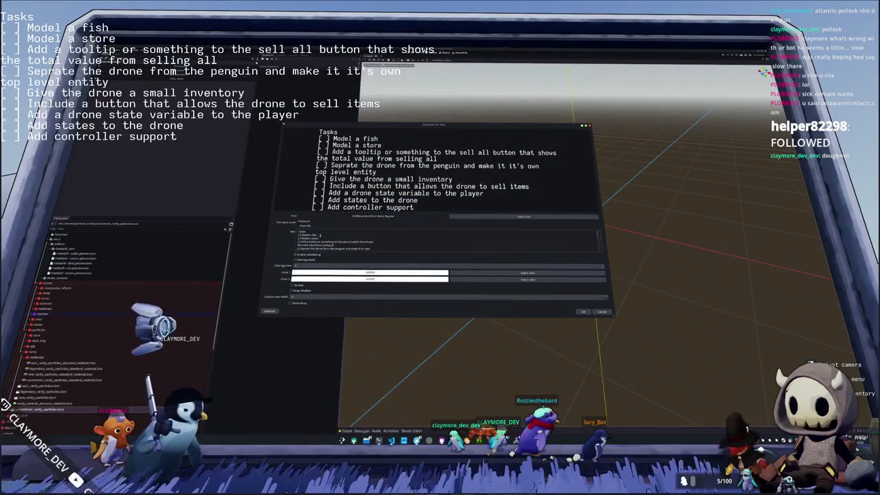
pyautogui.press('Return')
pyautogui.write('[ ] A')
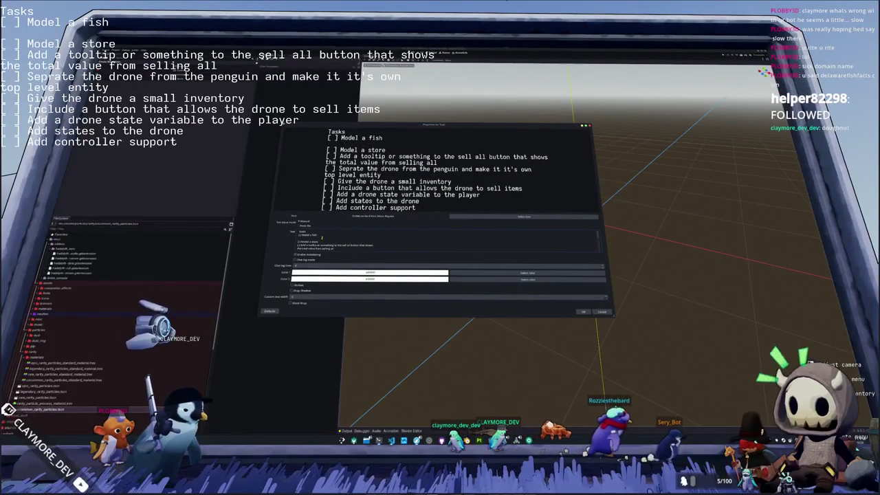
pyautogui.write('dd grass density settings')
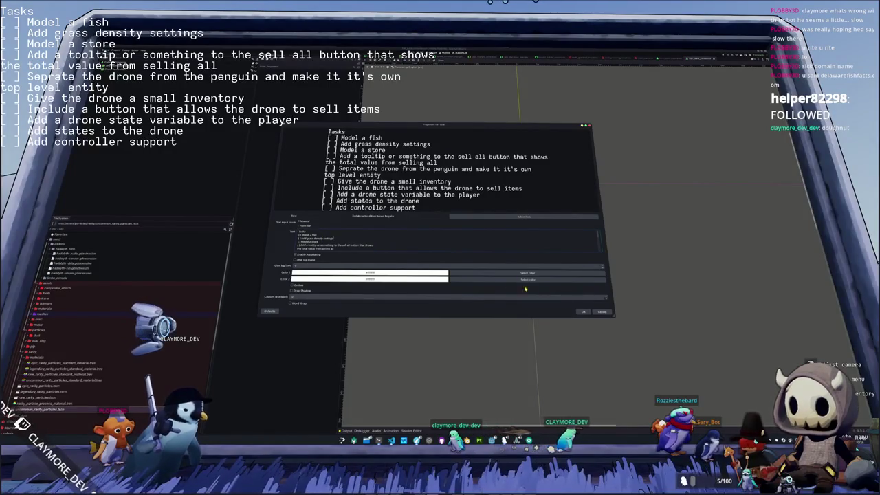
pyautogui.click(580, 311)
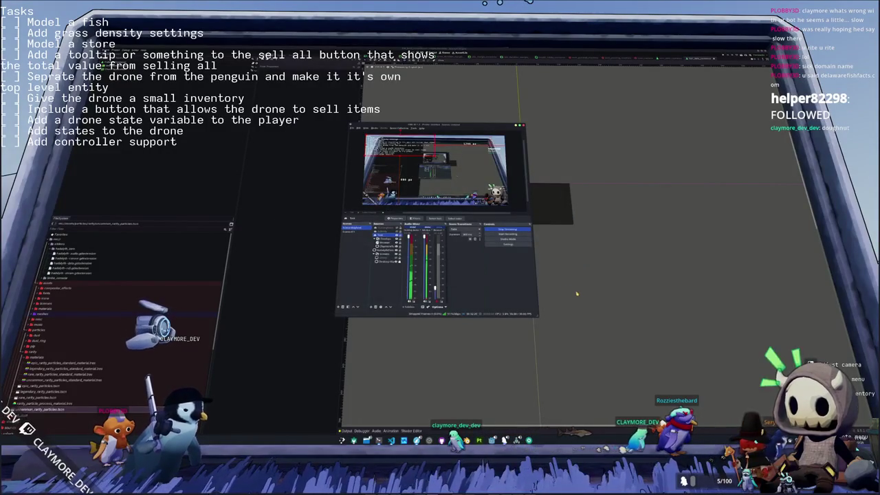
pyautogui.click(577, 294)
pyautogui.moveTo(552, 255); pyautogui.dragTo(488, 255, button='middle')
# Step: Save the island scene with Ctrl+S and view the pier from behind, facing the torii gate
pyautogui.hotkey('ctrl', 's')
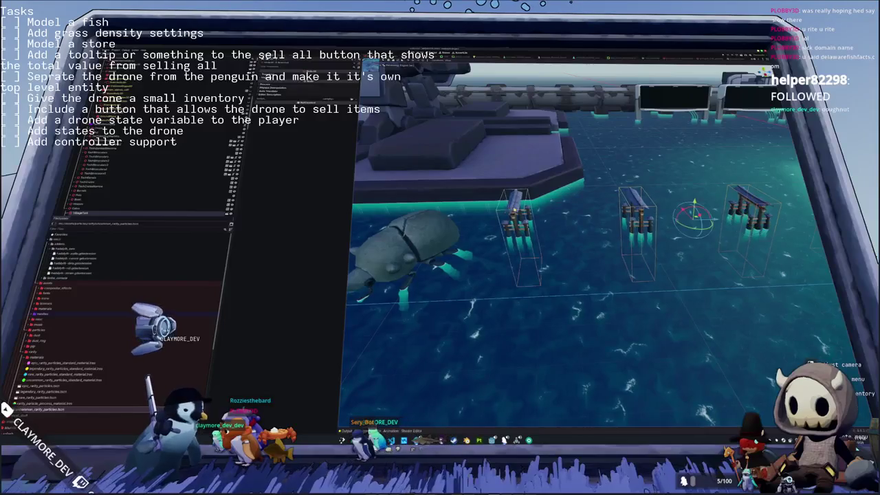
pyautogui.scroll(5, 615, 188)
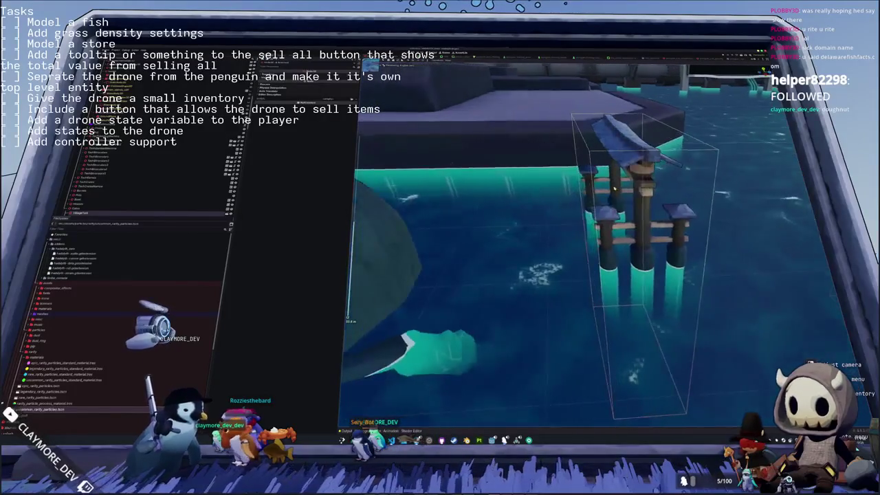
pyautogui.scroll(5, 614, 189)
pyautogui.moveTo(520, 150)
pyautogui.mouseDown(button='middle')
pyautogui.moveTo(531, 165)
pyautogui.moveTo(522, 206)
pyautogui.moveTo(470, 154)
pyautogui.moveTo(508, 158)
pyautogui.mouseUp(button='middle')
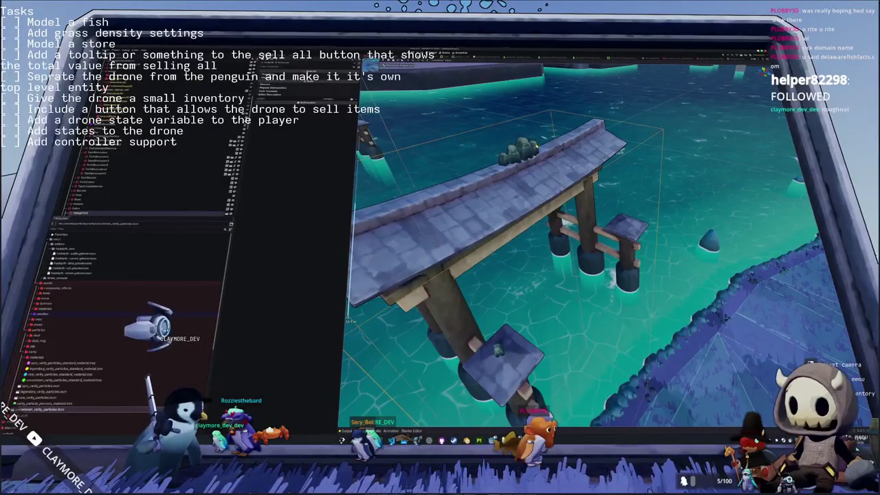
pyautogui.moveTo(471, 234)
pyautogui.mouseDown(button='middle')
pyautogui.moveTo(482, 206)
pyautogui.moveTo(503, 242)
pyautogui.mouseUp(button='middle')
pyautogui.scroll(-5, 481, 206)
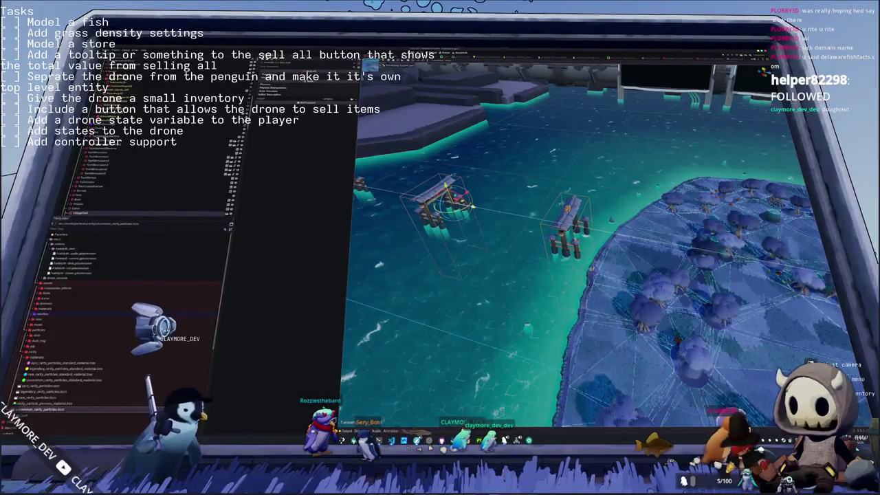
# Step: Orbit and zoom for close, low views of the torii gates and islands
pyautogui.moveTo(592, 247); pyautogui.dragTo(564, 227, button='middle')
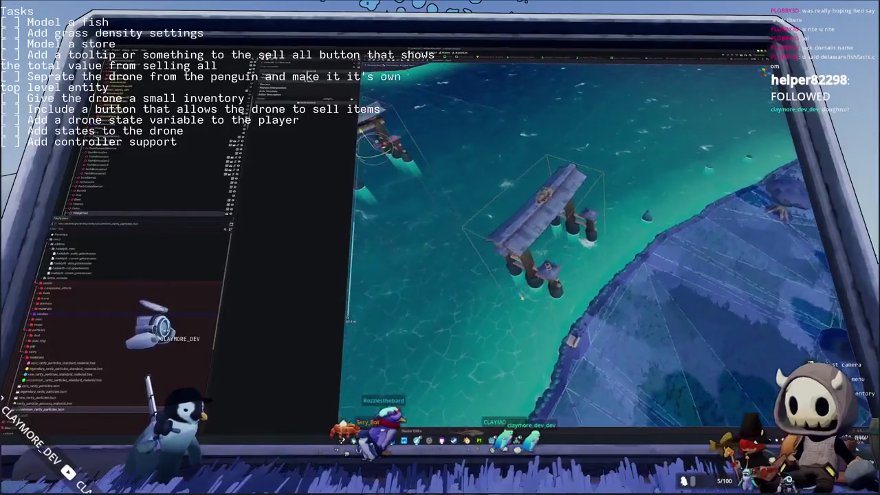
pyautogui.scroll(4, 591, 247)
pyautogui.scroll(-2, 591, 247)
pyautogui.scroll(-2, 591, 248)
pyautogui.scroll(-2, 591, 248)
pyautogui.scroll(-1, 591, 248)
pyautogui.moveTo(591, 248); pyautogui.dragTo(591, 207, button='middle')
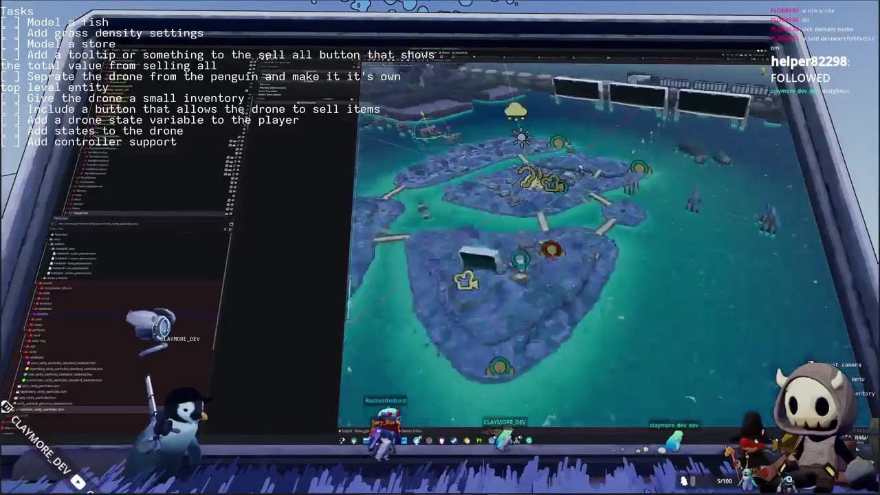
pyautogui.scroll(3, 591, 247)
pyautogui.moveTo(591, 247); pyautogui.dragTo(523, 248, button='middle')
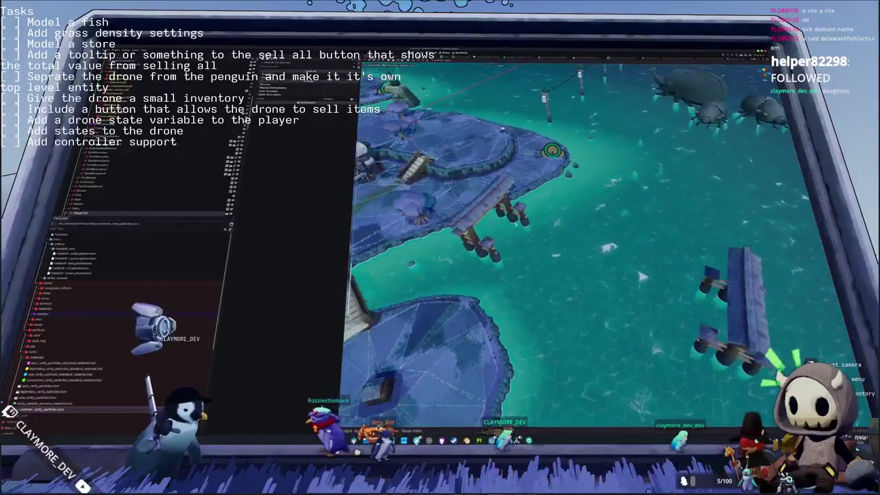
pyautogui.scroll(3, 591, 248)
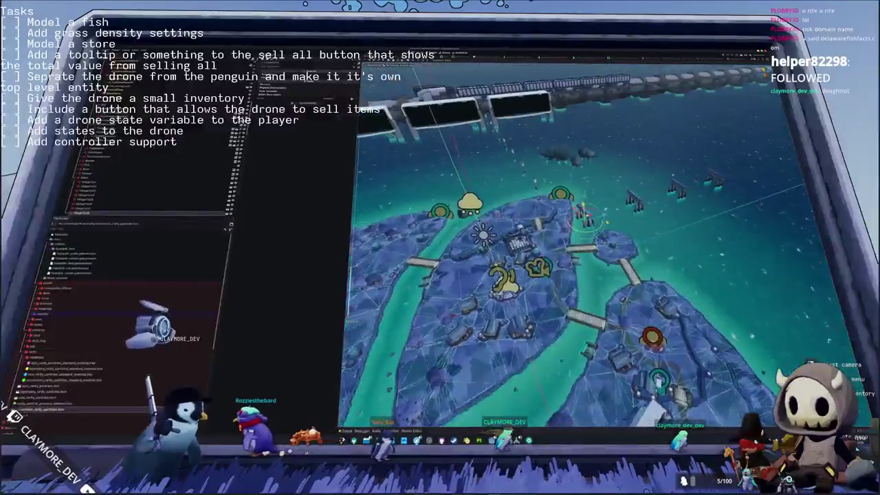
pyautogui.moveTo(592, 247); pyautogui.dragTo(592, 206, button='middle')
pyautogui.moveTo(592, 248); pyautogui.dragTo(625, 213, button='middle')
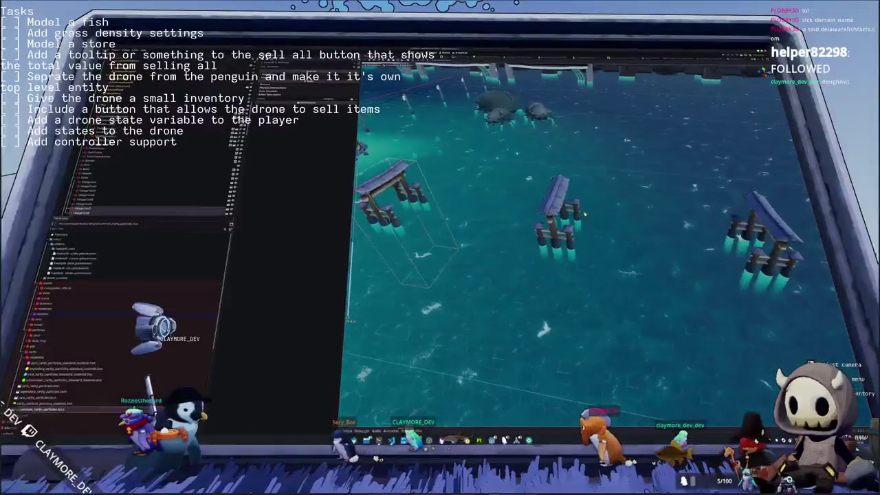
# Step: Add the middle and right torii gates to the selection
pyautogui.keyDown('shift'); pyautogui.click(556, 207); pyautogui.keyUp('shift')
pyautogui.keyDown('shift'); pyautogui.click(763, 227); pyautogui.keyUp('shift')
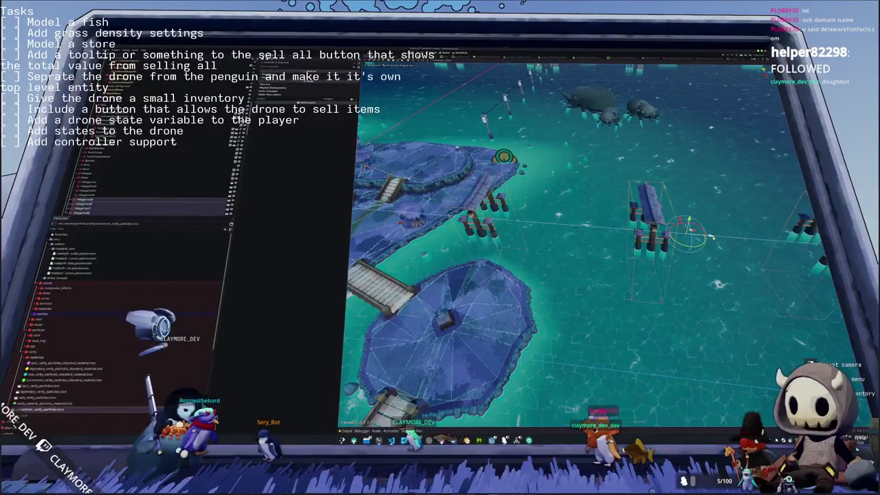
pyautogui.moveTo(608, 240)
pyautogui.mouseDown(button='middle')
pyautogui.moveTo(583, 228)
pyautogui.moveTo(584, 206)
pyautogui.moveTo(583, 254)
pyautogui.moveTo(546, 273)
pyautogui.moveTo(562, 256)
pyautogui.mouseUp(button='middle')
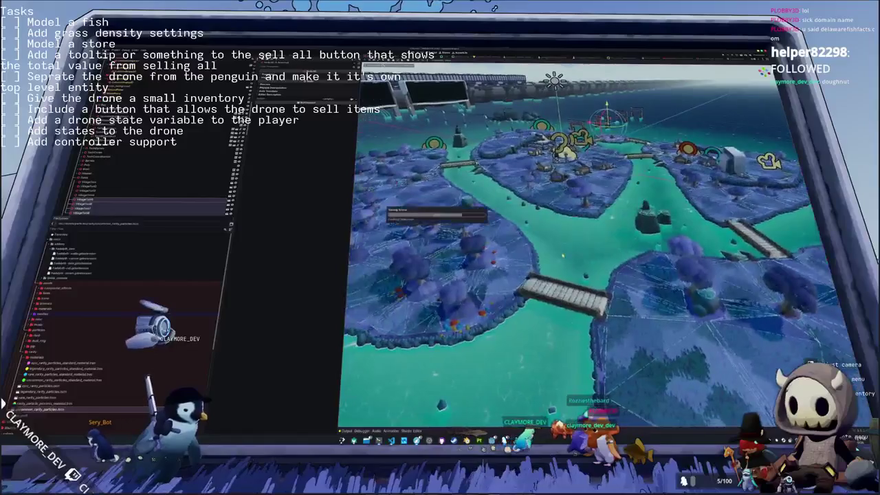
pyautogui.scroll(-5, 212, 164)
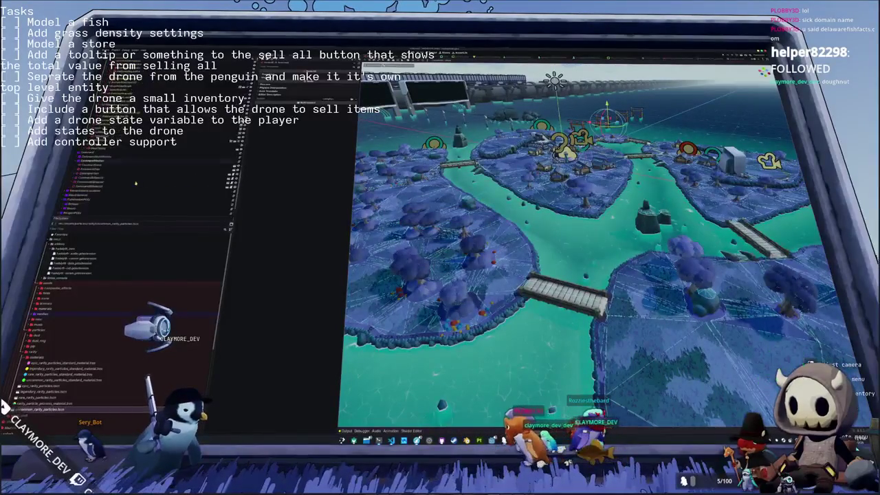
# Step: Bake the island's NavigationRegion3D navigation mesh, then frame the next region and select the ramp piece
pyautogui.click(96, 199)
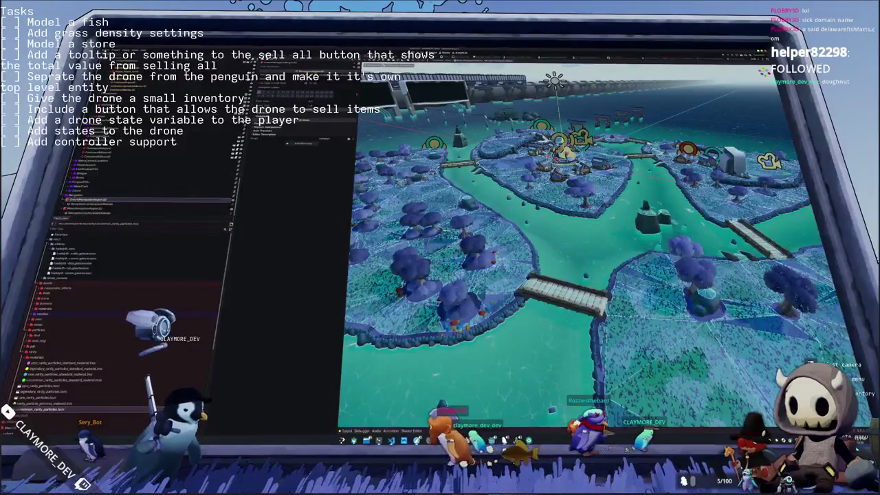
pyautogui.press('f')
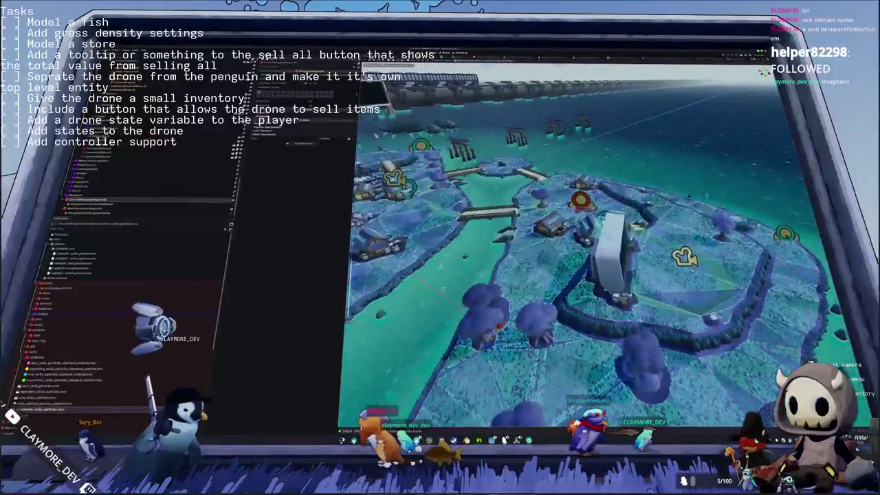
pyautogui.click(468, 61)
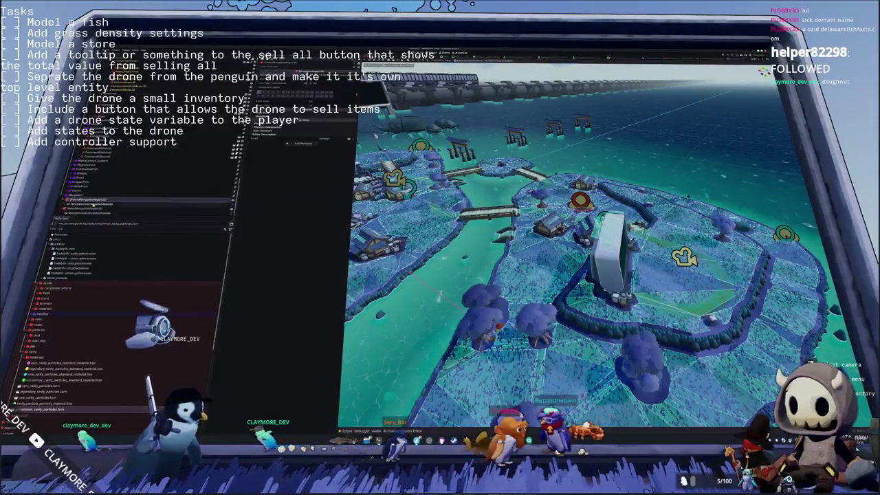
pyautogui.click(83, 208)
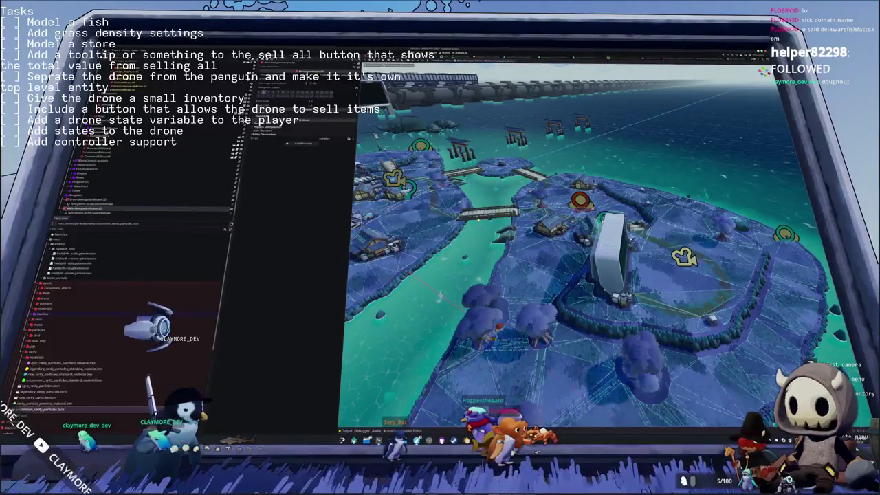
pyautogui.press('f')
pyautogui.scroll(-3, 192, 191)
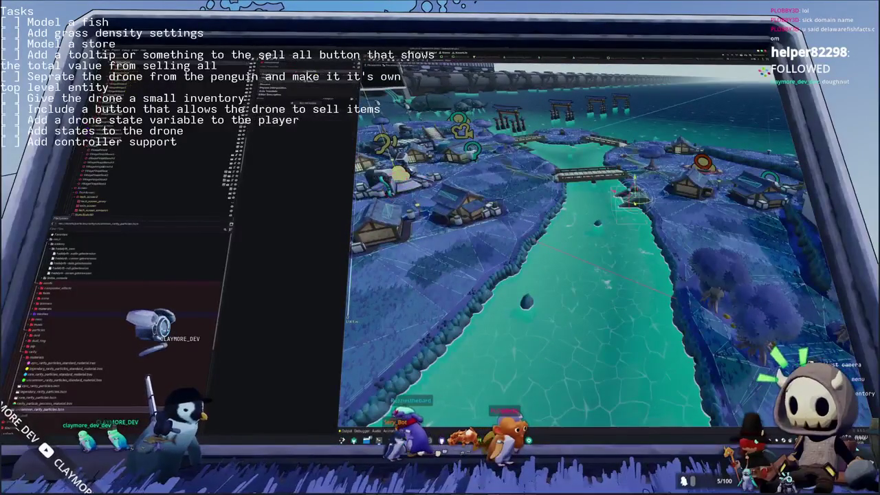
pyautogui.click(192, 190)
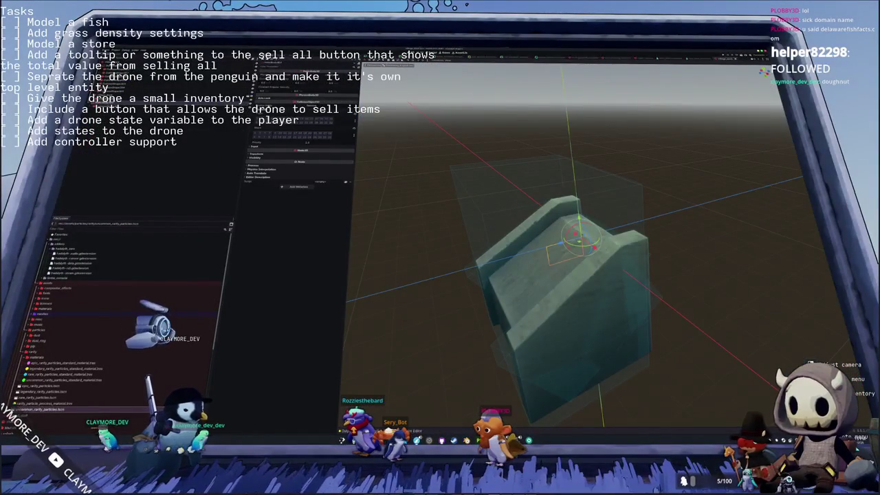
# Step: Check the ramp's collision layer names in the Inspector, then reopen the village map scene
pyautogui.click(354, 135)
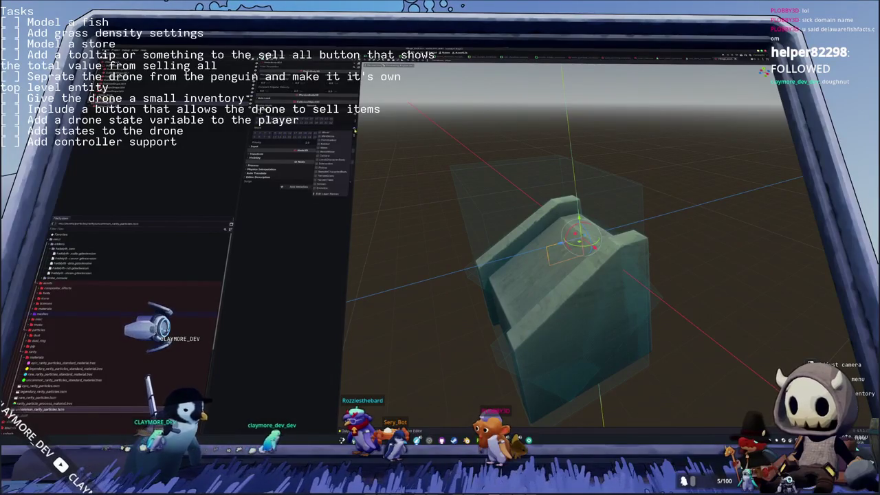
pyautogui.click(356, 122)
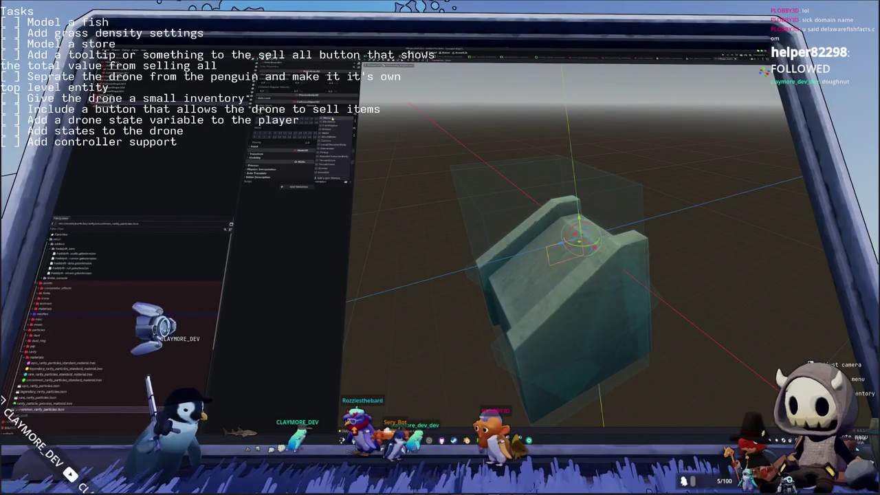
pyautogui.click(323, 128)
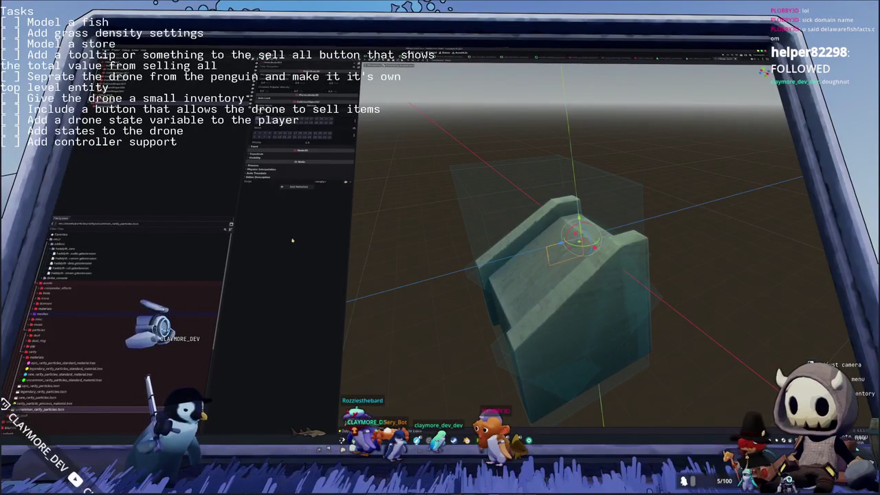
pyautogui.hotkey('shift', 'alt', 'o')
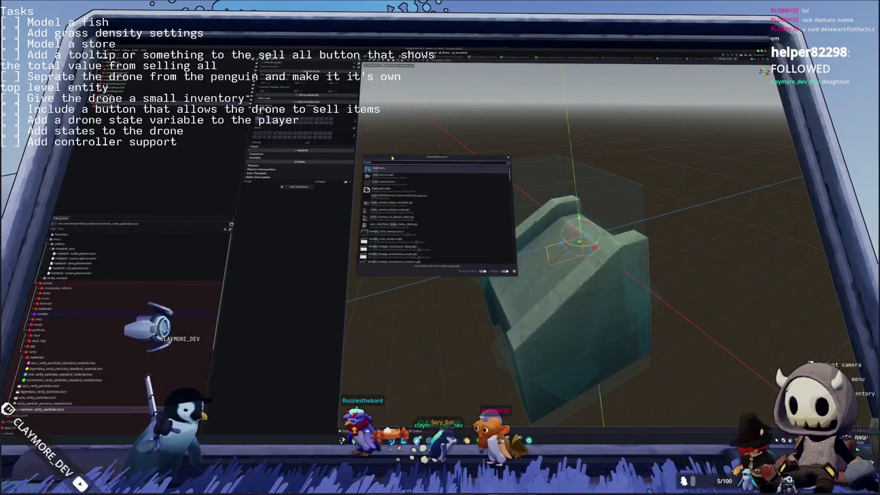
pyautogui.press('Return')
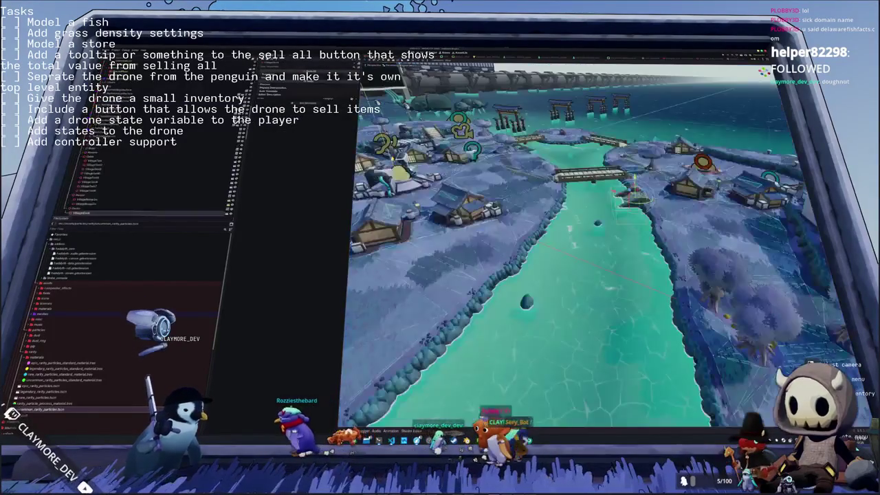
# Step: Select the river's navigation region and bake its navigation mesh
pyautogui.moveTo(599, 275); pyautogui.dragTo(640, 275, button='middle')
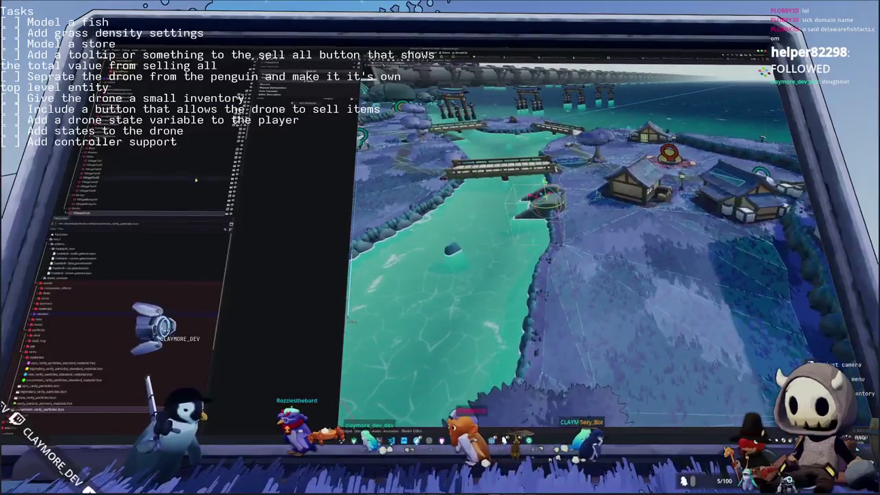
pyautogui.scroll(-5, 129, 203)
pyautogui.click(91, 209)
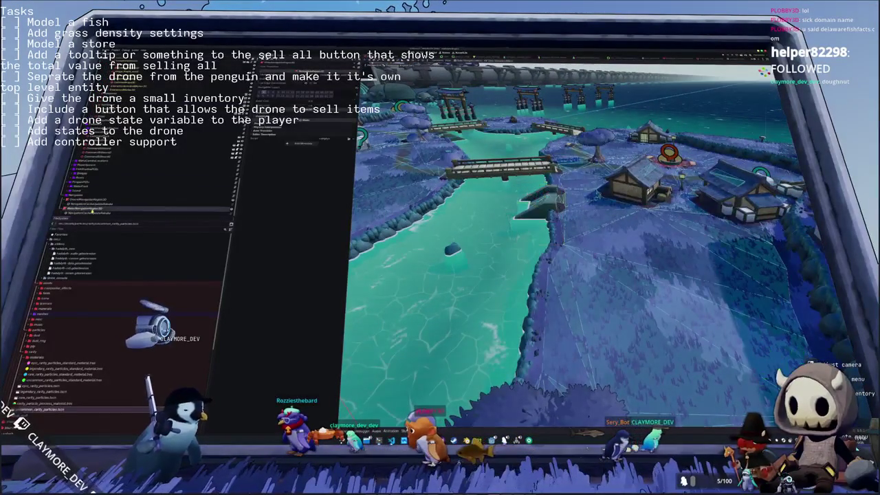
pyautogui.click(468, 61)
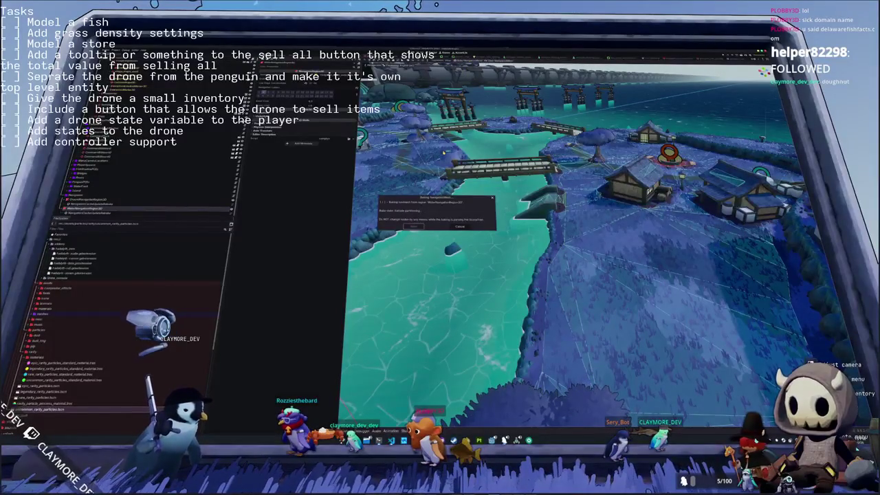
# Step: Fly across the river toward the house and select other navigation regions to show their meshes
pyautogui.moveTo(591, 261); pyautogui.dragTo(591, 262, button='right')
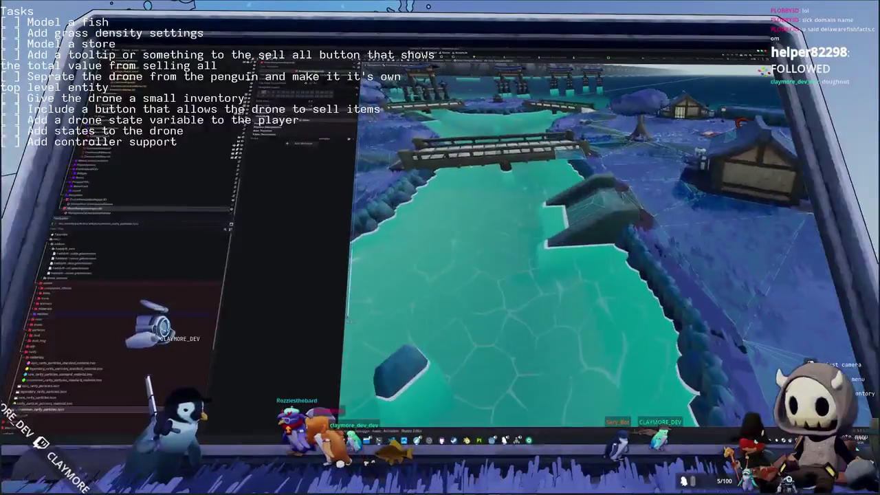
pyautogui.moveTo(476, 167); pyautogui.dragTo(488, 165, button='right')
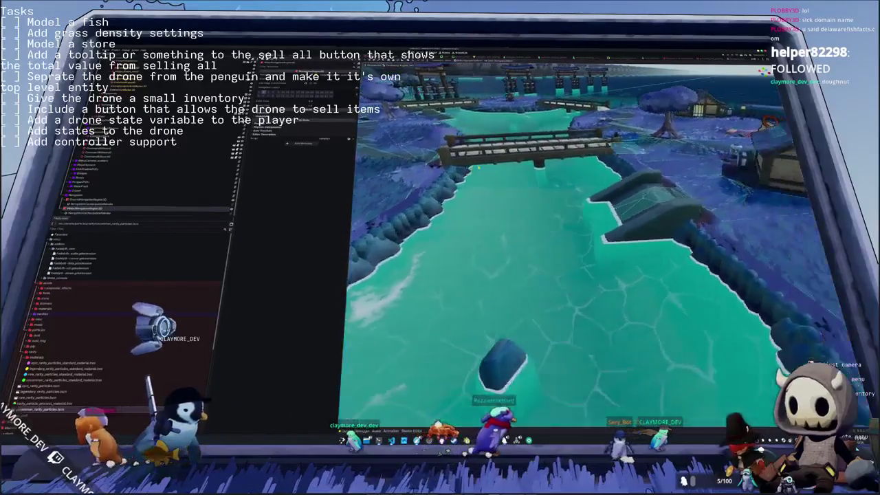
pyautogui.moveTo(488, 166); pyautogui.dragTo(453, 193, button='right')
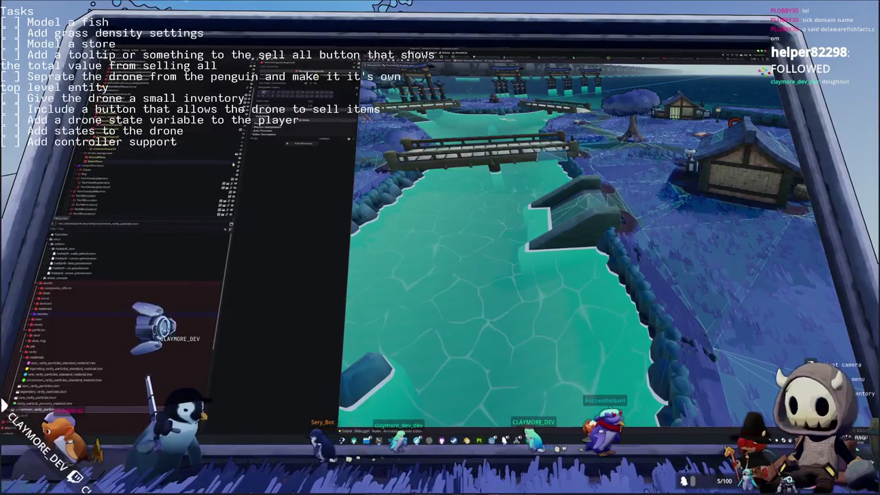
pyautogui.press('w')
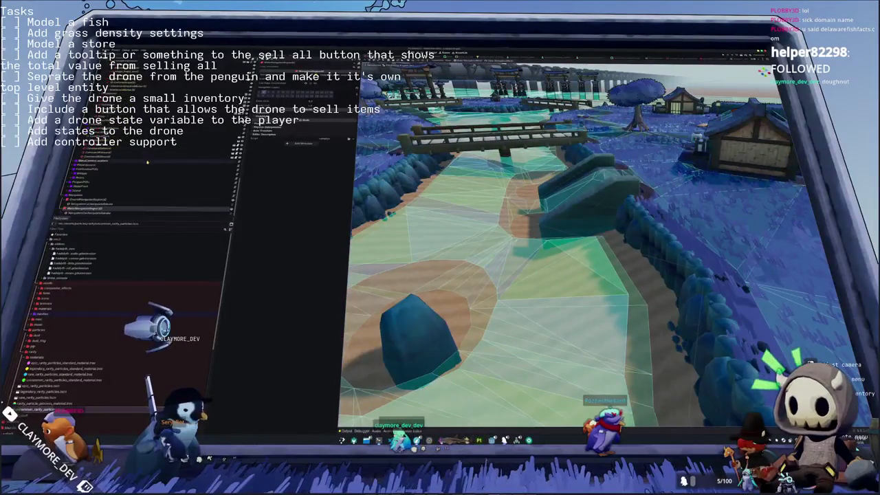
pyautogui.click(149, 200)
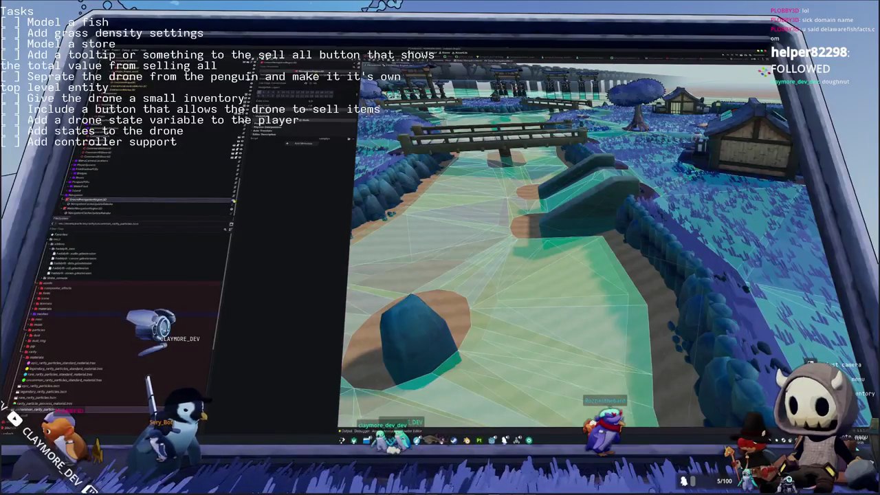
pyautogui.scroll(-5, 570, 247)
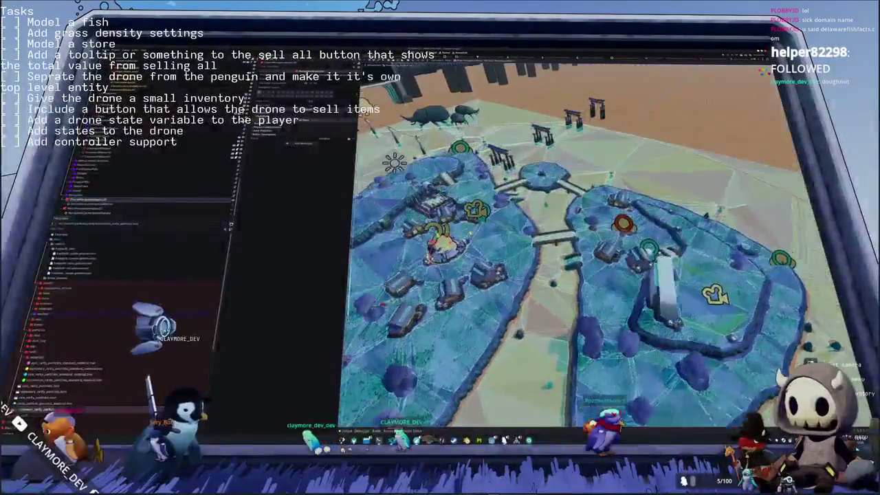
pyautogui.scroll(5, 528, 238)
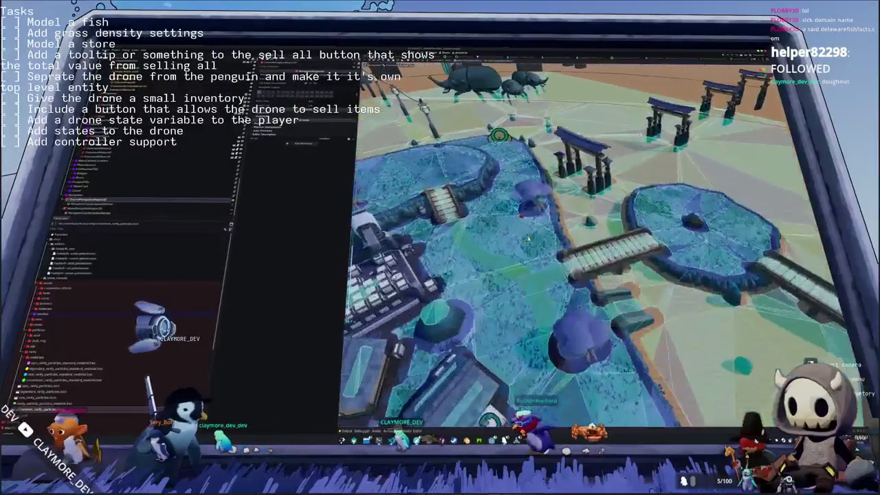
pyautogui.moveTo(528, 238)
pyautogui.mouseDown(button='middle')
pyautogui.moveTo(483, 236)
pyautogui.moveTo(523, 226)
pyautogui.mouseUp(button='middle')
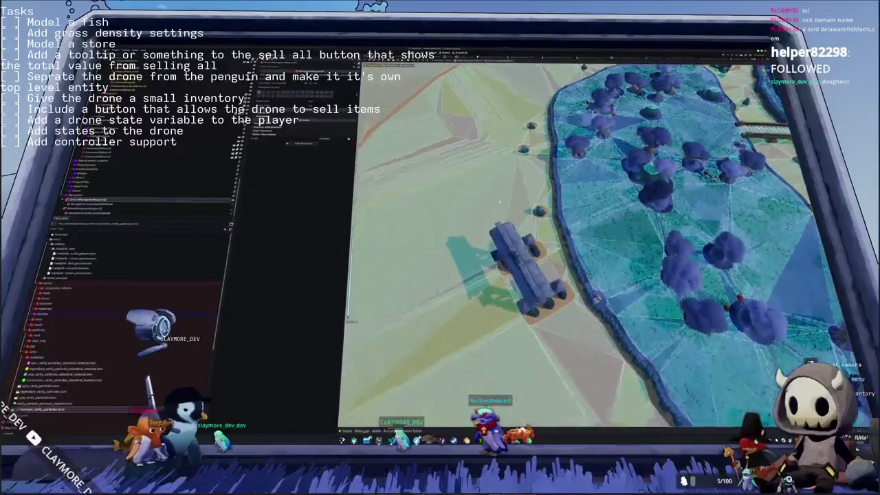
pyautogui.moveTo(503, 176)
pyautogui.mouseDown(button='middle')
pyautogui.moveTo(482, 178)
pyautogui.moveTo(528, 184)
pyautogui.mouseUp(button='middle')
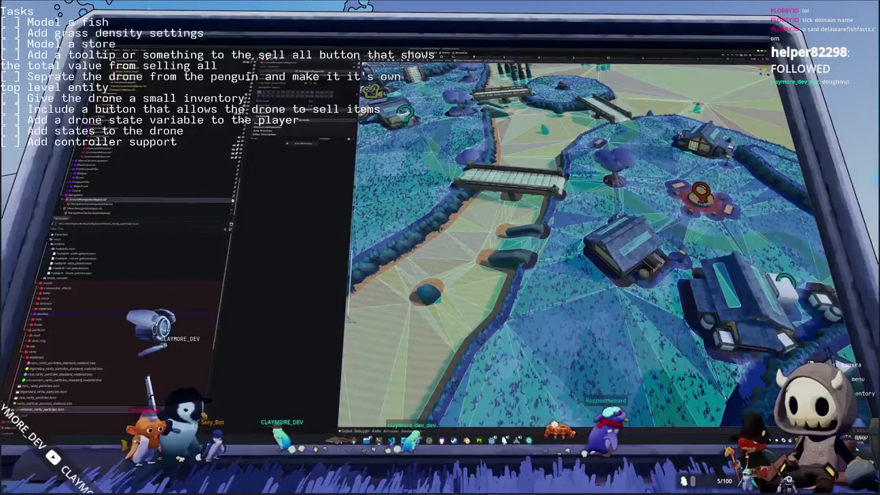
pyautogui.click(218, 210)
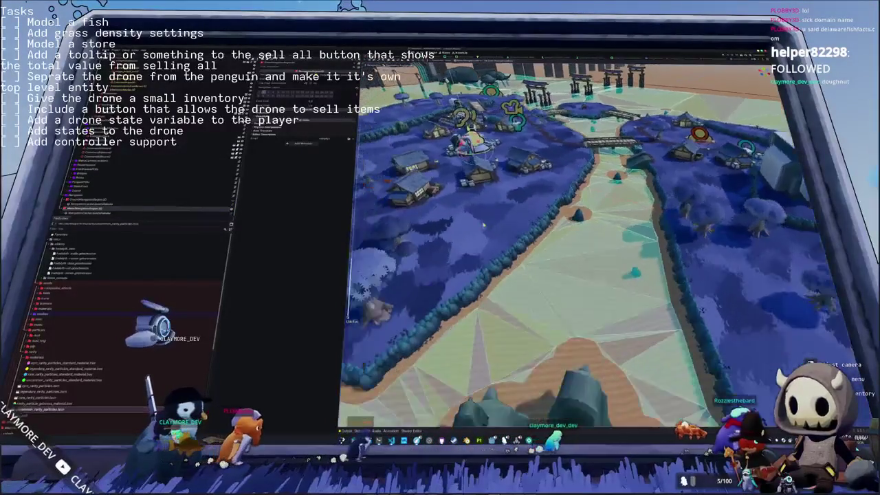
# Step: Hide the navigation mesh overlay and open the stone block model's scene
pyautogui.moveTo(483, 224)
pyautogui.mouseDown(button='middle')
pyautogui.moveTo(442, 232)
pyautogui.moveTo(462, 232)
pyautogui.mouseUp(button='middle')
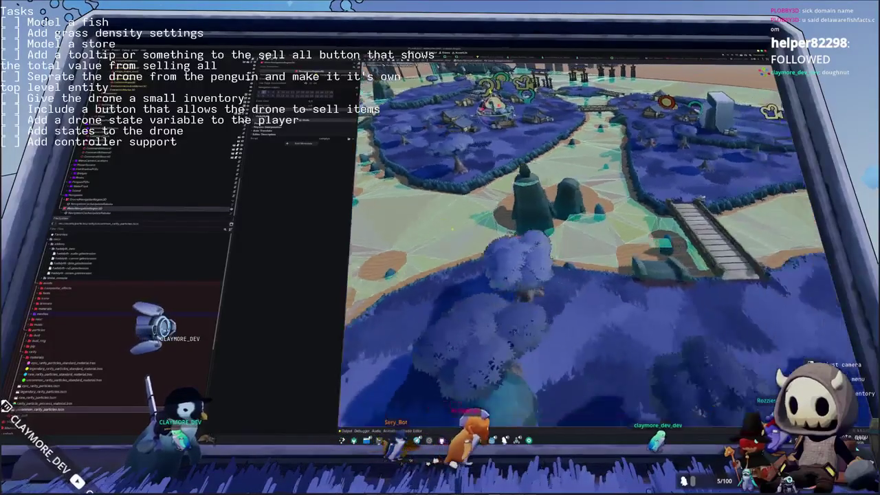
pyautogui.moveTo(461, 231); pyautogui.dragTo(461, 231, button='middle')
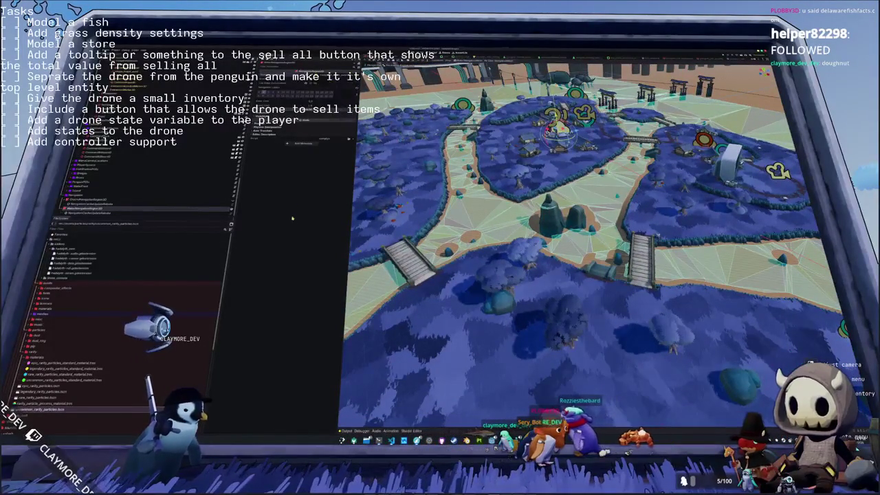
pyautogui.scroll(3, 137, 179)
pyautogui.scroll(-3, 137, 179)
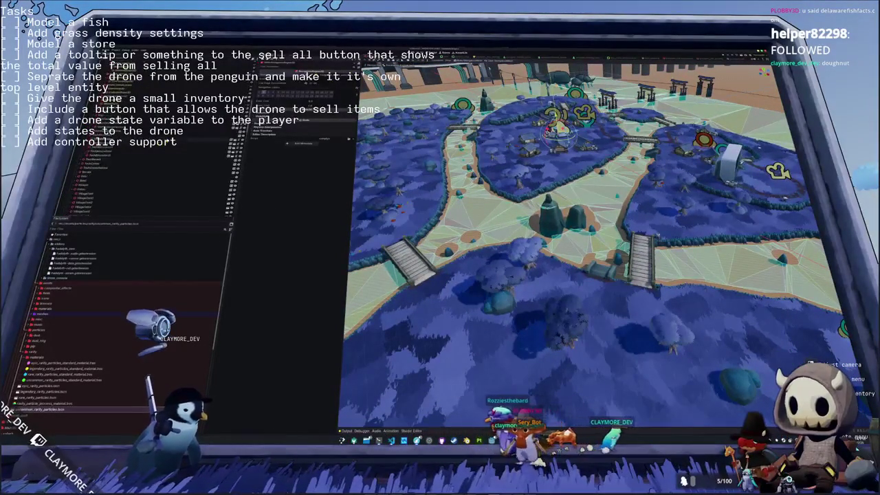
pyautogui.scroll(-3, 137, 179)
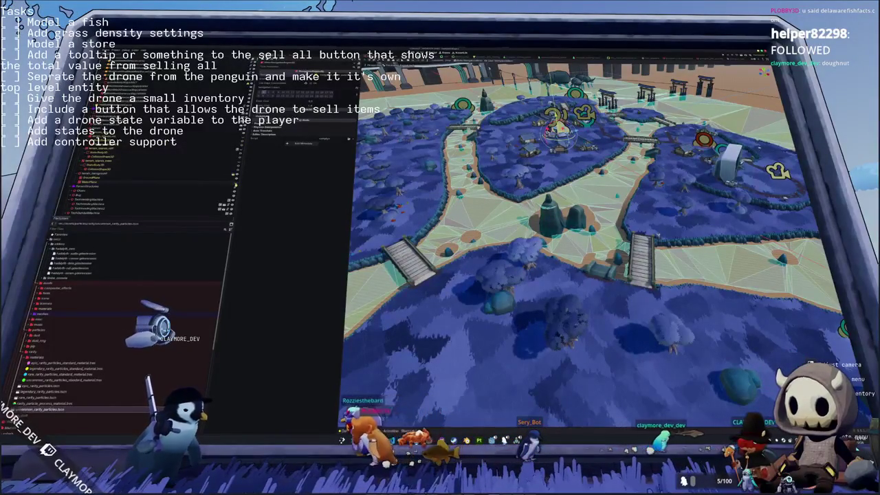
pyautogui.click(198, 185)
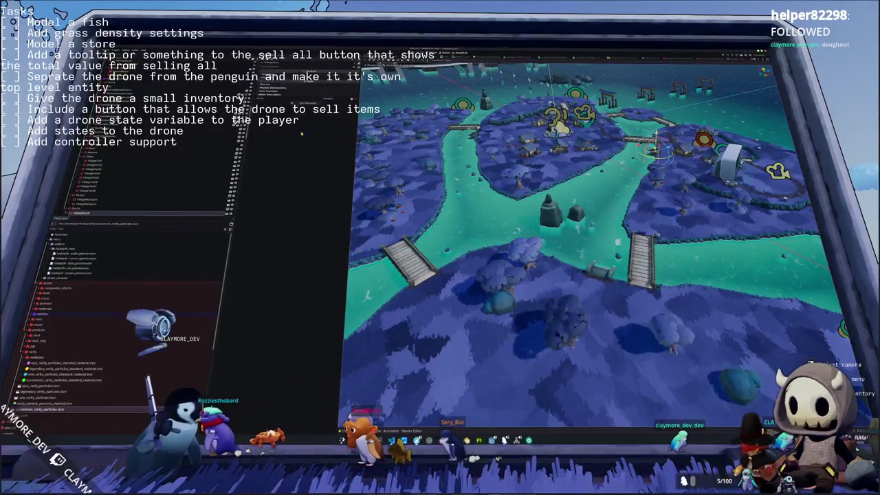
pyautogui.click(213, 187)
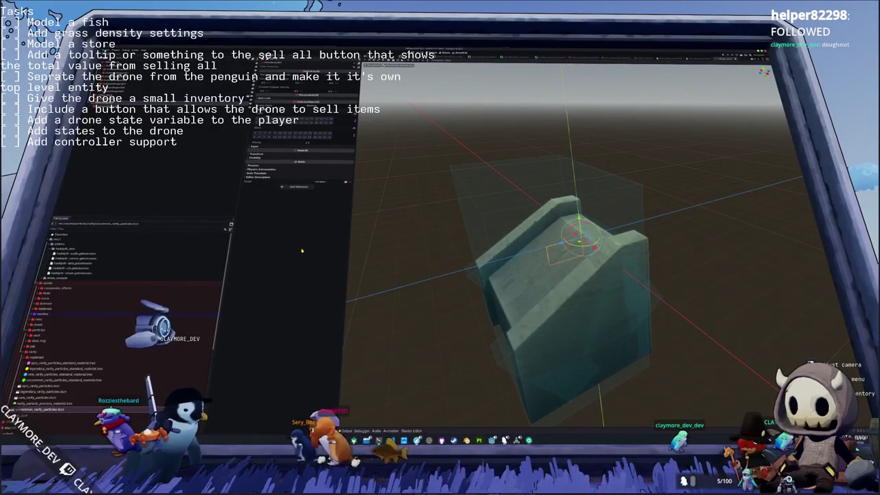
pyautogui.click(417, 319)
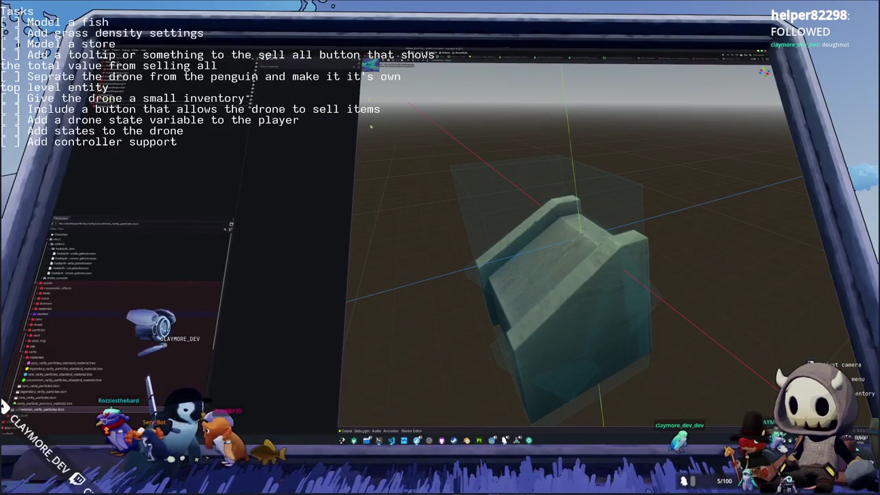
pyautogui.press('F5')
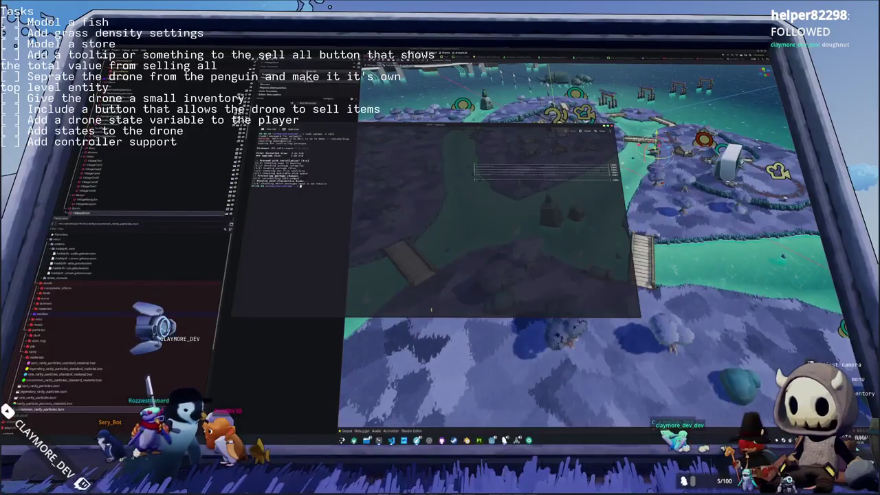
# Step: Change into the Documents folder and run git status
pyautogui.write('cd Documents/')
pyautogui.press('Return')
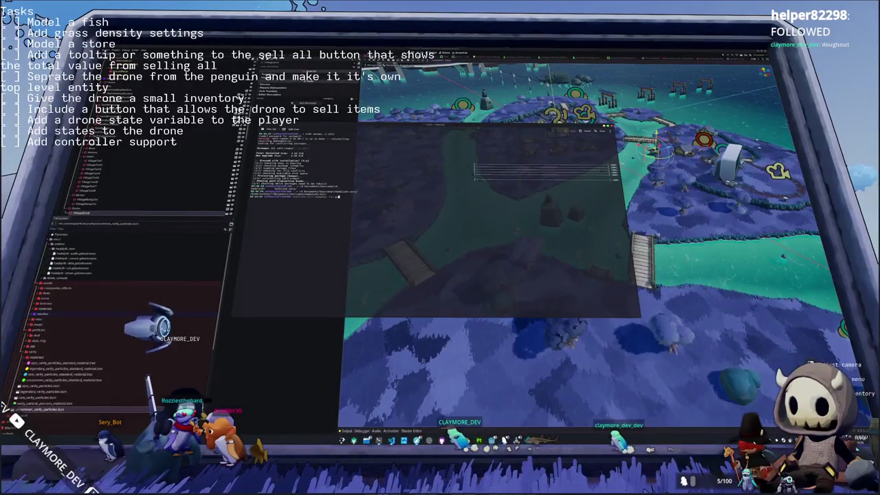
pyautogui.write('git status')
pyautogui.press('Return')
pyautogui.press('Return')
# Step: Commit with the message "Fixed collisions and updated movement" and return to Blender's fish model
pyautogui.write('git commit -m')
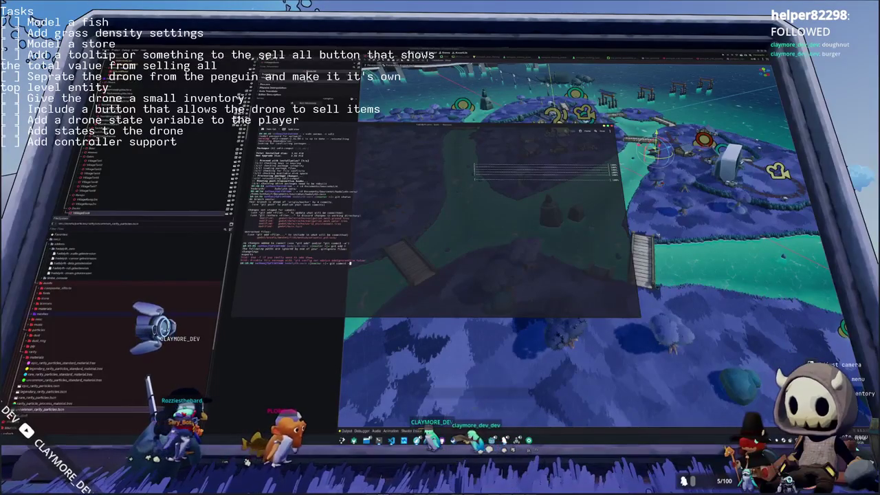
pyautogui.write('m')
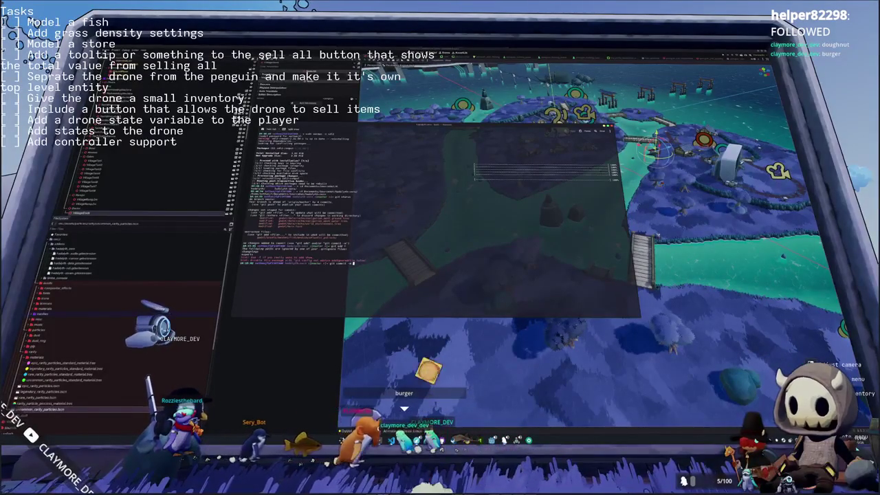
pyautogui.write(' "Fix')
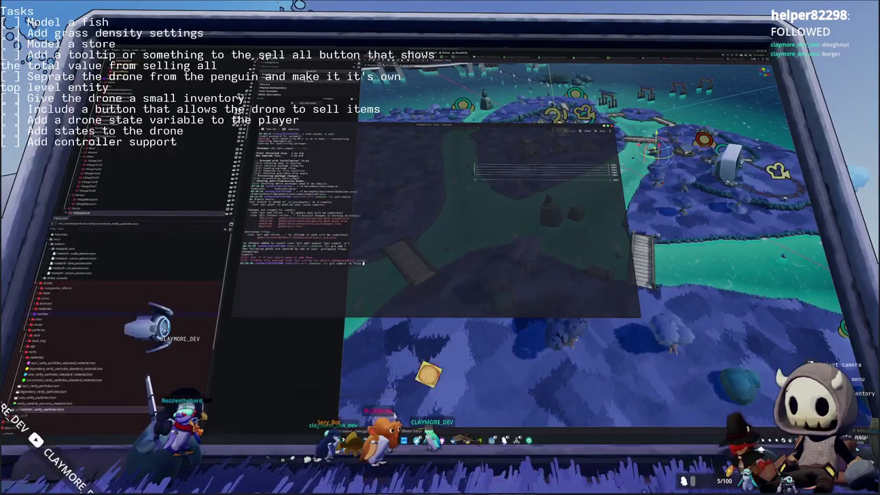
pyautogui.write('ed collisions and updated ro')
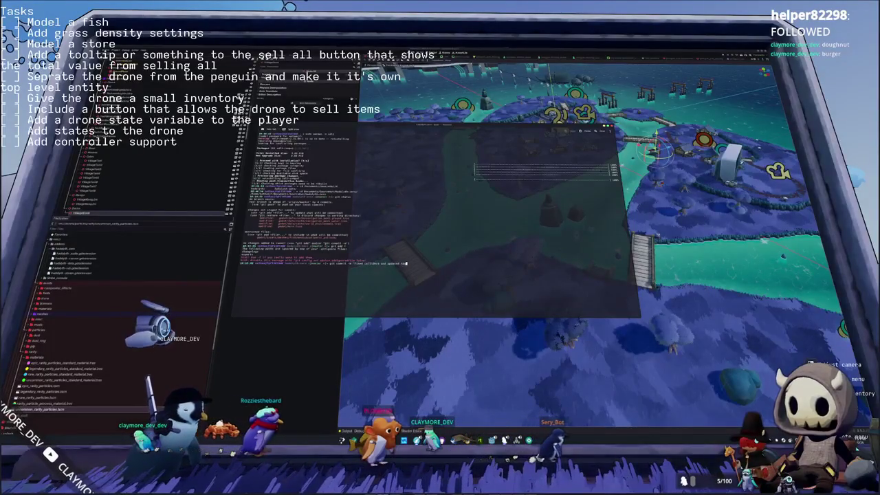
pyautogui.write('d movement"')
pyautogui.press('Return')
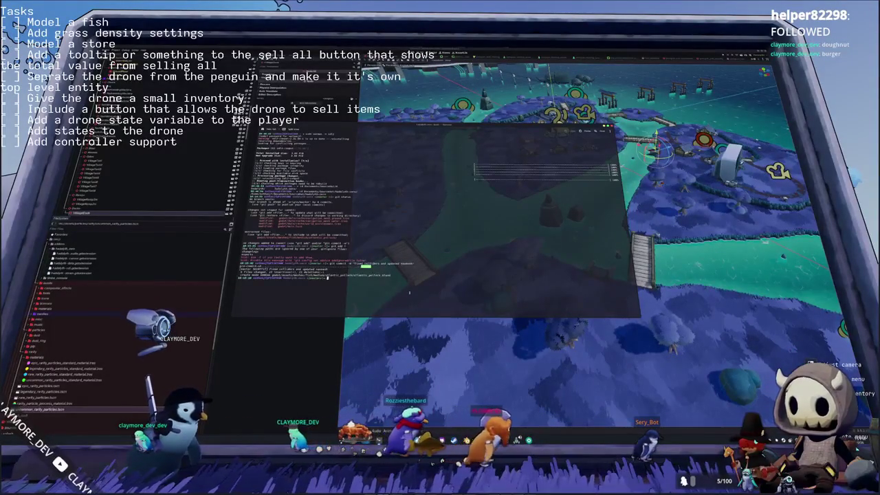
pyautogui.hotkey('ctrl', 'd')
pyautogui.press('super+2')
pyautogui.moveTo(499, 341)
pyautogui.mouseDown(button='middle')
pyautogui.moveTo(429, 301)
pyautogui.moveTo(474, 226)
pyautogui.mouseUp(button='middle')
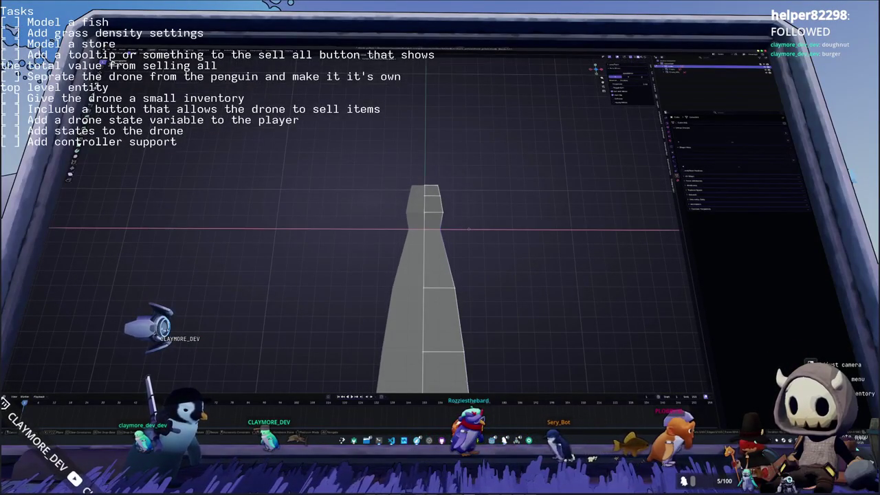
# Step: Slide the top strip vertices sideways along X to start narrowing the fish tip
pyautogui.moveTo(433, 197); pyautogui.dragTo(435, 205)
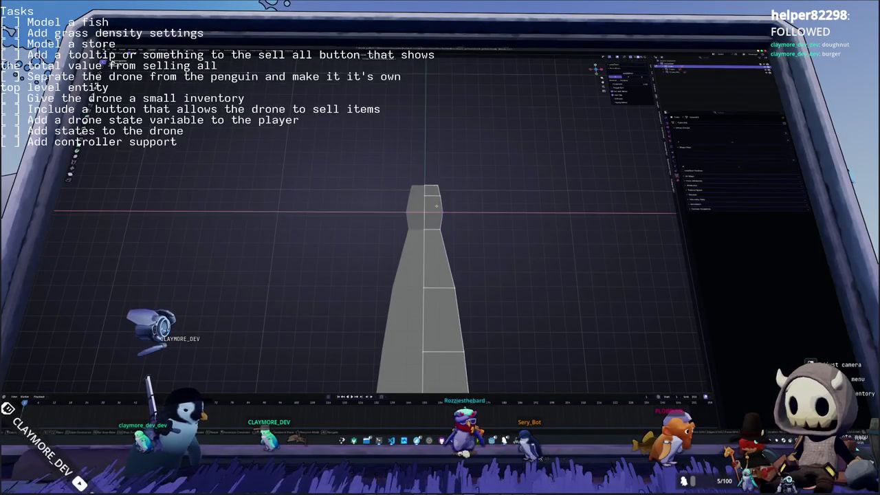
pyautogui.click(438, 192)
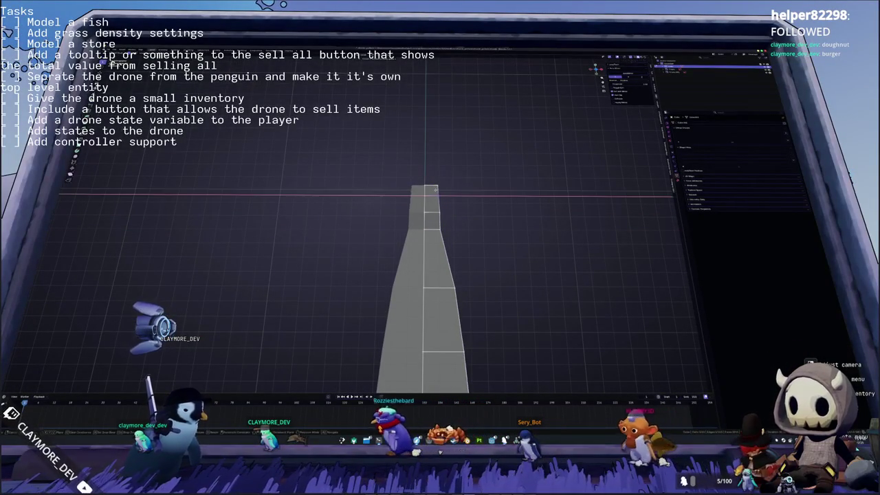
pyautogui.press('g')
pyautogui.press('x')
pyautogui.click(443, 200)
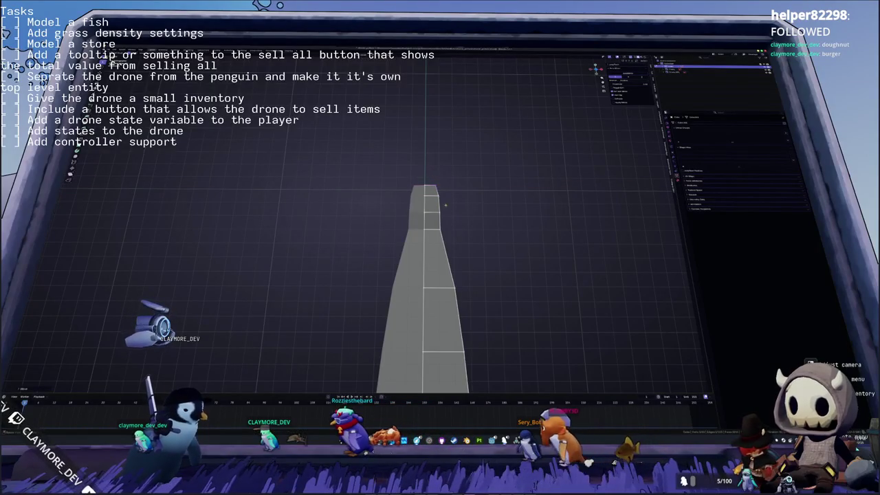
# Step: Pull the top corner vertex inward along X to narrow the tip
pyautogui.moveTo(433, 184); pyautogui.dragTo(433, 179)
pyautogui.press('g')
pyautogui.press('x')
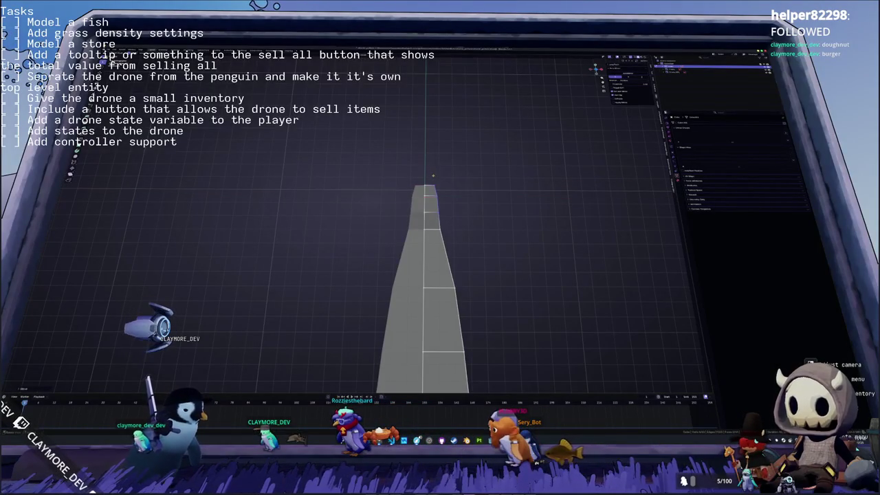
pyautogui.moveTo(485, 245); pyautogui.dragTo(442, 198, button='middle')
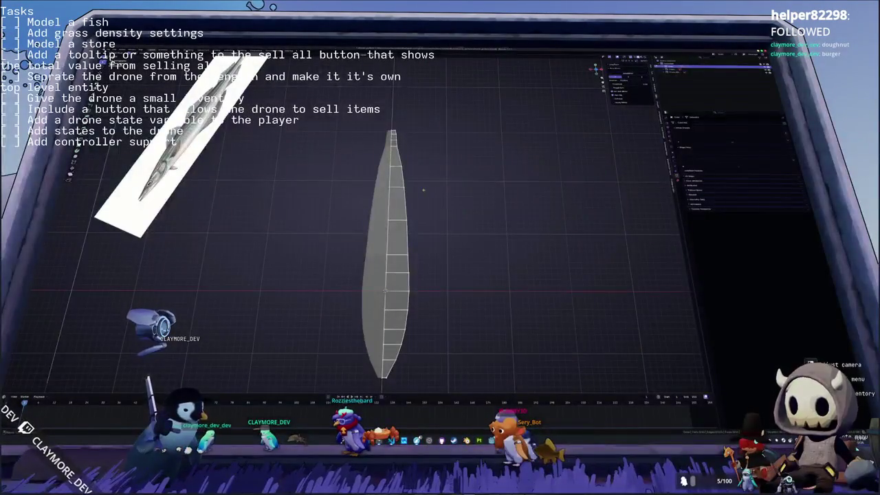
pyautogui.press('g')
pyautogui.press('x')
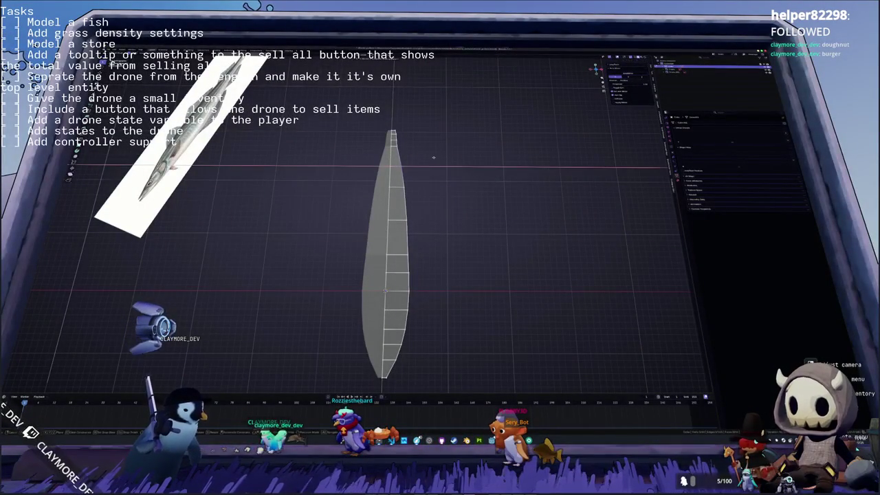
pyautogui.click(423, 166)
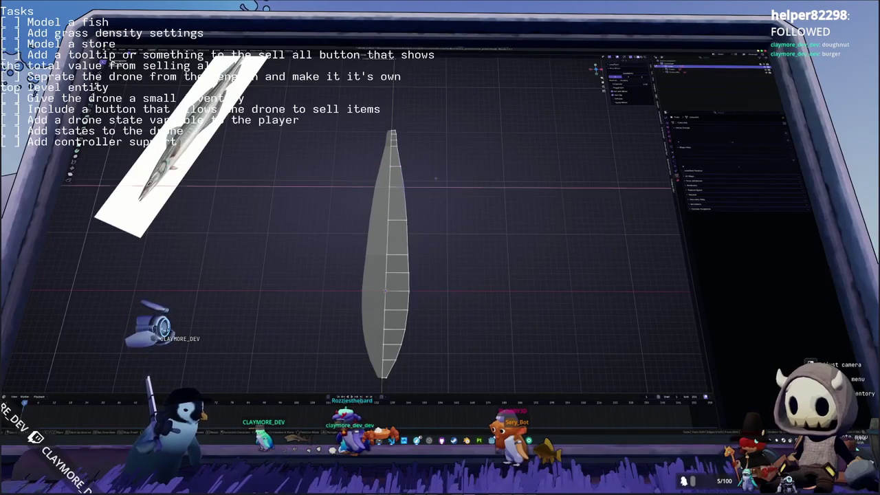
# Step: Adjust the topmost tip vertex along X so the outline tapers like the reference fish
pyautogui.moveTo(423, 231); pyautogui.dragTo(411, 199, button='middle')
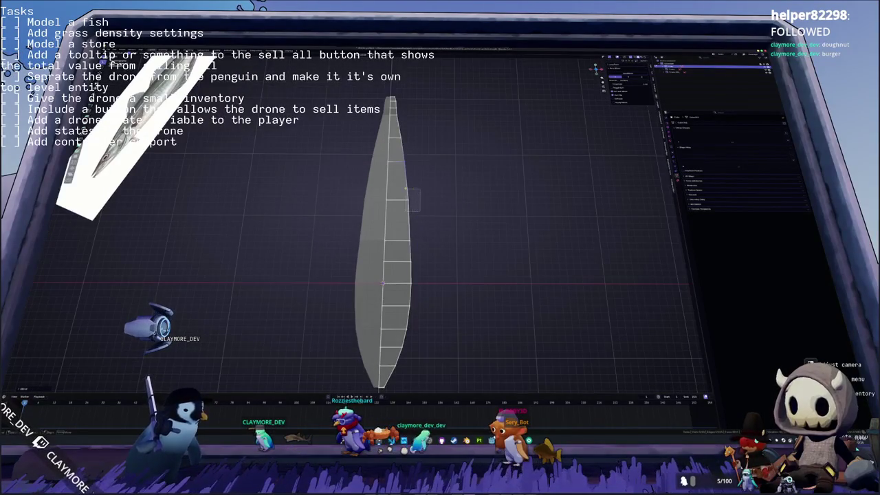
pyautogui.press('g')
pyautogui.press('x')
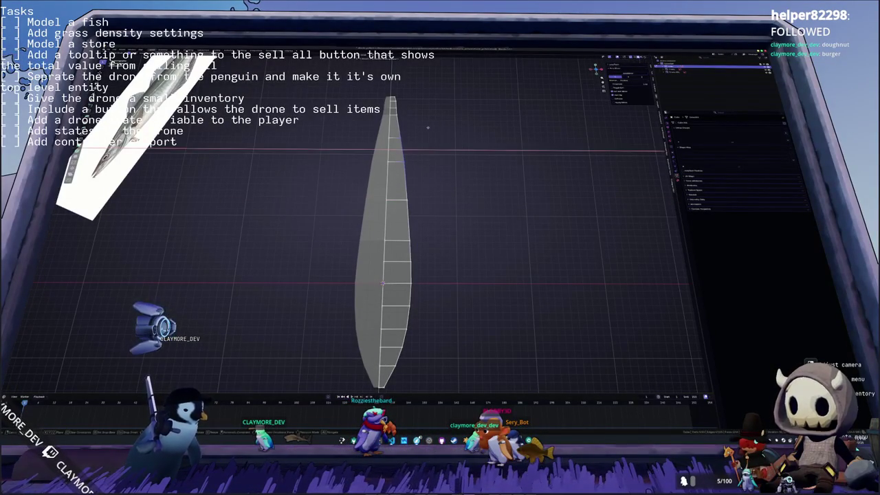
pyautogui.press('g')
pyautogui.press('x')
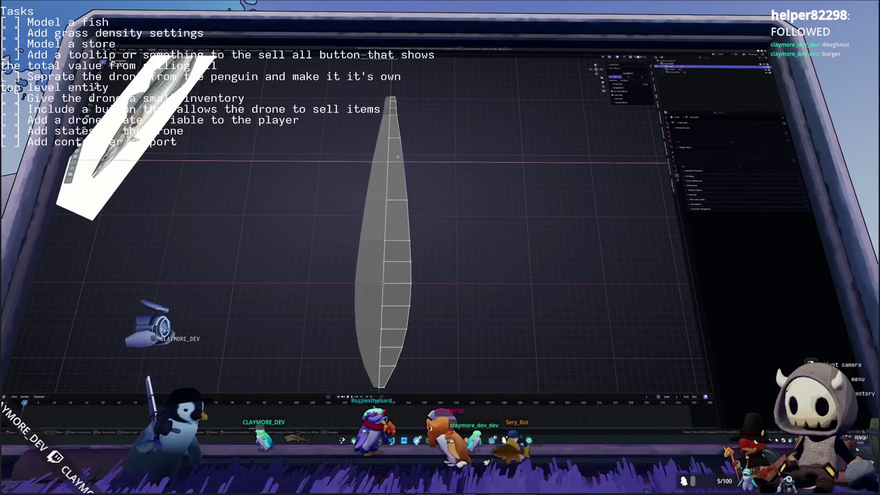
pyautogui.press('Return')
pyautogui.moveTo(412, 226); pyautogui.dragTo(371, 165, button='middle')
pyautogui.moveTo(378, 206)
pyautogui.mouseDown(button='middle')
pyautogui.moveTo(406, 193)
pyautogui.moveTo(378, 207)
pyautogui.moveTo(412, 220)
pyautogui.moveTo(385, 220)
pyautogui.moveTo(413, 206)
pyautogui.mouseUp(button='middle')
# Step: In side view, move the first two outline vertices vertically to match the reference
pyautogui.scroll(2, 371, 227)
pyautogui.scroll(3, 371, 227)
pyautogui.scroll(3, 371, 234)
pyautogui.press('KP_3')
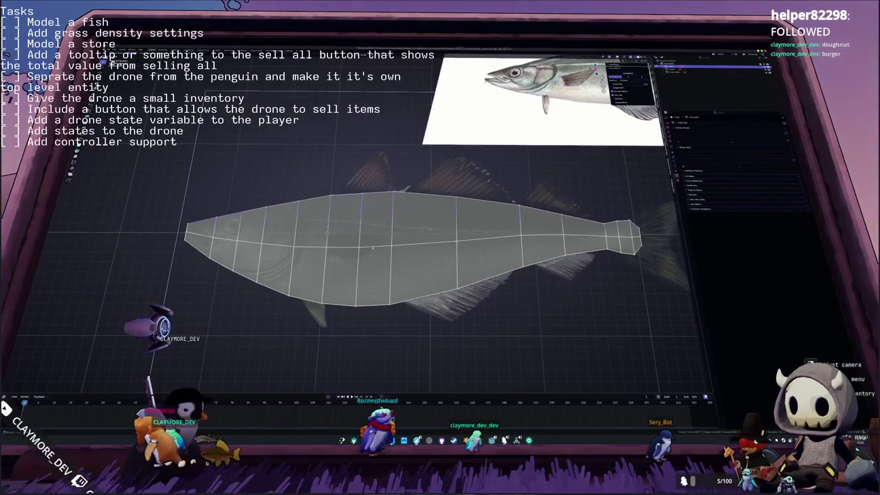
pyautogui.scroll(5, 373, 248)
pyautogui.moveTo(373, 247)
pyautogui.mouseDown(button='middle')
pyautogui.moveTo(450, 214)
pyautogui.moveTo(503, 234)
pyautogui.moveTo(418, 232)
pyautogui.moveTo(440, 215)
pyautogui.mouseUp(button='middle')
pyautogui.press('g')
pyautogui.press('z')
pyautogui.click(543, 234)
pyautogui.press('g')
pyautogui.press('z')
pyautogui.click(469, 225)
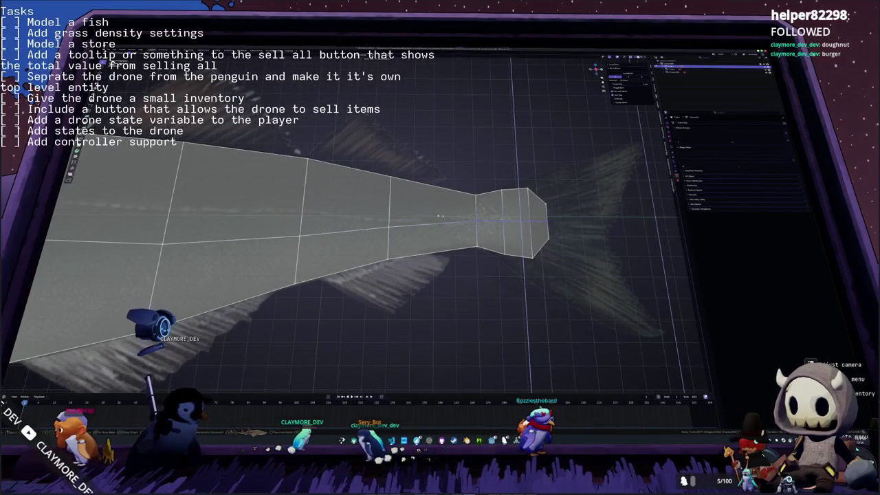
# Step: Lower the mid-body and belly vertices along Z to follow the reference outline
pyautogui.moveTo(440, 215)
pyautogui.mouseDown(button='middle')
pyautogui.moveTo(474, 218)
pyautogui.moveTo(440, 247)
pyautogui.mouseUp(button='middle')
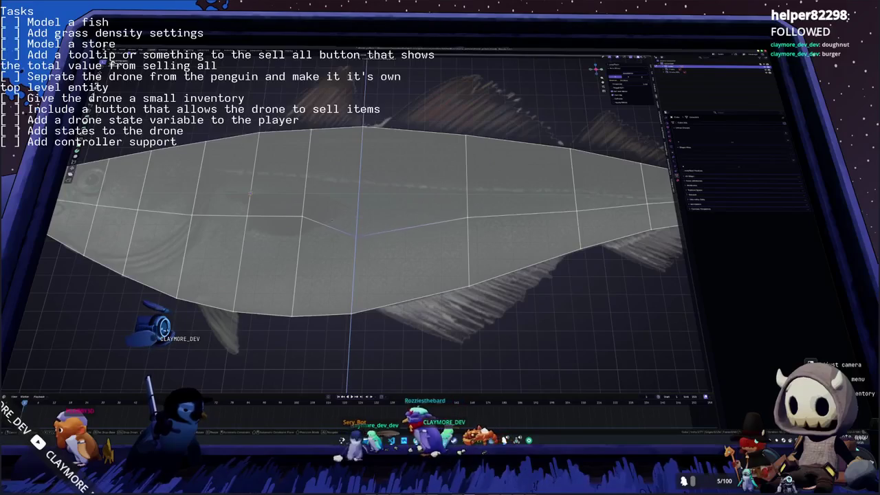
pyautogui.press('g')
pyautogui.press('z')
pyautogui.click(438, 217)
pyautogui.click(356, 236)
pyautogui.press('g')
pyautogui.press('z')
pyautogui.moveTo(330, 232); pyautogui.dragTo(417, 219, button='middle')
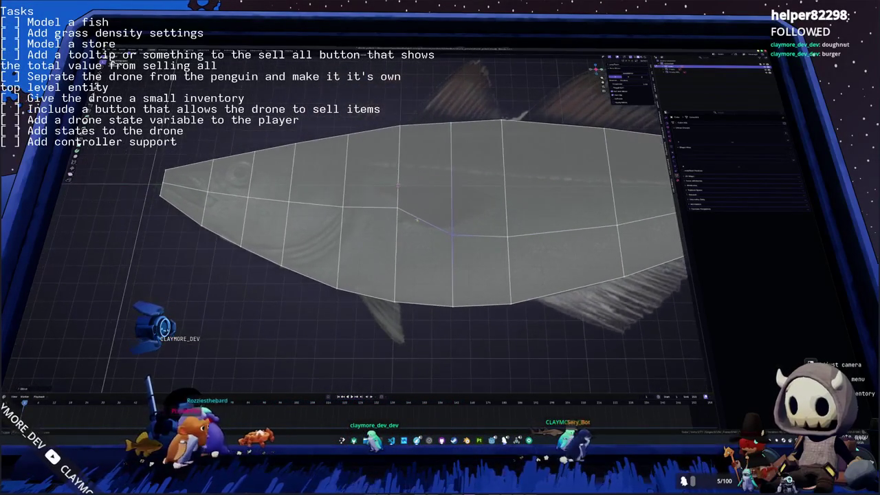
pyautogui.press('g')
pyautogui.press('z')
pyautogui.click(376, 224)
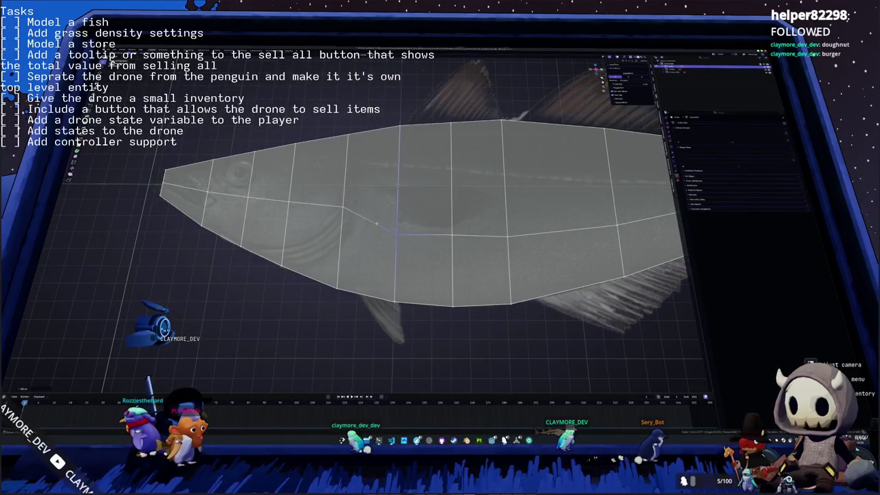
# Step: Extrude a new point out from the snout vertex
pyautogui.moveTo(324, 221); pyautogui.dragTo(400, 225, button='middle')
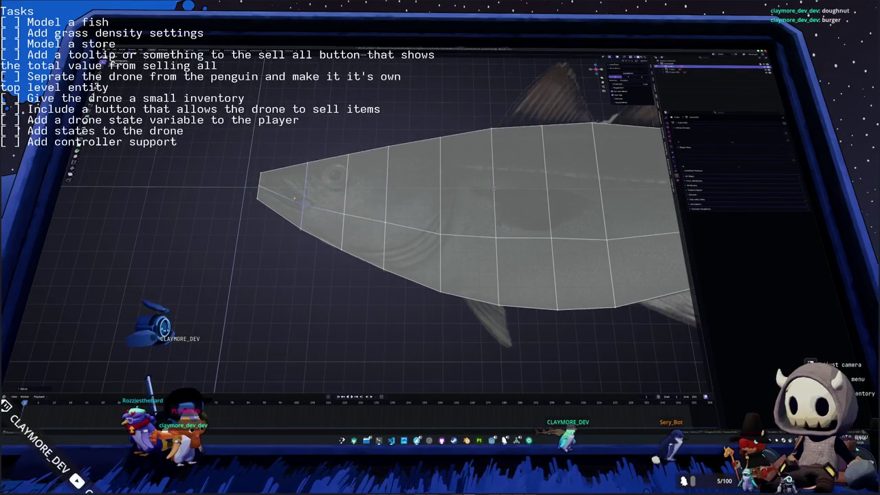
pyautogui.scroll(2, 294, 198)
pyautogui.moveTo(293, 198); pyautogui.dragTo(385, 227, button='middle')
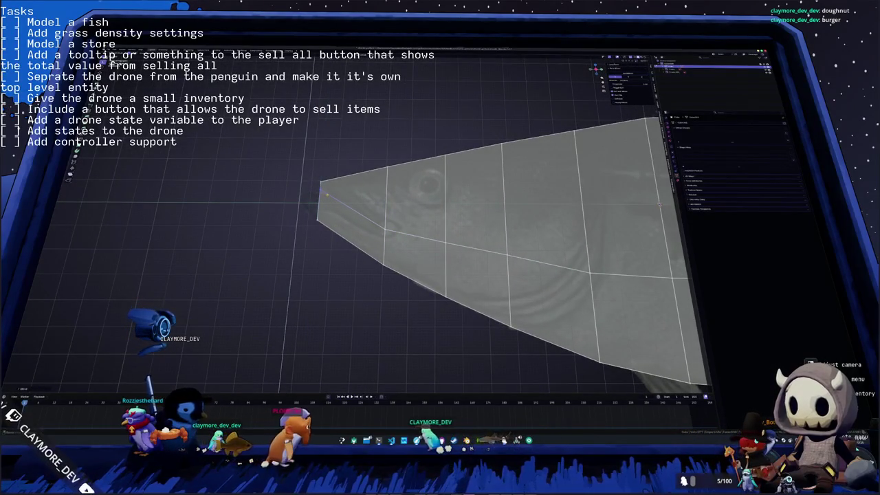
pyautogui.press('e')
pyautogui.click(317, 185)
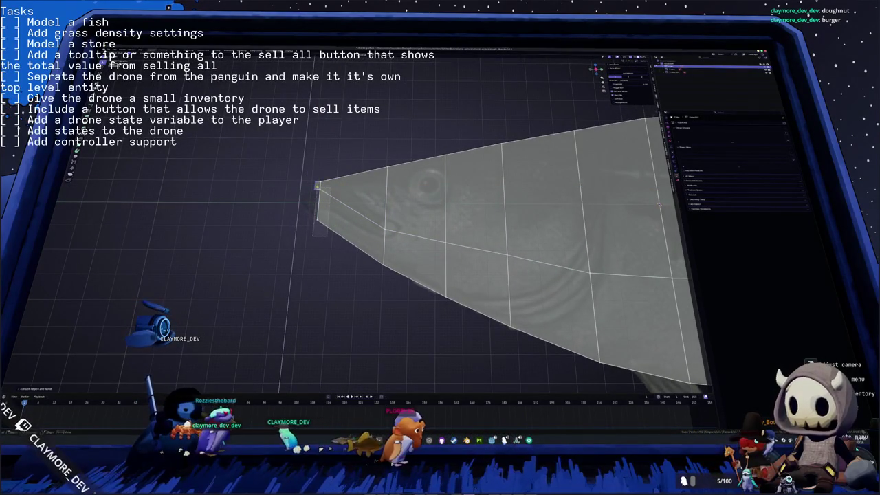
# Step: Extrude the snout edge forward into a small face and raise its lower corner along Z
pyautogui.press('e')
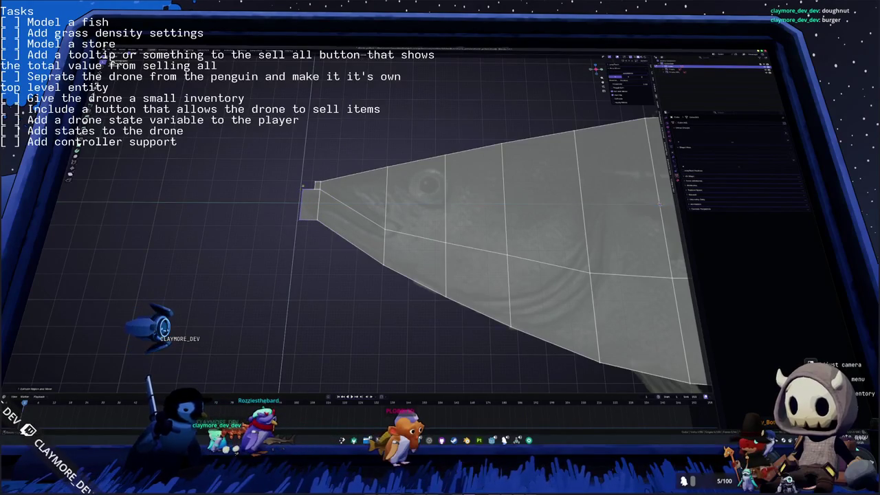
pyautogui.scroll(4, 300, 193)
pyautogui.keyDown('shift'); pyautogui.moveTo(301, 193); pyautogui.dragTo(363, 222, button='middle'); pyautogui.keyUp('shift')
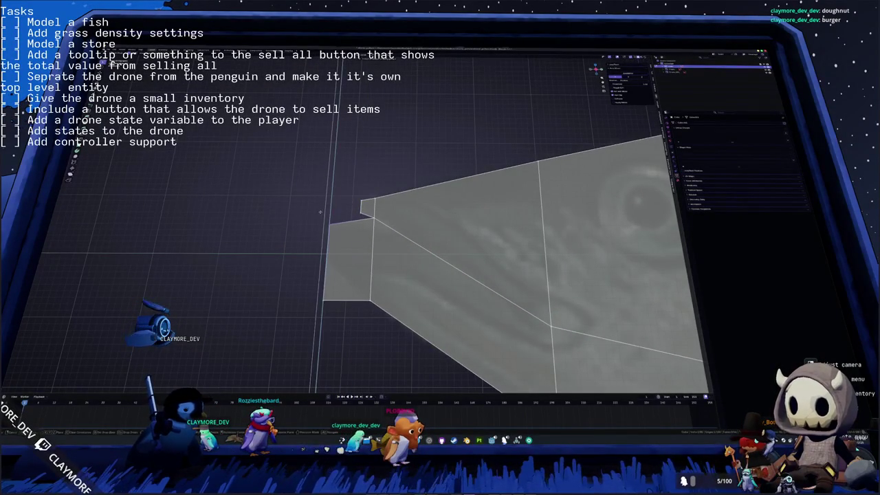
pyautogui.press('g')
pyautogui.press('z')
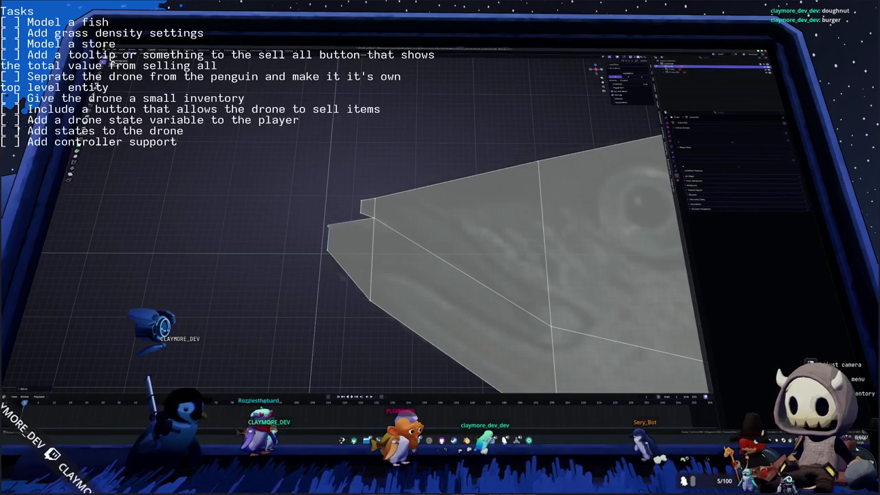
pyautogui.click(328, 235)
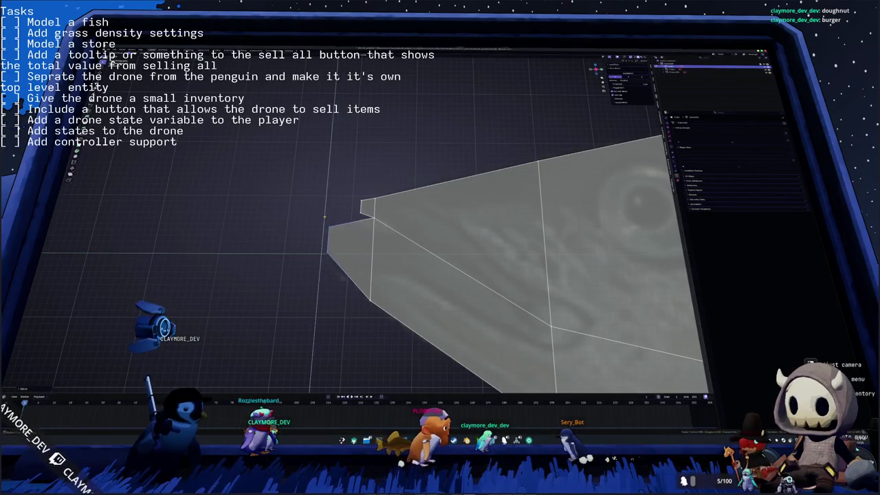
pyautogui.moveTo(328, 235); pyautogui.dragTo(392, 255, button='middle')
pyautogui.moveTo(452, 281)
pyautogui.mouseDown(button='middle')
pyautogui.moveTo(428, 256)
pyautogui.moveTo(533, 116)
pyautogui.moveTo(531, 95)
pyautogui.moveTo(481, 179)
pyautogui.mouseUp(button='middle')
# Step: Move the top and bottom body edges to round out the fish's upper and lower surfaces
pyautogui.moveTo(463, 233); pyautogui.dragTo(451, 211, button='middle')
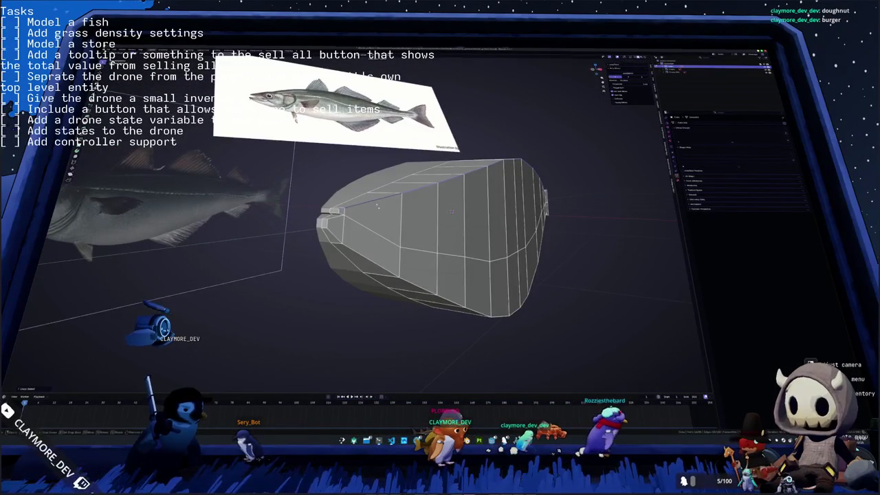
pyautogui.press('g')
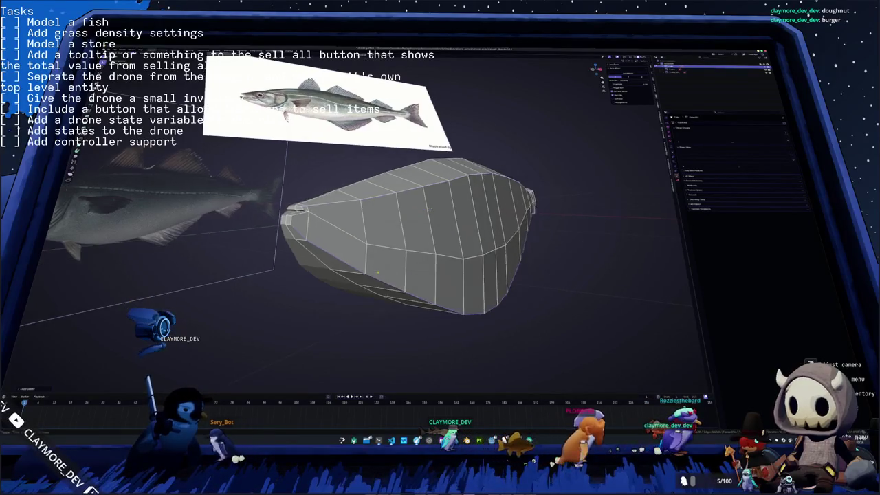
pyautogui.moveTo(375, 225); pyautogui.dragTo(371, 260, button='middle')
pyautogui.press('g')
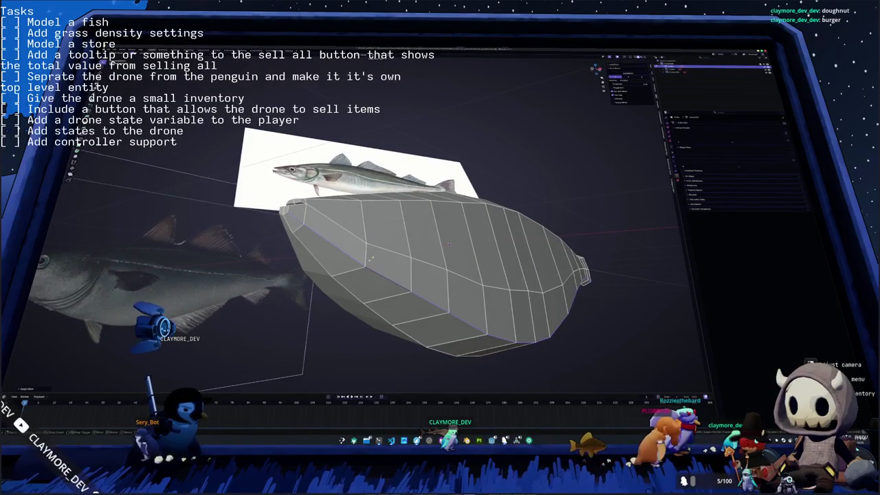
pyautogui.scroll(-3, 412, 261)
pyautogui.moveTo(372, 259)
pyautogui.mouseDown(button='middle')
pyautogui.moveTo(398, 283)
pyautogui.moveTo(268, 252)
pyautogui.moveTo(510, 188)
pyautogui.moveTo(561, 269)
pyautogui.moveTo(566, 208)
pyautogui.mouseUp(button='middle')
pyautogui.scroll(3, 275, 255)
pyautogui.scroll(2, 268, 252)
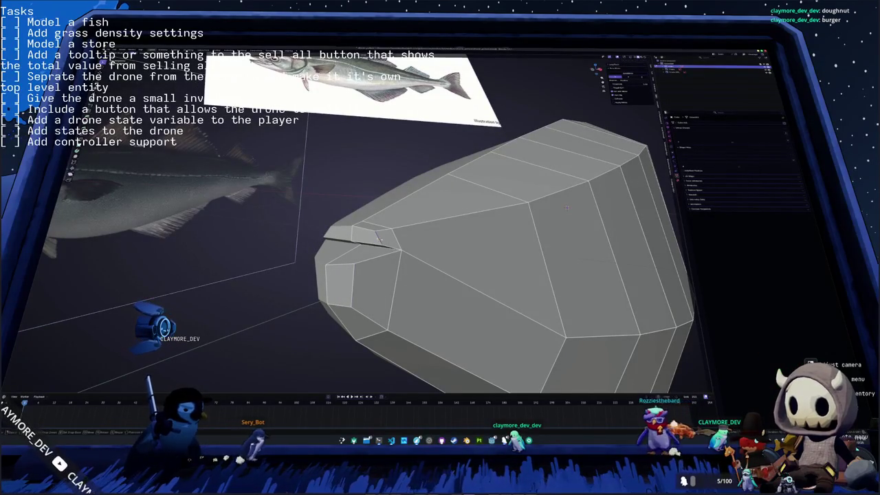
# Step: Isolate the head mesh in local view and make it see-through with X-ray
pyautogui.moveTo(566, 207)
pyautogui.mouseDown(button='middle')
pyautogui.moveTo(577, 195)
pyautogui.moveTo(650, 199)
pyautogui.moveTo(670, 236)
pyautogui.mouseUp(button='middle')
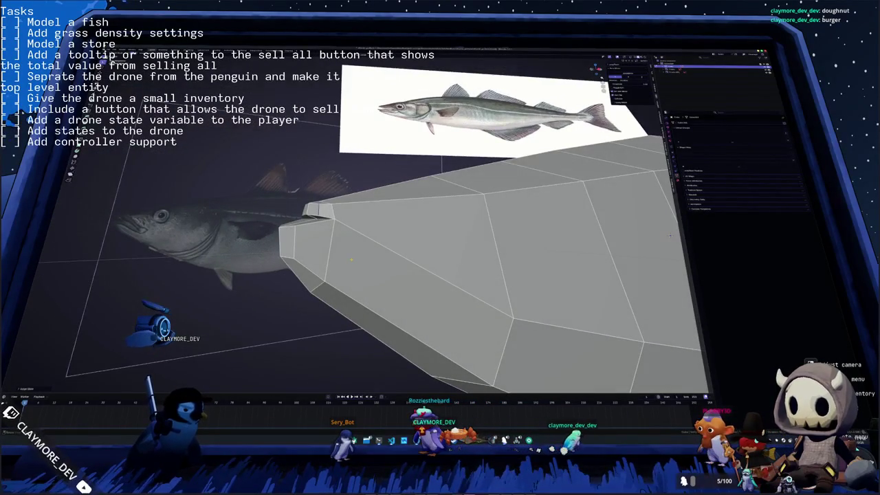
pyautogui.press('KP_Divide')
pyautogui.hotkey('alt', 'z')
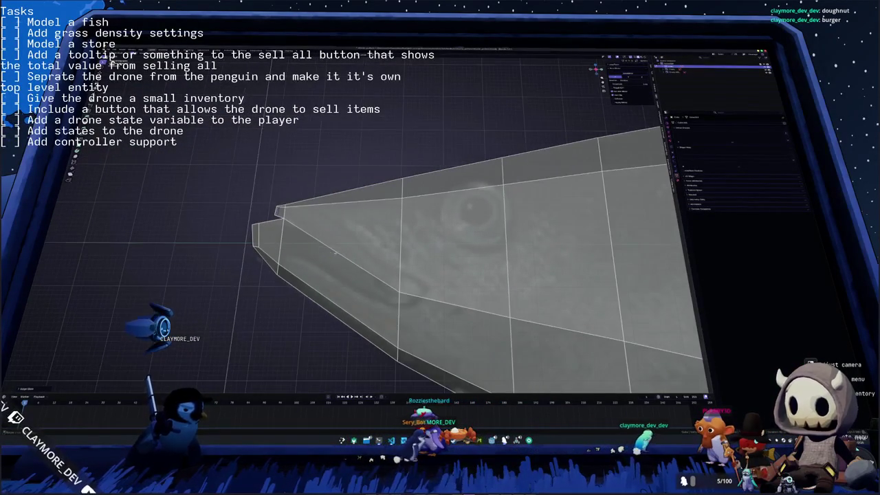
# Step: Cut a mouth line into the head side with the Knife tool, running back from the snout
pyautogui.moveTo(440, 254); pyautogui.dragTo(448, 249, button='middle')
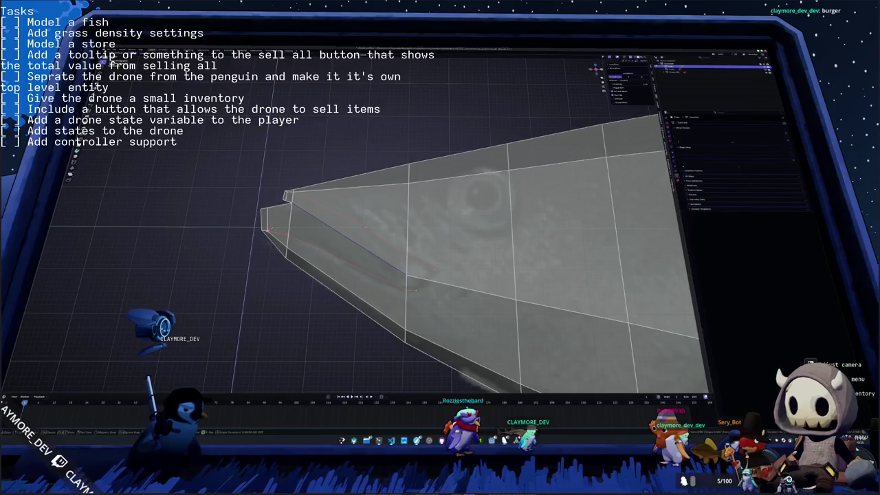
pyautogui.moveTo(323, 227); pyautogui.dragTo(354, 218, button='middle')
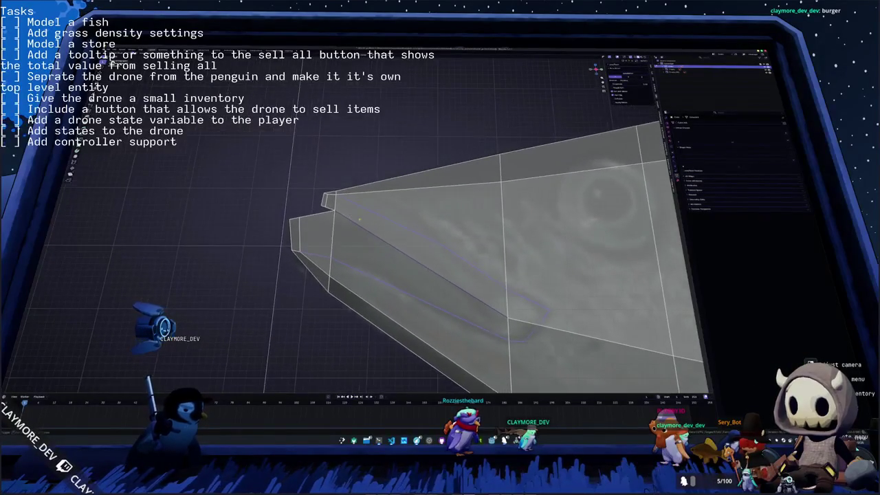
pyautogui.click(435, 235)
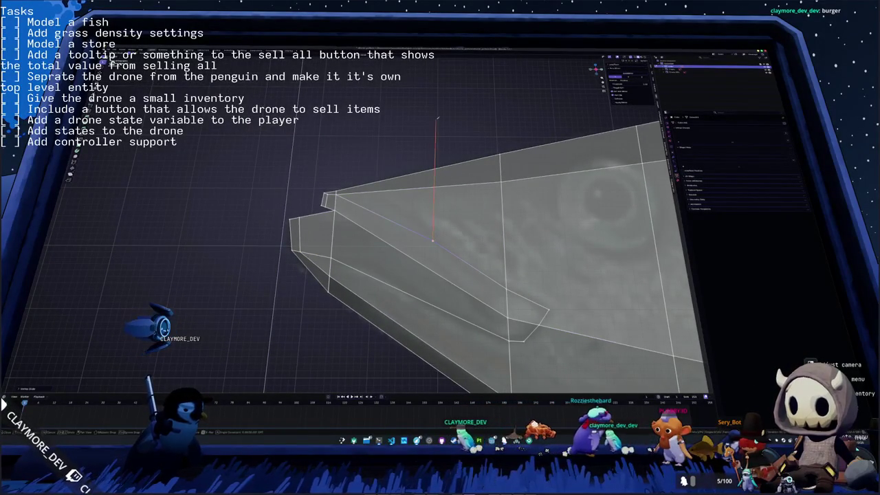
# Step: Reposition the mouth-corner vertex and select the adjacent edge, checking the mouth line from several angles
pyautogui.click(435, 238)
pyautogui.moveTo(433, 239); pyautogui.dragTo(427, 354, button='middle')
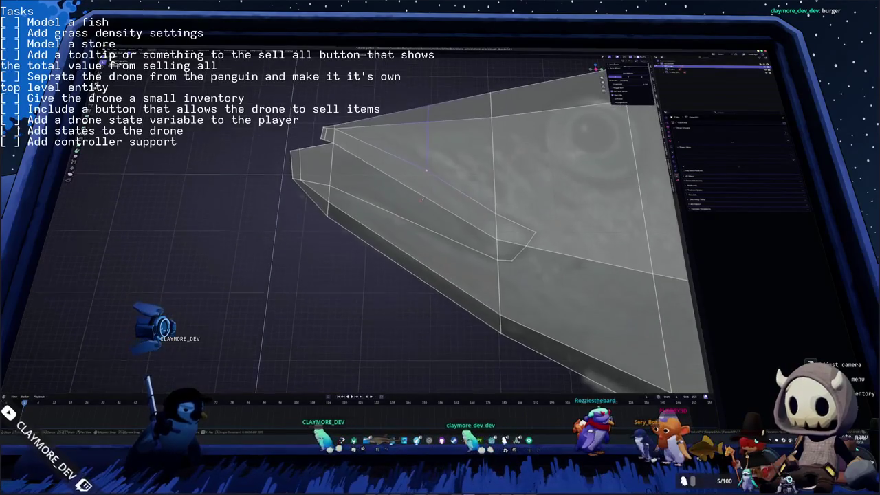
pyautogui.click(426, 354)
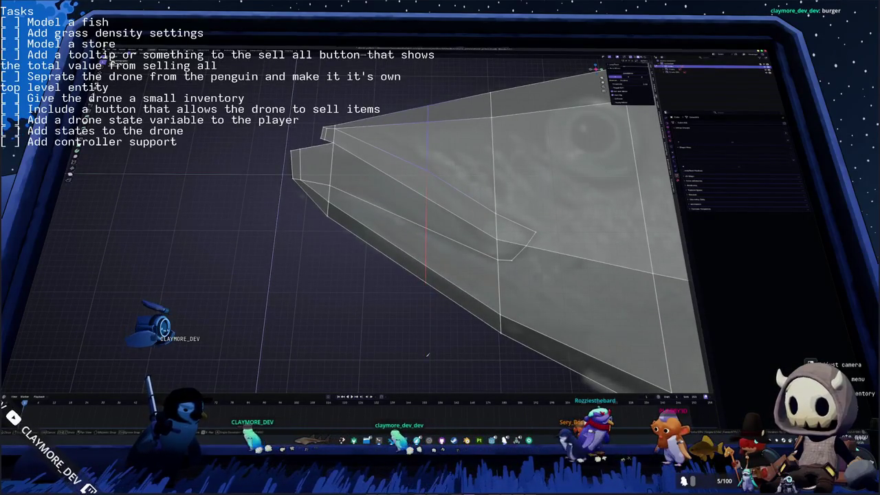
pyautogui.click(424, 222)
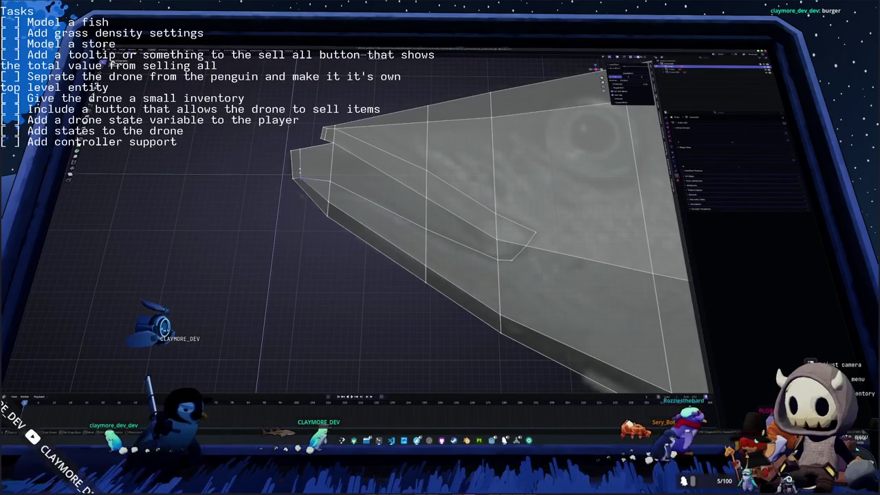
pyautogui.moveTo(294, 177)
pyautogui.keyDown('shift'); pyautogui.mouseDown(button='middle')
pyautogui.moveTo(350, 186)
pyautogui.moveTo(297, 196)
pyautogui.mouseUp(button='middle'); pyautogui.keyUp('shift')
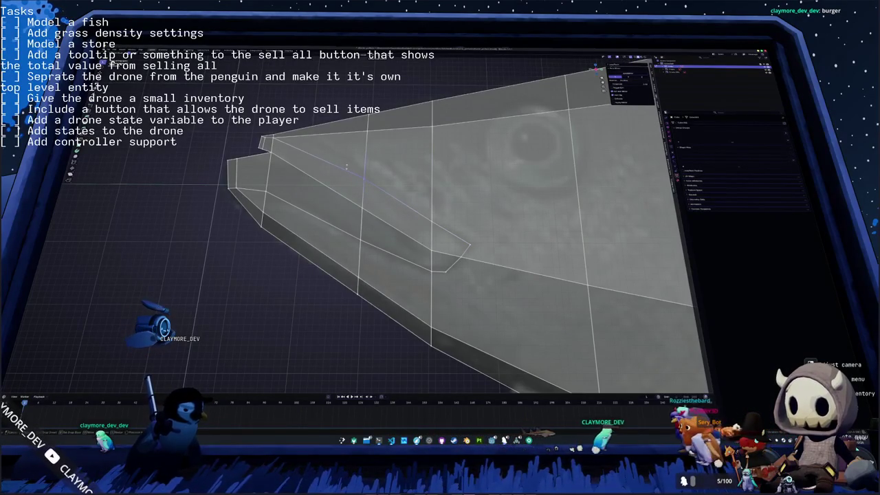
pyautogui.moveTo(345, 171)
pyautogui.keyDown('shift'); pyautogui.mouseDown(button='middle')
pyautogui.moveTo(409, 217)
pyautogui.moveTo(380, 150)
pyautogui.moveTo(396, 165)
pyautogui.mouseUp(button='middle'); pyautogui.keyUp('shift')
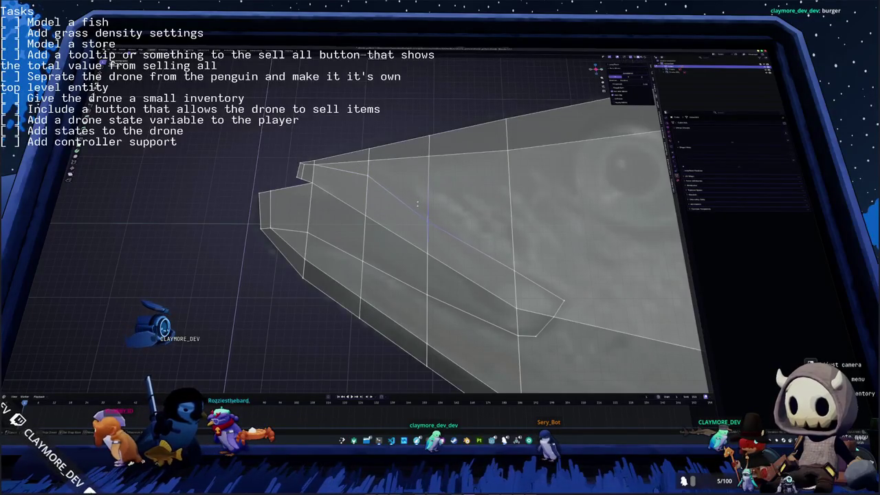
pyautogui.moveTo(418, 204); pyautogui.dragTo(376, 227, button='middle')
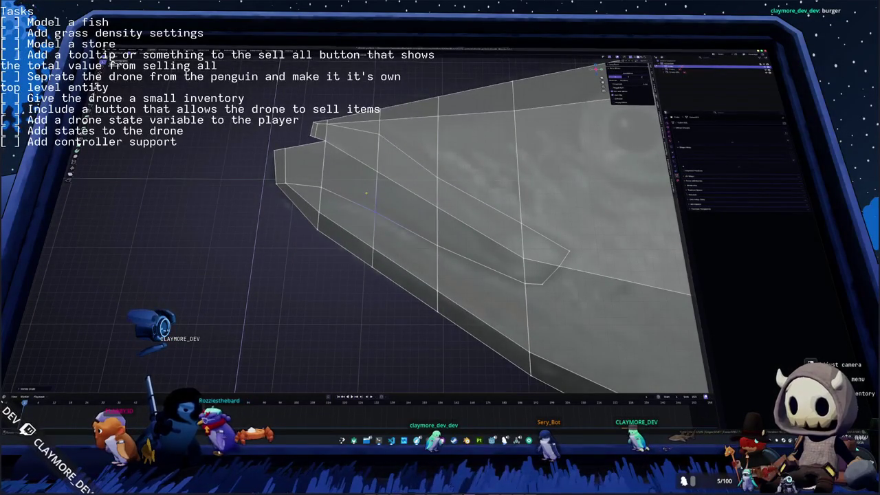
pyautogui.moveTo(367, 193); pyautogui.dragTo(340, 216, button='middle')
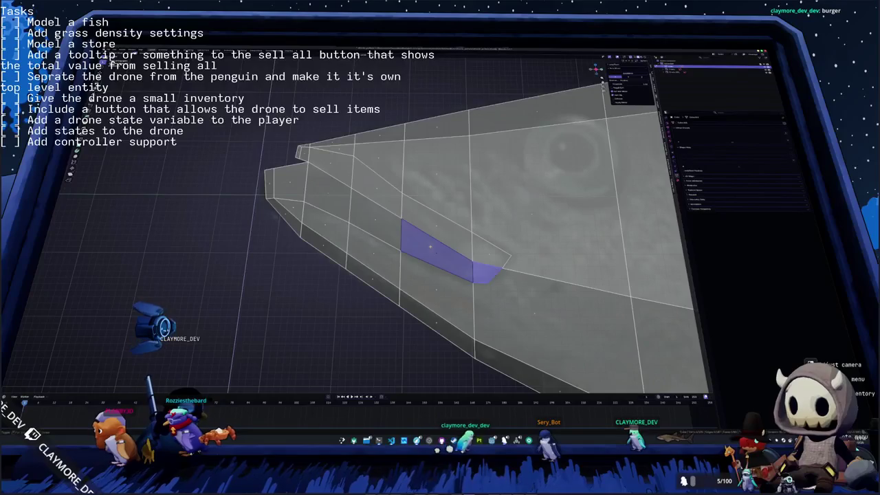
# Step: Select a strip of lower-lip faces out to the snout tip, then clear the selection
pyautogui.keyDown('shift'); pyautogui.click(375, 237); pyautogui.keyUp('shift')
pyautogui.keyDown('shift'); pyautogui.click(328, 203); pyautogui.keyUp('shift')
pyautogui.keyDown('shift'); pyautogui.click(287, 183); pyautogui.keyUp('shift')
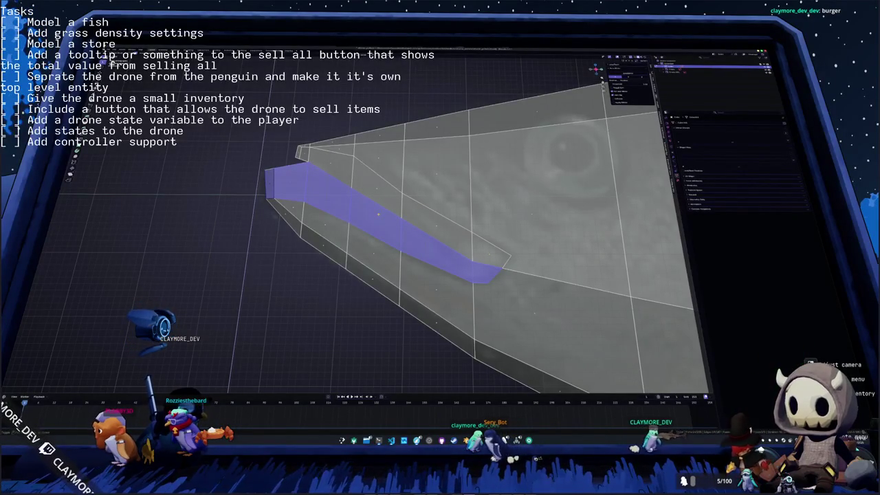
pyautogui.keyDown('shift'); pyautogui.click(429, 222); pyautogui.keyUp('shift')
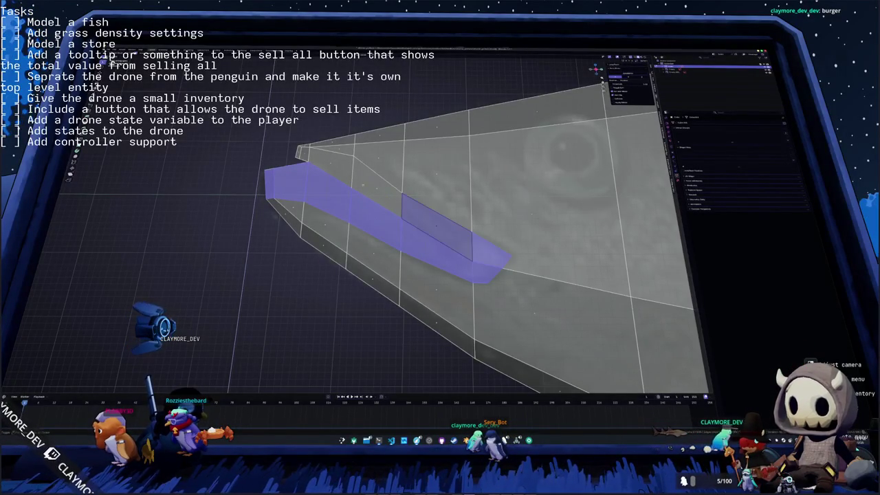
pyautogui.keyDown('shift'); pyautogui.click(327, 162); pyautogui.keyUp('shift')
pyautogui.moveTo(412, 241); pyautogui.dragTo(454, 226, button='middle')
pyautogui.moveTo(522, 206)
pyautogui.mouseDown(button='middle')
pyautogui.moveTo(556, 196)
pyautogui.moveTo(552, 209)
pyautogui.mouseUp(button='middle')
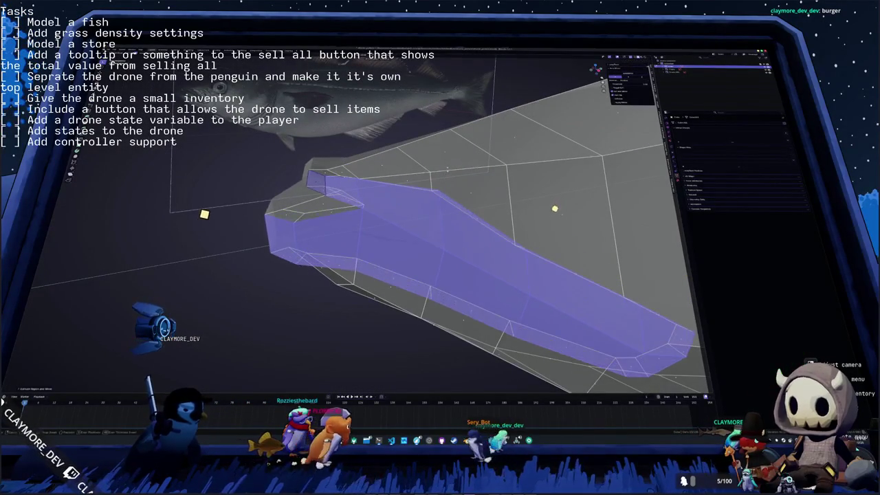
pyautogui.hotkey('alt', 'a')
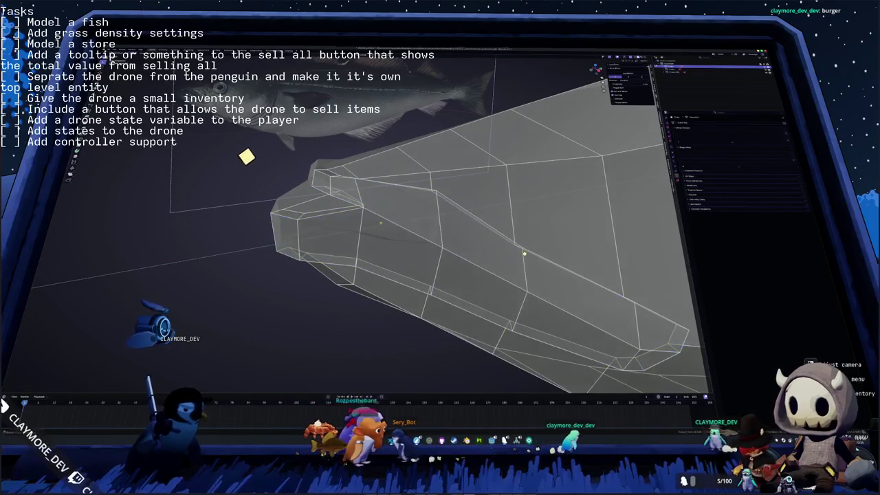
# Step: Push the ridge edge loop into the mesh to form a V-groove, undoing one attempt
pyautogui.moveTo(552, 209); pyautogui.dragTo(556, 206, button='middle')
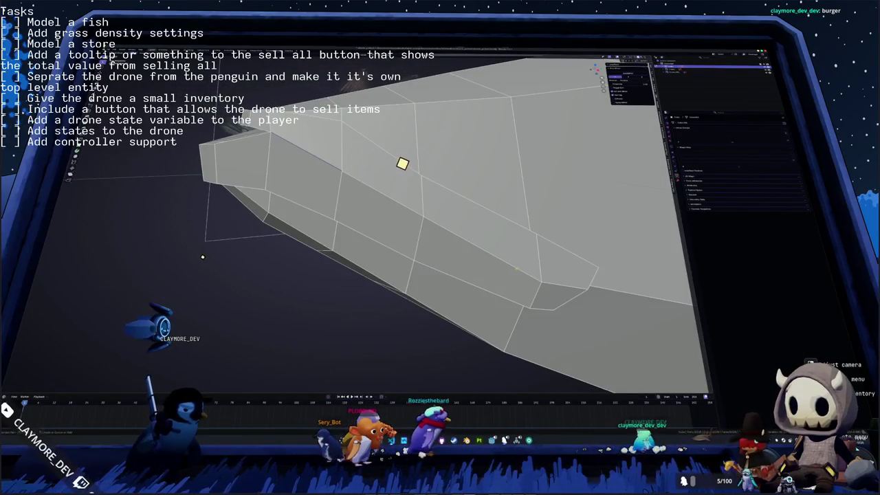
pyautogui.moveTo(206, 262); pyautogui.dragTo(204, 276, button='middle')
pyautogui.press('g')
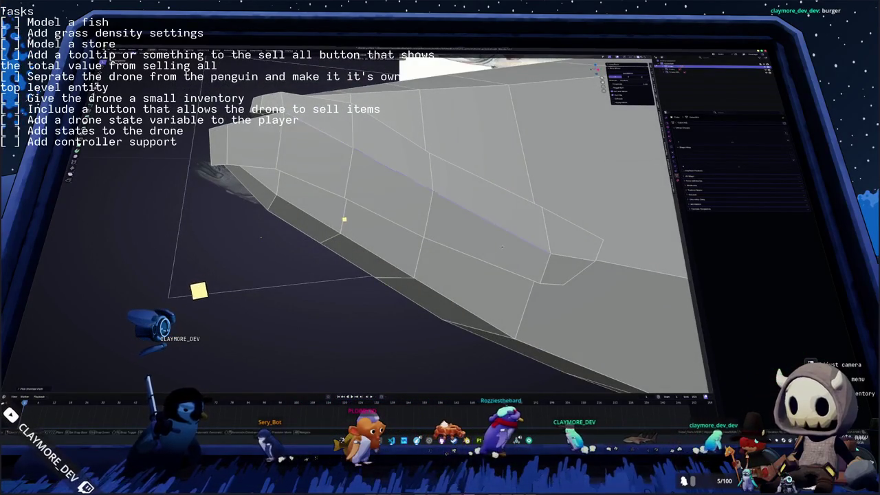
pyautogui.click(159, 344)
pyautogui.hotkey('ctrl', 'z')
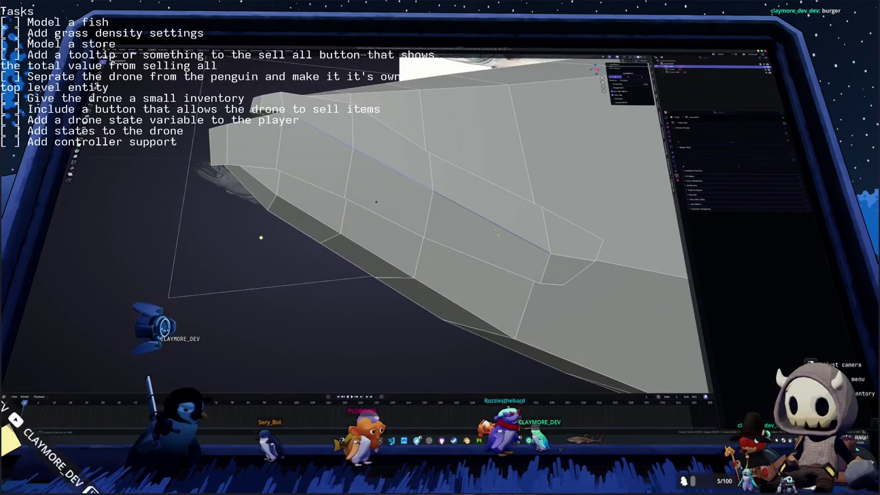
pyautogui.press('g')
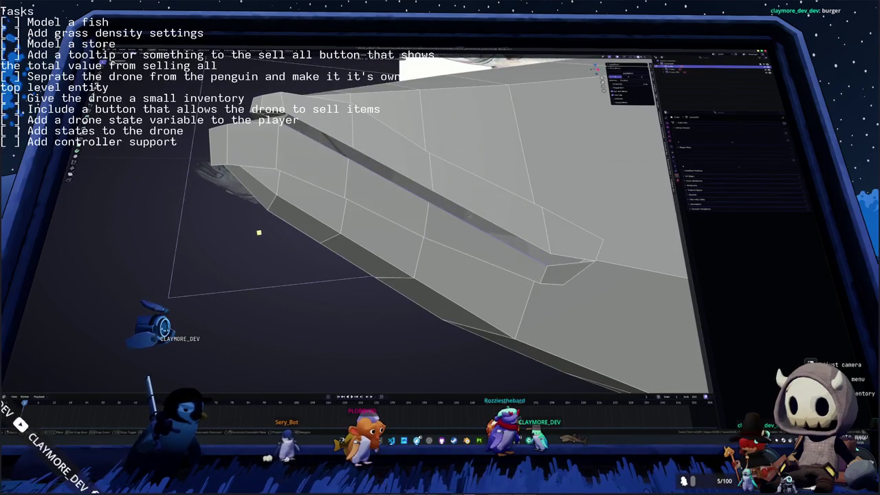
pyautogui.moveTo(405, 291); pyautogui.dragTo(405, 288, button='middle')
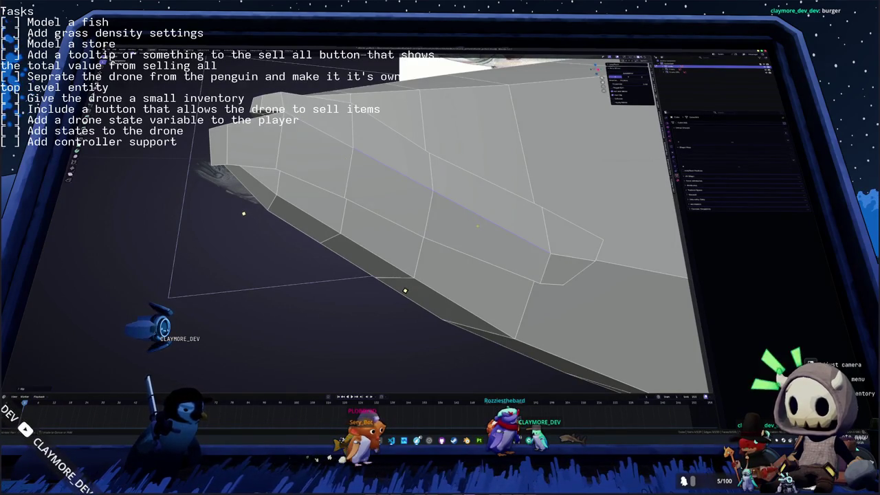
pyautogui.press('g')
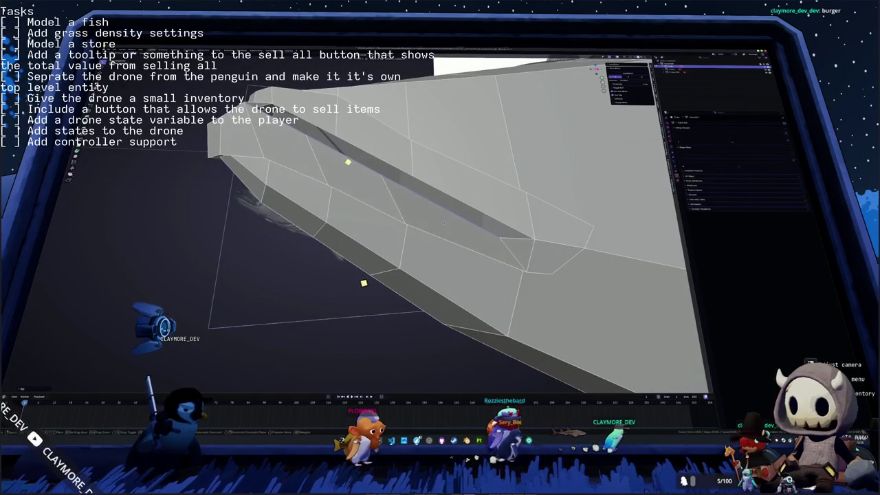
pyautogui.click(337, 292)
pyautogui.moveTo(337, 291); pyautogui.dragTo(263, 263, button='middle')
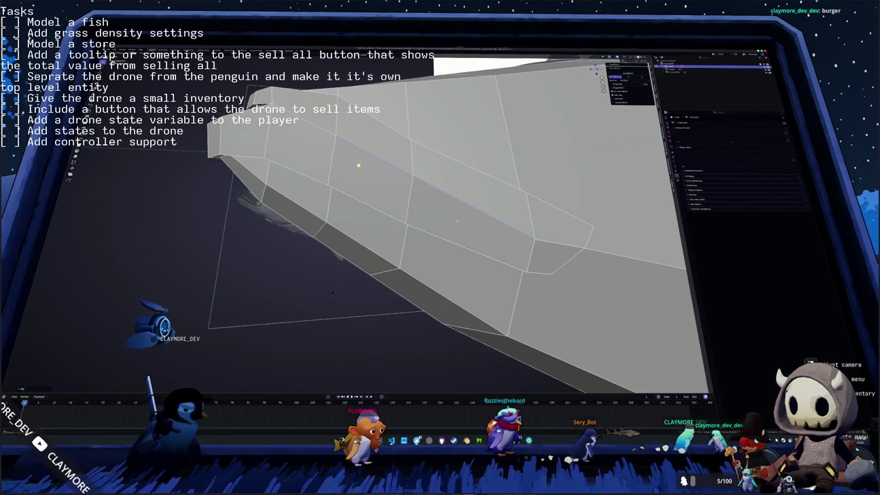
pyautogui.scroll(2, 264, 264)
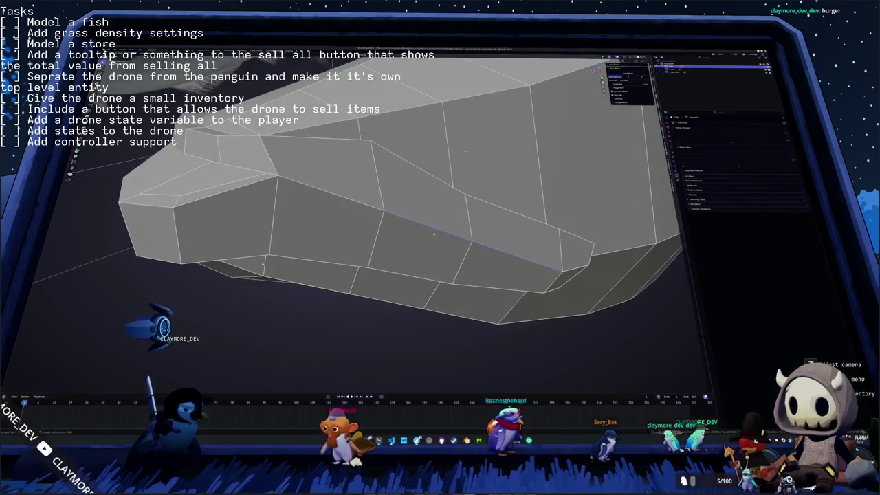
# Step: Try sliding the edge loop and bevelling it, then cancel and undo back to the earlier shape
pyautogui.press('g')
pyautogui.press('g')
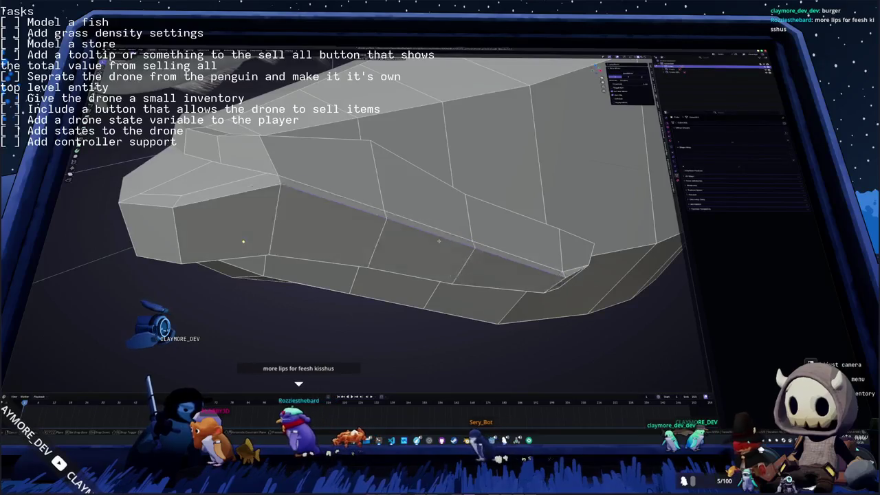
pyautogui.moveTo(405, 246); pyautogui.dragTo(484, 229, button='middle')
pyautogui.scroll(5, 444, 231)
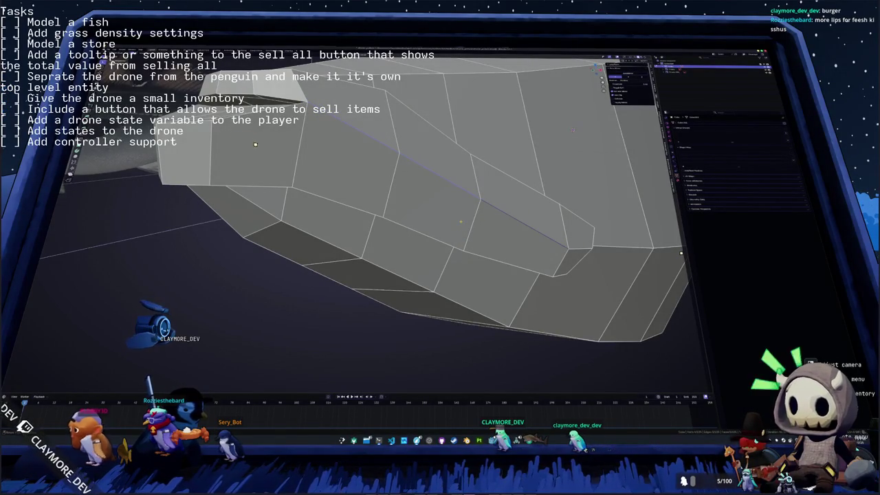
pyautogui.hotkey('ctrl', 'b')
pyautogui.press('Escape')
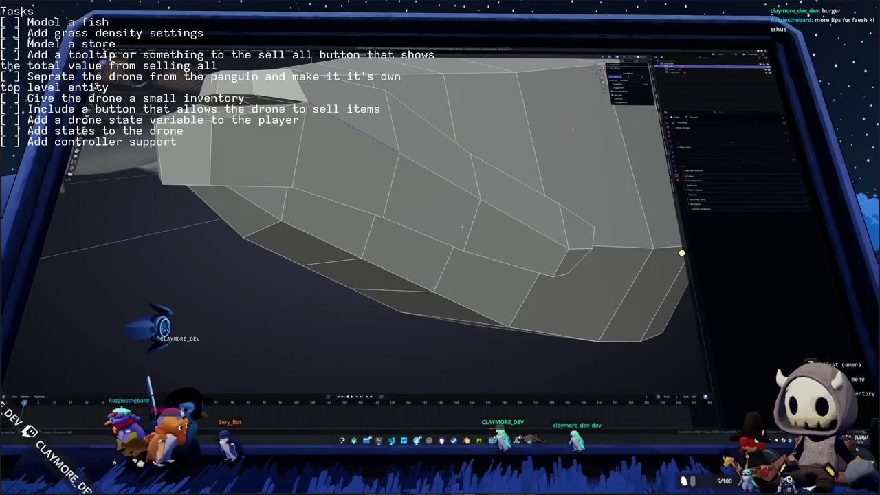
pyautogui.hotkey('ctrl', 'z')
# Step: Select the diagonal strip of faces along the mouth line as a shortest path
pyautogui.click(471, 223)
pyautogui.moveTo(573, 129); pyautogui.dragTo(558, 135, button='middle')
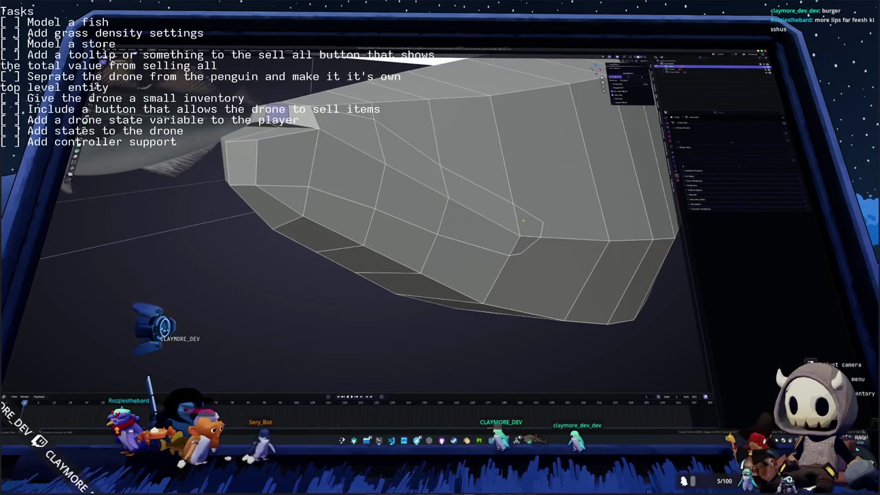
pyautogui.keyDown('ctrl'); pyautogui.click(523, 221); pyautogui.keyUp('ctrl')
# Step: Extrude the mouth face strip, then select the lower-lip faces out to the snout end cap
pyautogui.press('e')
pyautogui.click(539, 240)
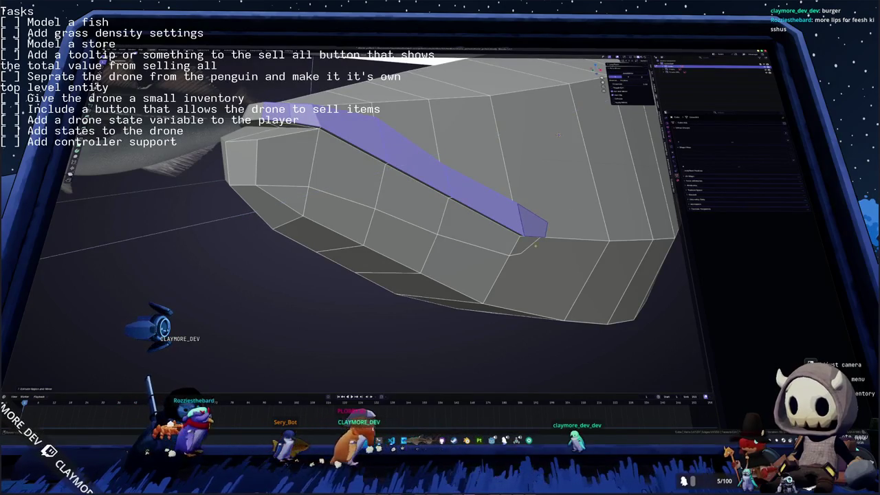
pyautogui.click(526, 244)
pyautogui.keyDown('ctrl'); pyautogui.click(474, 219); pyautogui.keyUp('ctrl')
pyautogui.keyDown('ctrl'); pyautogui.click(320, 154); pyautogui.keyUp('ctrl')
pyautogui.keyDown('ctrl'); pyautogui.click(245, 168); pyautogui.keyUp('ctrl')
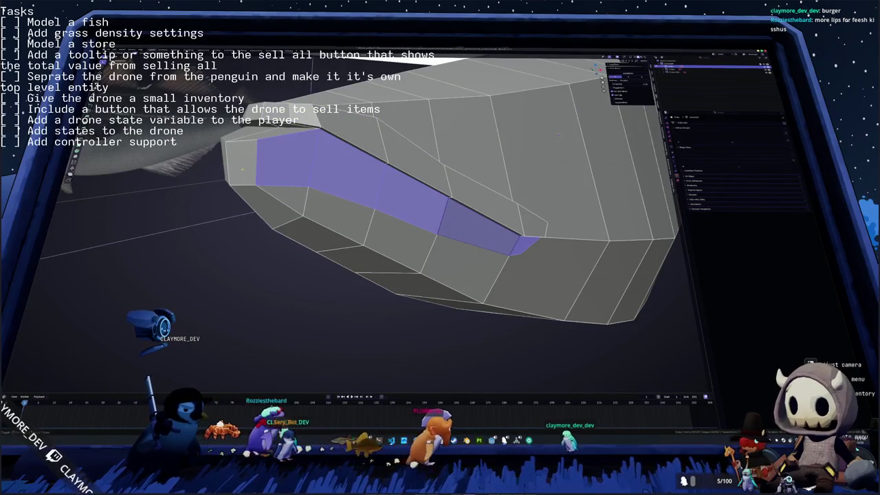
pyautogui.keyDown('ctrl'); pyautogui.click(240, 165); pyautogui.keyUp('ctrl')
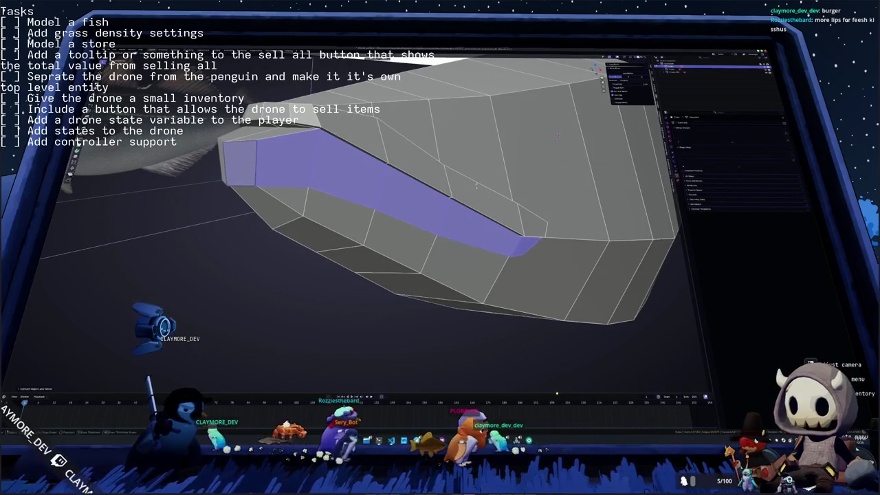
pyautogui.moveTo(476, 185); pyautogui.dragTo(459, 201, button='middle')
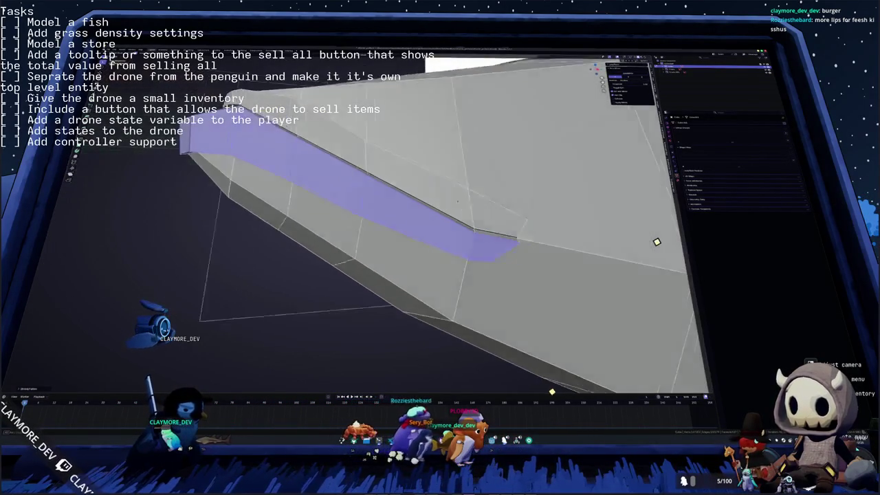
pyautogui.hotkey('alt', 'a')
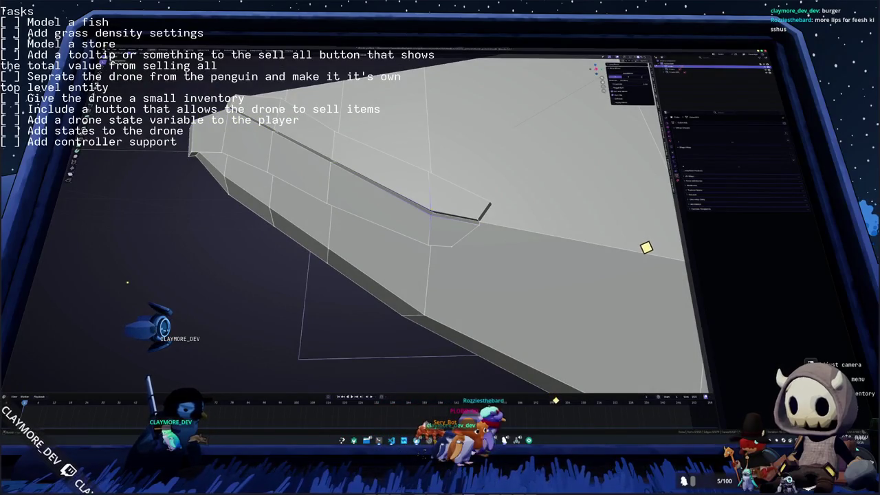
pyautogui.moveTo(478, 210)
pyautogui.mouseDown(button='middle')
pyautogui.moveTo(475, 159)
pyautogui.moveTo(454, 179)
pyautogui.mouseUp(button='middle')
# Step: Subdivide the edges around the mouth corner using the edge context menu
pyautogui.rightClick(474, 159)
pyautogui.click(475, 158)
pyautogui.rightClick(384, 175)
pyautogui.click(396, 182)
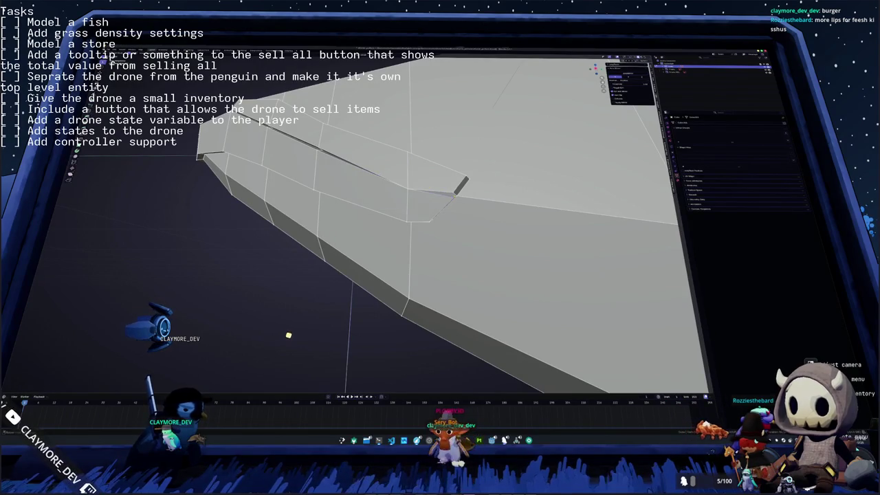
pyautogui.moveTo(440, 220)
pyautogui.mouseDown(button='middle')
pyautogui.moveTo(412, 227)
pyautogui.moveTo(385, 206)
pyautogui.mouseUp(button='middle')
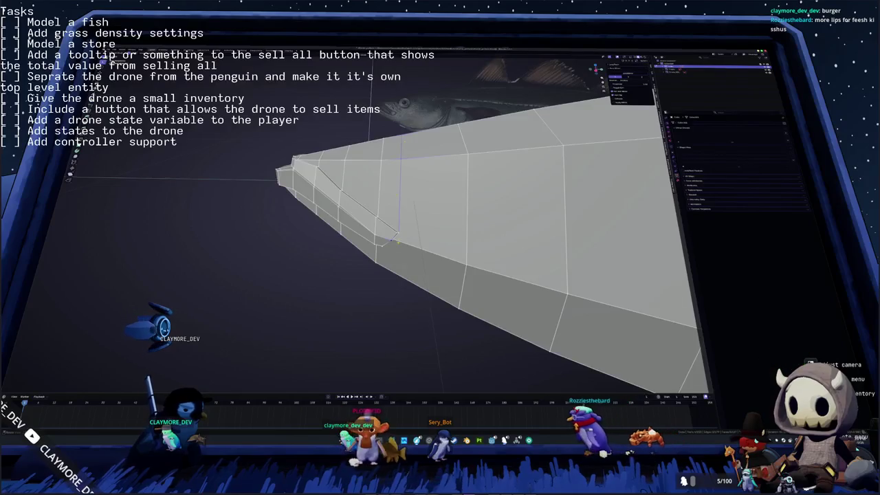
pyautogui.moveTo(440, 227); pyautogui.dragTo(426, 220, button='middle')
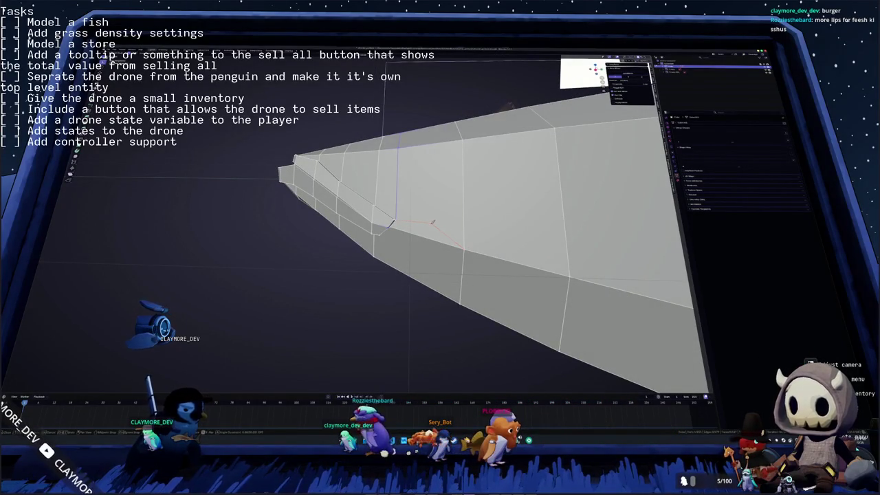
# Step: Select the faces behind the mouth and pull the mouth-corner vertex down slightly
pyautogui.click(416, 182)
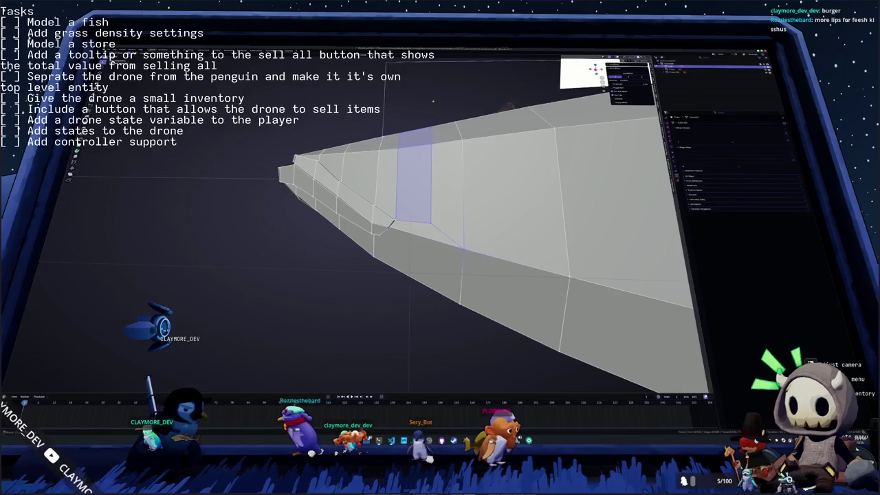
pyautogui.moveTo(416, 182)
pyautogui.mouseDown(button='middle')
pyautogui.moveTo(385, 209)
pyautogui.moveTo(400, 199)
pyautogui.mouseUp(button='middle')
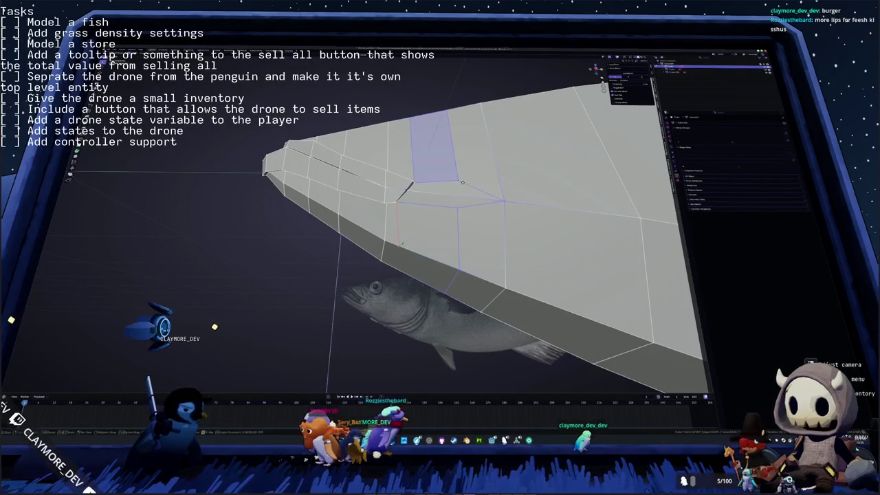
pyautogui.keyDown('alt'); pyautogui.click(410, 185); pyautogui.keyUp('alt')
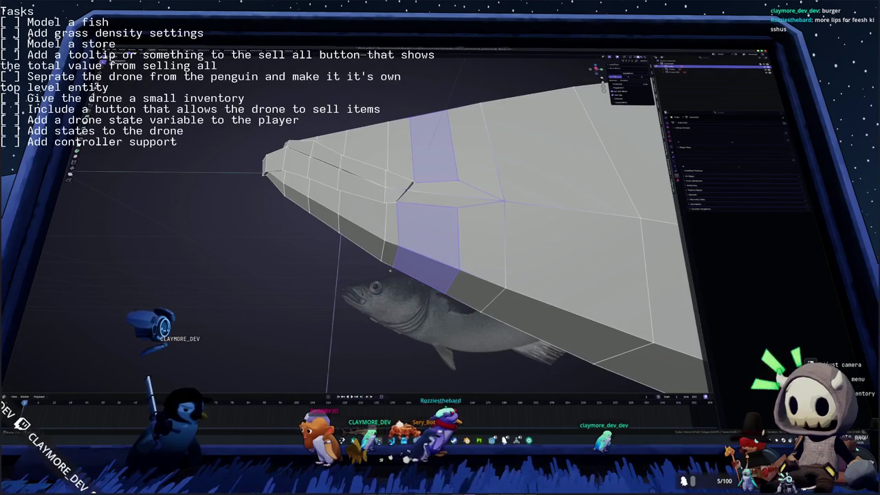
pyautogui.moveTo(410, 185); pyautogui.dragTo(445, 230, button='middle')
pyautogui.moveTo(415, 284)
pyautogui.mouseDown(button='middle')
pyautogui.moveTo(454, 234)
pyautogui.moveTo(440, 227)
pyautogui.mouseUp(button='middle')
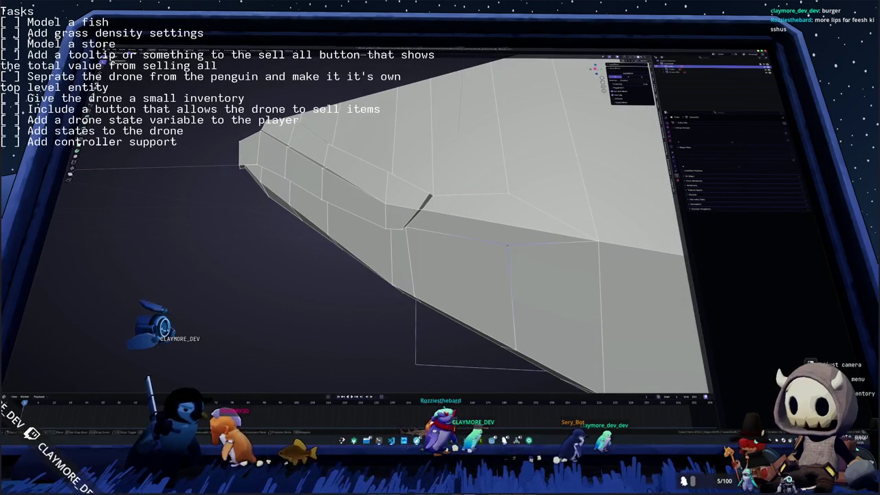
pyautogui.moveTo(507, 246); pyautogui.dragTo(507, 258)
pyautogui.moveTo(507, 258)
pyautogui.mouseDown(button='middle')
pyautogui.moveTo(409, 203)
pyautogui.moveTo(301, 303)
pyautogui.moveTo(333, 286)
pyautogui.moveTo(416, 202)
pyautogui.moveTo(389, 192)
pyautogui.mouseUp(button='middle')
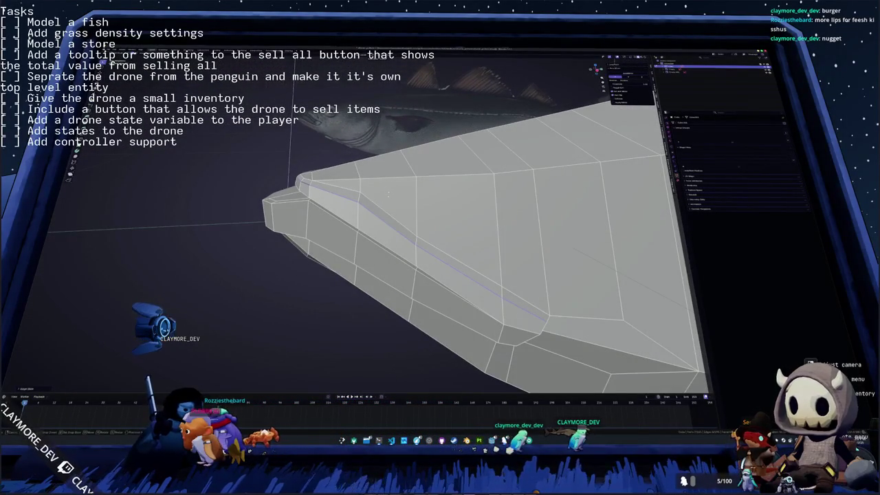
pyautogui.moveTo(389, 193)
pyautogui.mouseDown(button='middle')
pyautogui.moveTo(364, 207)
pyautogui.moveTo(395, 203)
pyautogui.moveTo(394, 193)
pyautogui.mouseUp(button='middle')
pyautogui.hotkey('ctrl', 'b')
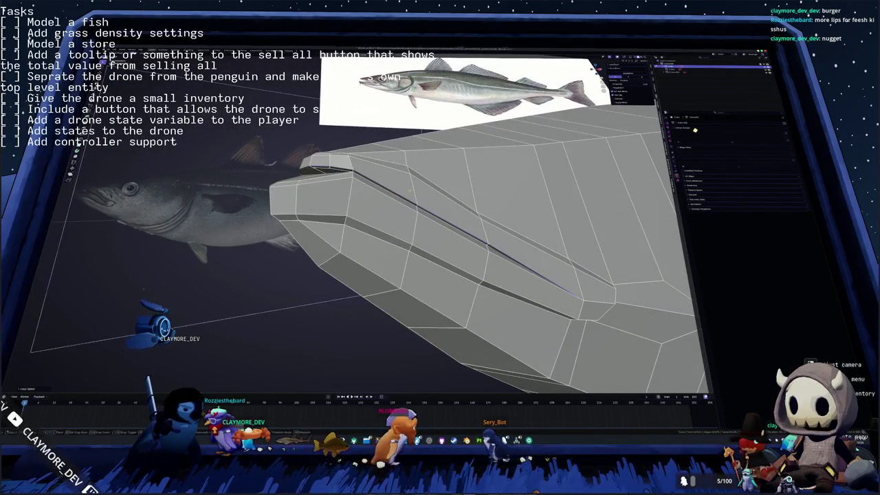
pyautogui.keyDown('alt'); pyautogui.click(411, 186); pyautogui.keyUp('alt')
pyautogui.press('Tab')
pyautogui.moveTo(411, 187); pyautogui.dragTo(275, 237, button='middle')
pyautogui.press('Tab')
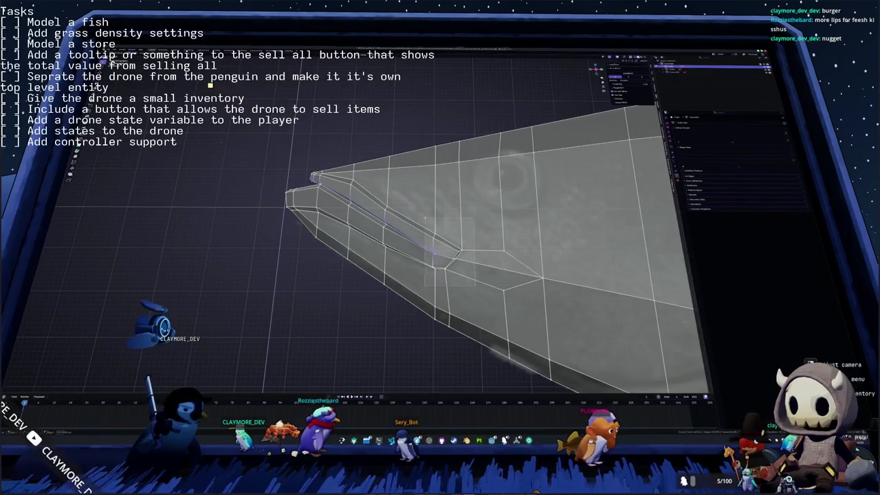
pyautogui.click(446, 250)
pyautogui.press('Tab')
pyautogui.moveTo(422, 227)
pyautogui.mouseDown(button='middle')
pyautogui.moveTo(377, 250)
pyautogui.moveTo(367, 273)
pyautogui.moveTo(374, 273)
pyautogui.moveTo(332, 262)
pyautogui.moveTo(463, 230)
pyautogui.mouseUp(button='middle')
pyautogui.press('Tab')
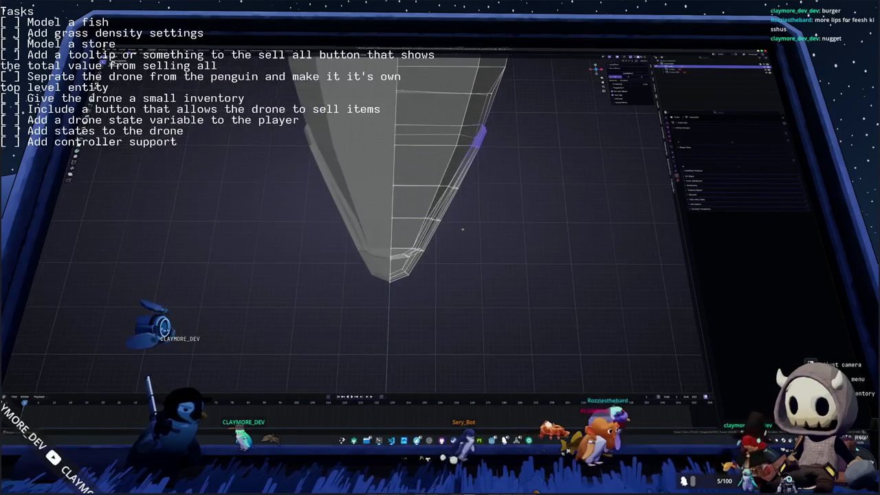
pyautogui.click(434, 218)
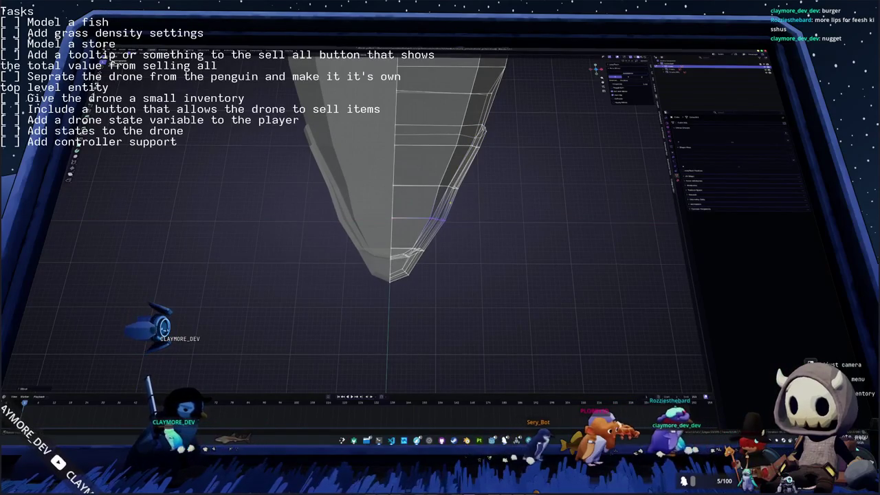
pyautogui.keyDown('alt'); pyautogui.click(432, 174); pyautogui.keyUp('alt')
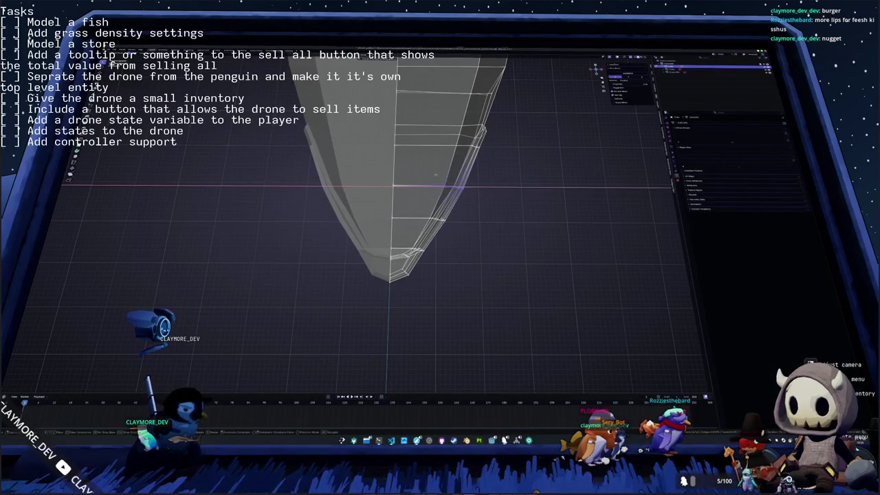
pyautogui.press('Escape')
pyautogui.press('s')
pyautogui.press('x')
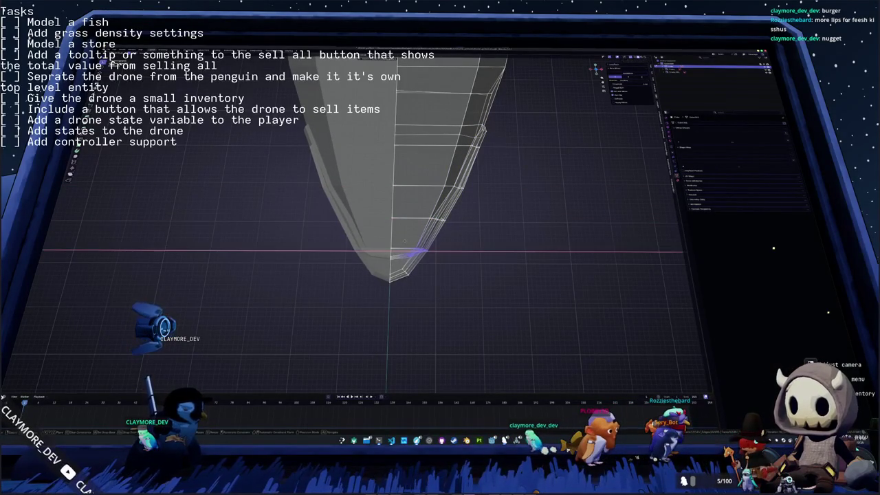
pyautogui.click(405, 241)
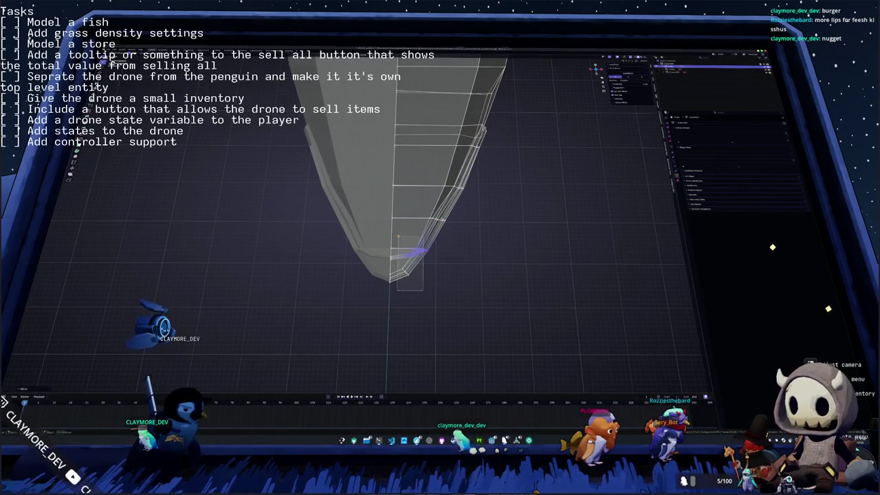
pyautogui.moveTo(403, 245); pyautogui.dragTo(451, 310)
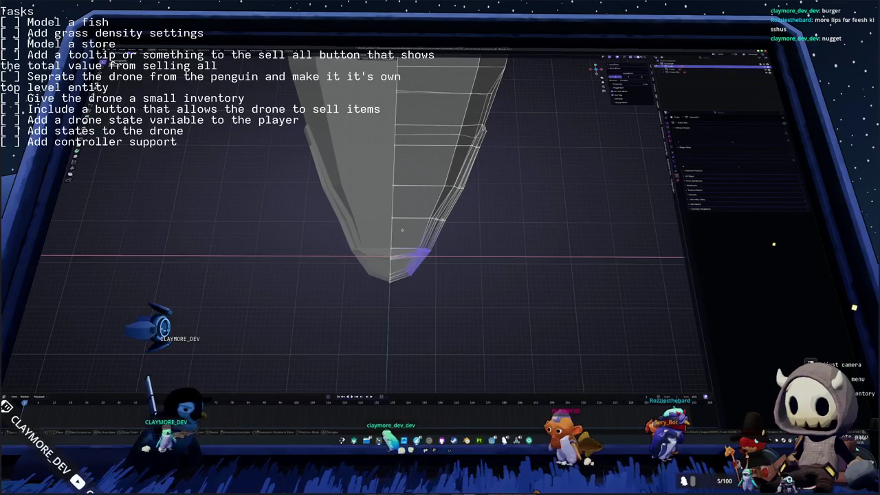
pyautogui.keyDown('alt'); pyautogui.click(444, 218); pyautogui.keyUp('alt')
pyautogui.moveTo(483, 204); pyautogui.dragTo(423, 162)
pyautogui.moveTo(424, 162); pyautogui.dragTo(486, 202, button='middle')
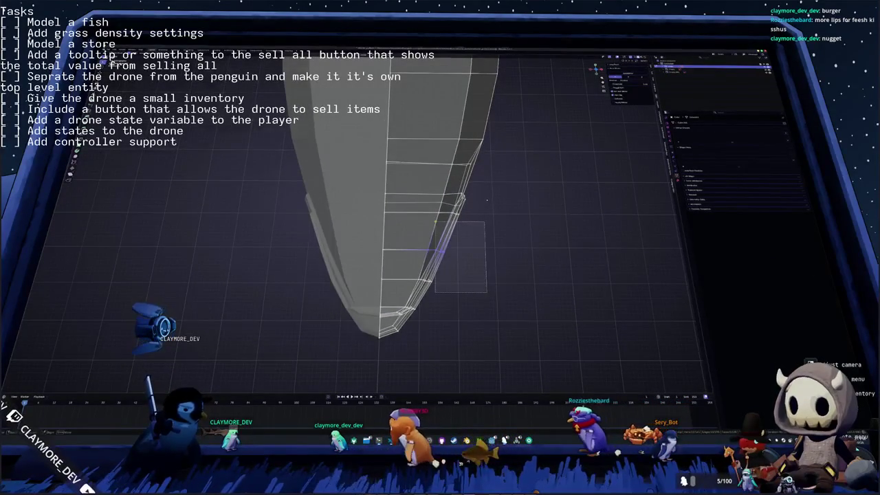
pyautogui.moveTo(486, 201); pyautogui.dragTo(485, 202)
pyautogui.press('g')
pyautogui.press('x')
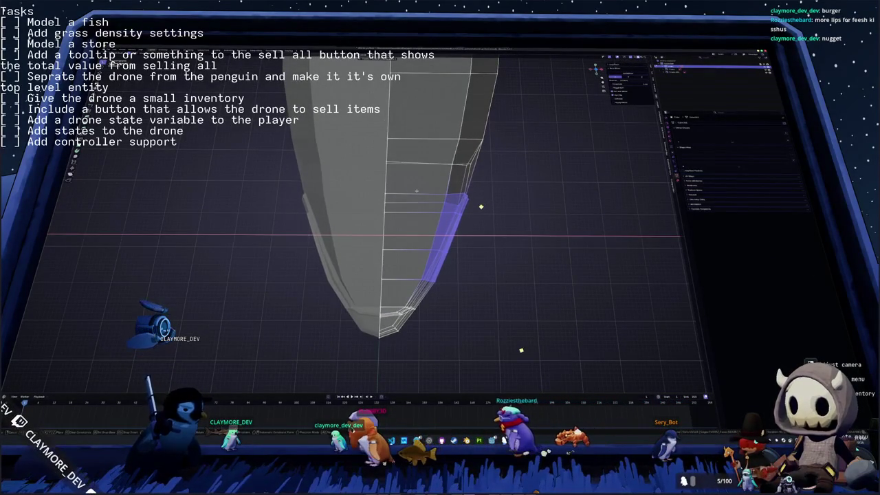
pyautogui.press('Escape')
pyautogui.click(468, 150)
pyautogui.moveTo(466, 209)
pyautogui.mouseDown(button='middle')
pyautogui.moveTo(471, 155)
pyautogui.moveTo(426, 182)
pyautogui.mouseUp(button='middle')
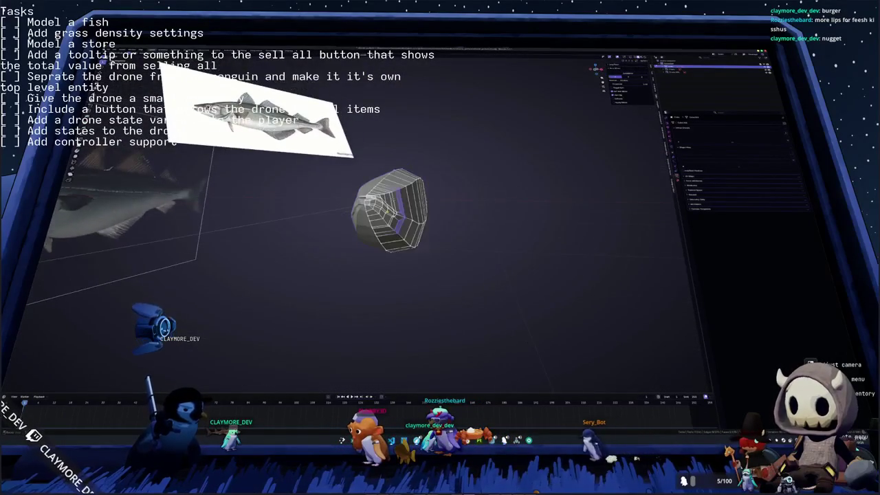
pyautogui.scroll(2, 395, 216)
pyautogui.moveTo(395, 216)
pyautogui.mouseDown(button='middle')
pyautogui.moveTo(475, 196)
pyautogui.moveTo(516, 169)
pyautogui.moveTo(484, 177)
pyautogui.moveTo(552, 138)
pyautogui.moveTo(407, 195)
pyautogui.mouseUp(button='middle')
pyautogui.moveTo(386, 188); pyautogui.dragTo(368, 222, button='middle')
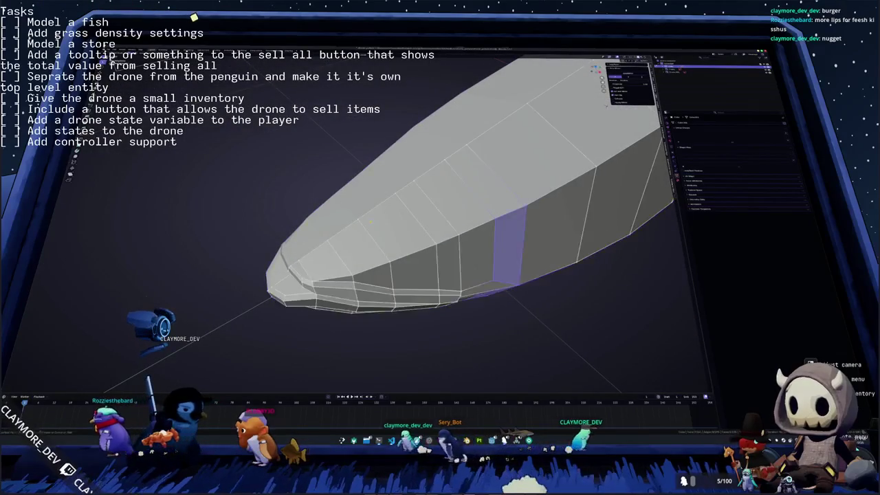
# Step: Undo the last mouth tweak near the nose, then toggle Object/Edit Mode to inspect the shaded mouth slit
pyautogui.hotkey('ctrl', 'z')
pyautogui.hotkey('ctrl', 'z')
pyautogui.hotkey('ctrl', 'z')
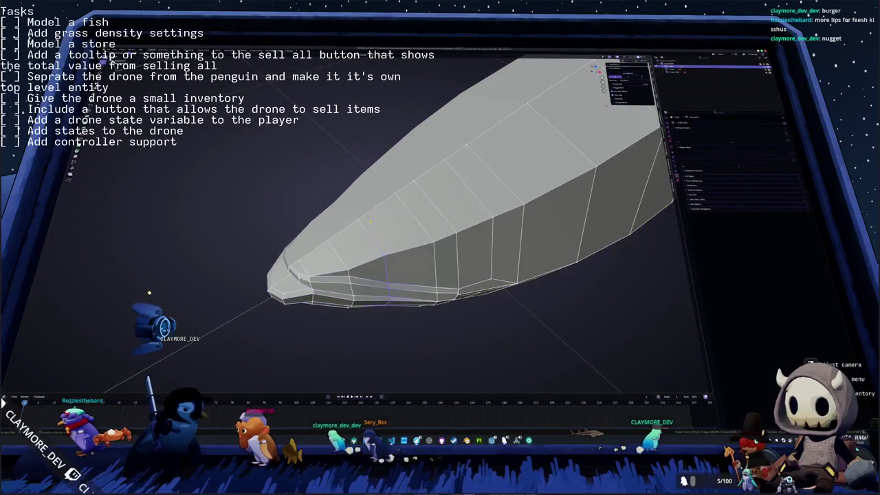
pyautogui.press('Tab')
pyautogui.press('Tab')
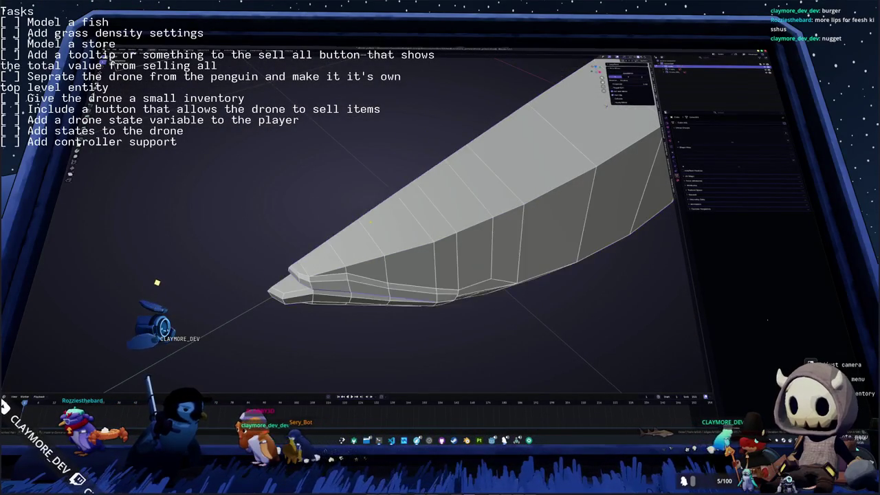
pyautogui.press('Tab')
pyautogui.press('Tab')
pyautogui.moveTo(370, 240); pyautogui.dragTo(566, 165, button='middle')
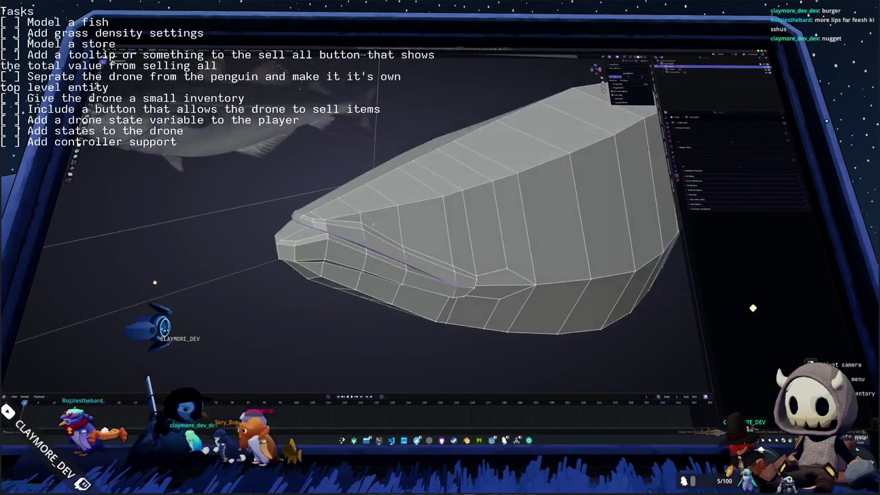
pyautogui.press('Tab')
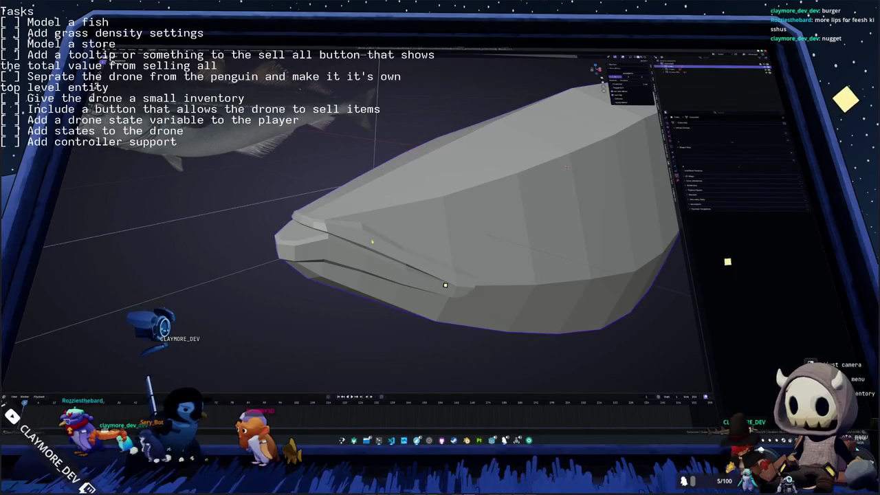
pyautogui.press('Tab')
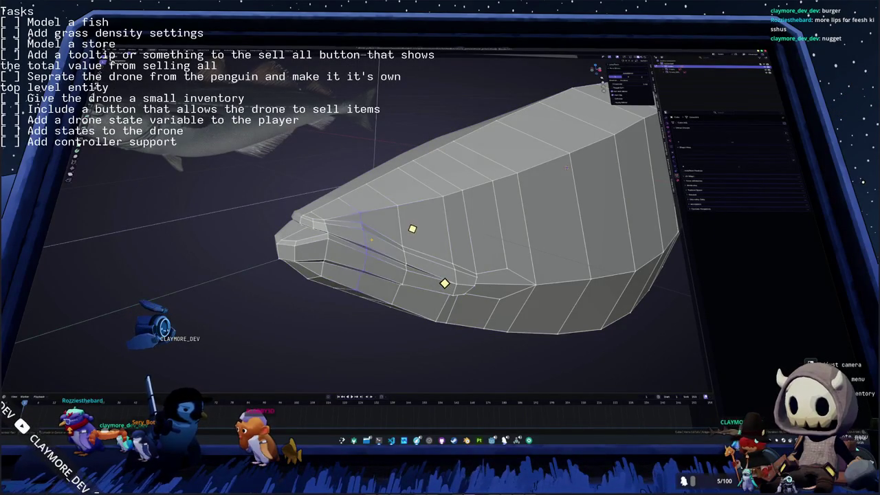
pyautogui.press('Tab')
pyautogui.press('Tab')
pyautogui.moveTo(389, 211)
pyautogui.mouseDown(button='middle')
pyautogui.moveTo(374, 162)
pyautogui.moveTo(411, 81)
pyautogui.moveTo(390, 231)
pyautogui.moveTo(369, 217)
pyautogui.mouseUp(button='middle')
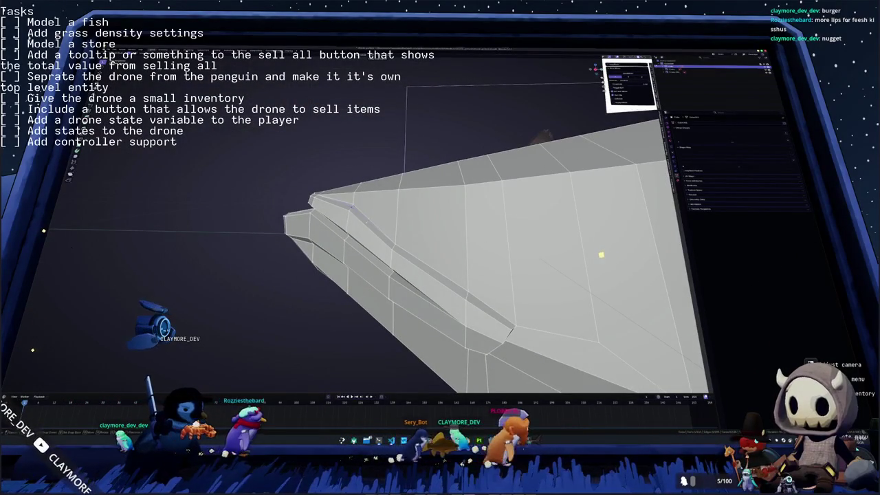
# Step: Merge duplicate vertices by distance on the whole fish mesh, undoing an accidental collapsing merge
pyautogui.press('a')
pyautogui.rightClick(350, 227)
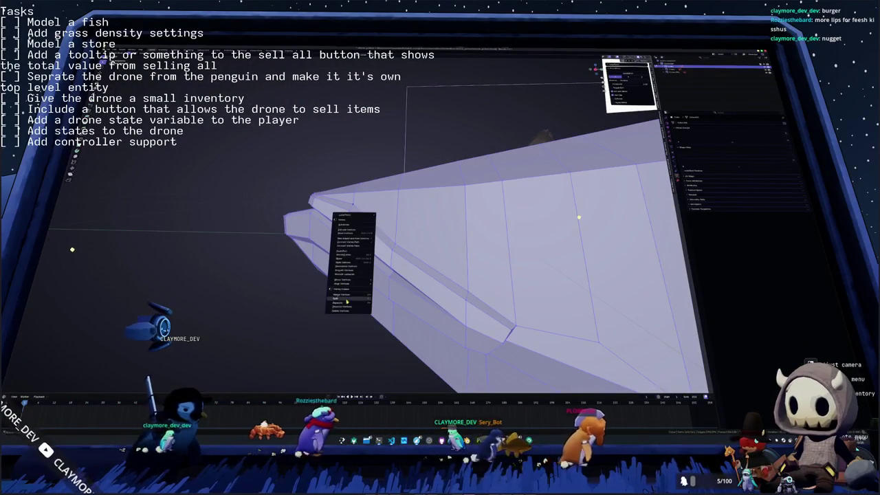
pyautogui.click(386, 309)
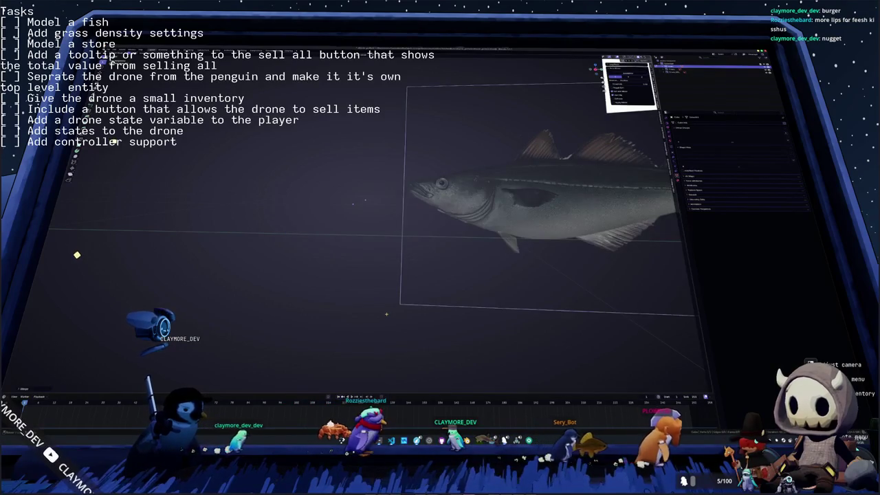
pyautogui.hotkey('ctrl', 'z')
pyautogui.rightClick(380, 280)
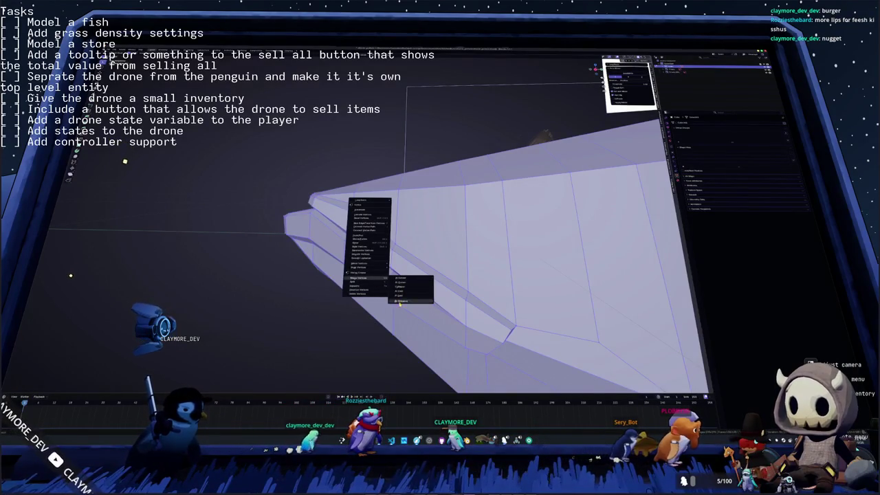
pyautogui.click(399, 304)
pyautogui.press('Tab')
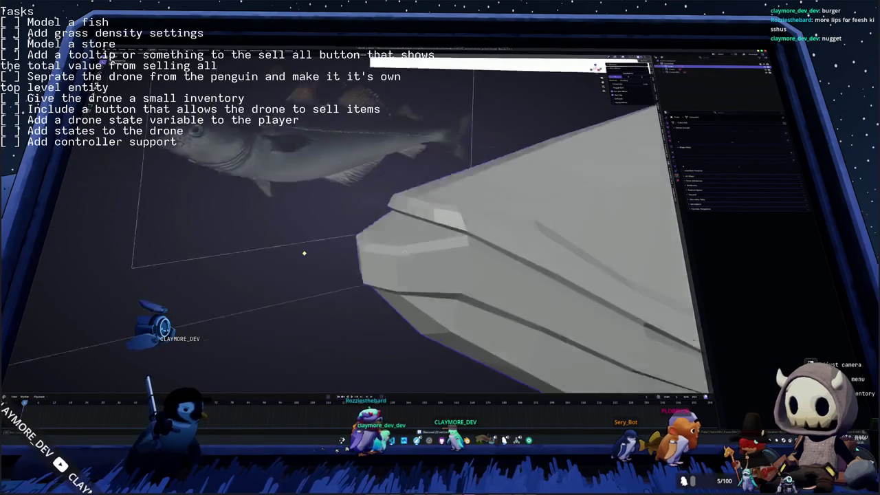
pyautogui.moveTo(304, 253); pyautogui.dragTo(303, 253, button='middle')
pyautogui.press('Tab')
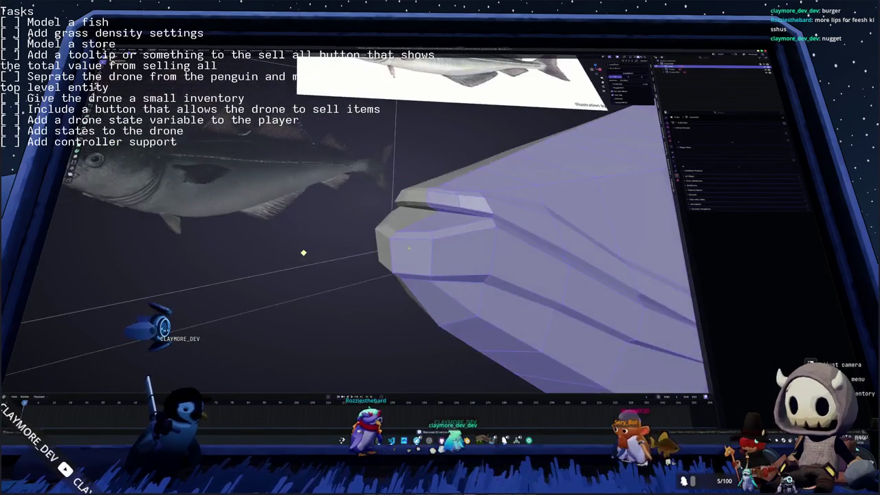
# Step: Select a mouth edge near the nose and extrude it to form the lip ridge
pyautogui.click(386, 241)
pyautogui.moveTo(301, 252); pyautogui.dragTo(301, 251, button='middle')
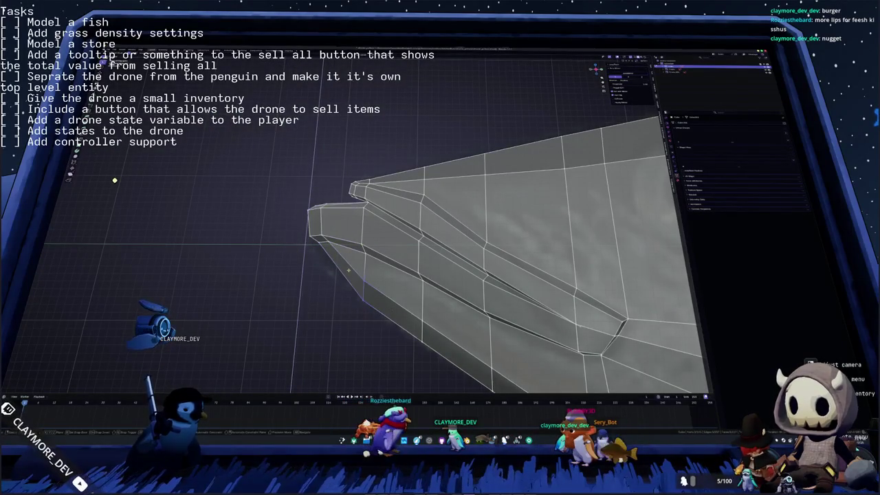
pyautogui.moveTo(349, 273); pyautogui.dragTo(358, 268, button='middle')
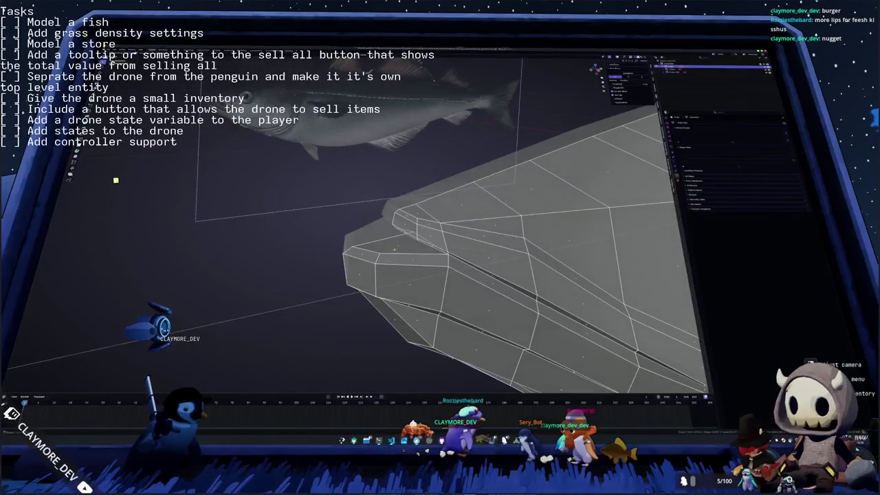
pyautogui.moveTo(115, 180); pyautogui.dragTo(124, 181, button='middle')
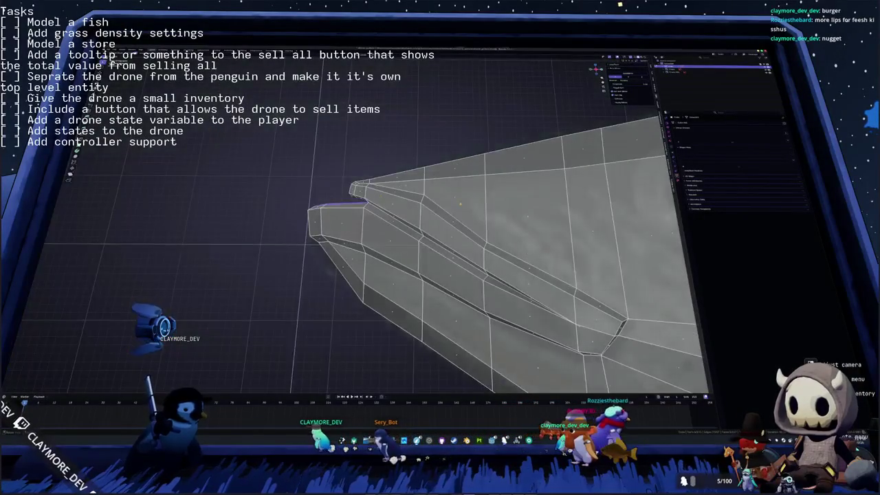
pyautogui.press('e')
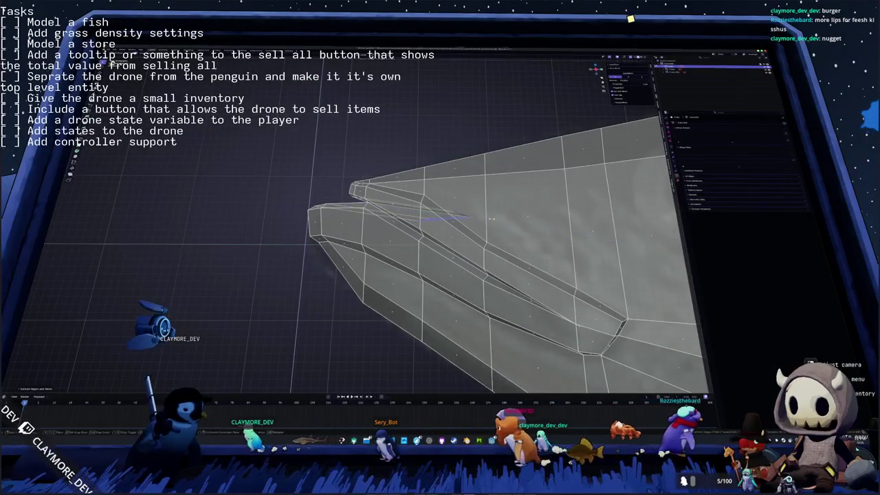
pyautogui.moveTo(123, 180); pyautogui.dragTo(181, 168, button='middle')
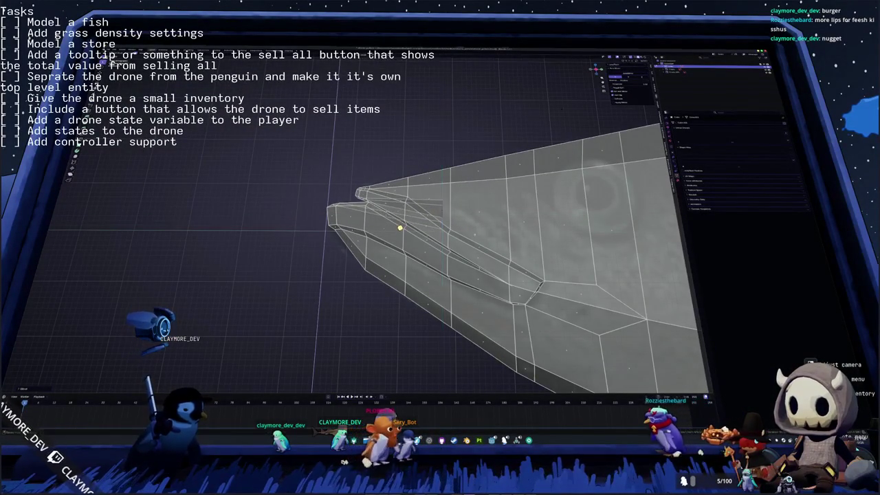
# Step: Check the solid fish shape from the side, then add a loop cut near the snout tip
pyautogui.press('Tab')
pyautogui.hotkey('alt', 'z')
pyautogui.moveTo(536, 117)
pyautogui.mouseDown(button='middle')
pyautogui.moveTo(560, 115)
pyautogui.moveTo(543, 163)
pyautogui.moveTo(559, 197)
pyautogui.moveTo(581, 204)
pyautogui.moveTo(570, 206)
pyautogui.mouseUp(button='middle')
pyautogui.press('Tab')
pyautogui.hotkey('alt', 'z')
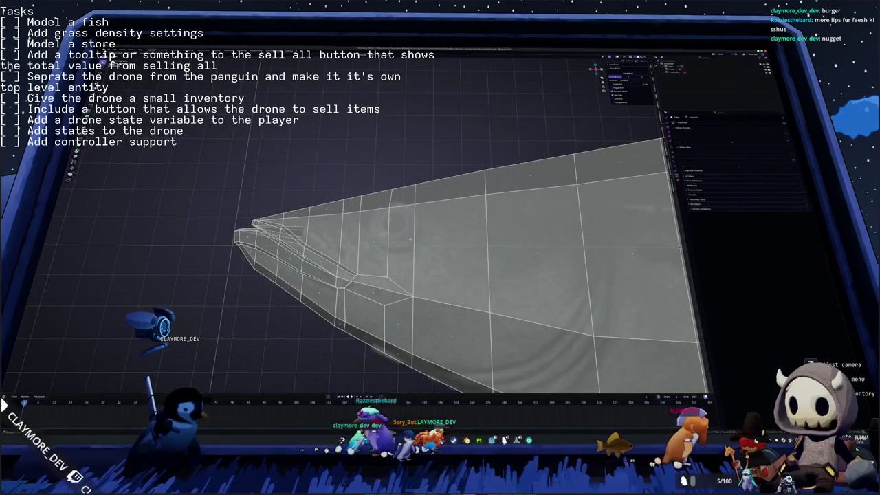
pyautogui.hotkey('ctrl', 'r')
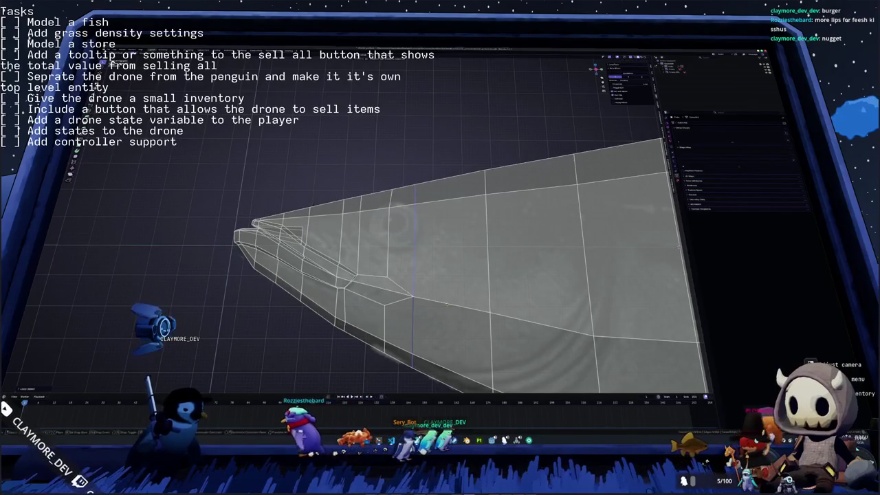
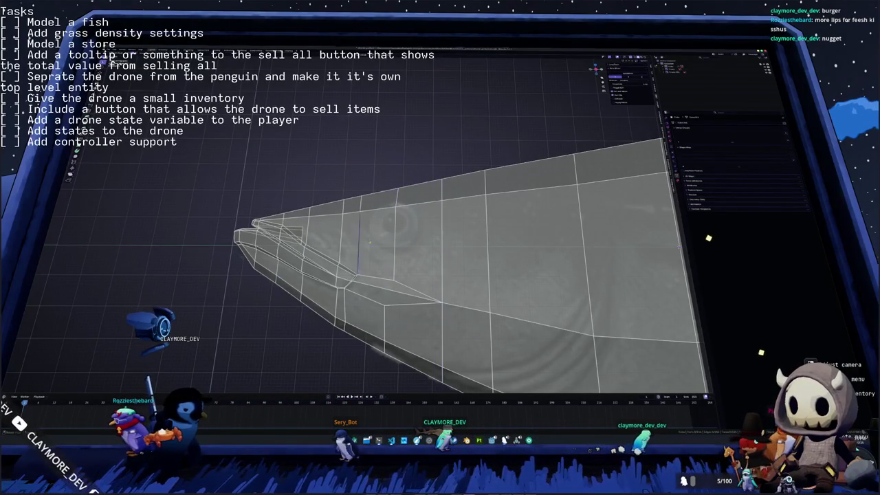
# Step: Select two vertical face loops on the head and inset them into a small eye patch
pyautogui.press('3')
pyautogui.keyDown('alt'); pyautogui.click(374, 241); pyautogui.keyUp('alt')
pyautogui.keyDown('alt'); pyautogui.keyDown('shift'); pyautogui.click(416, 241); pyautogui.keyUp('shift'); pyautogui.keyUp('alt')
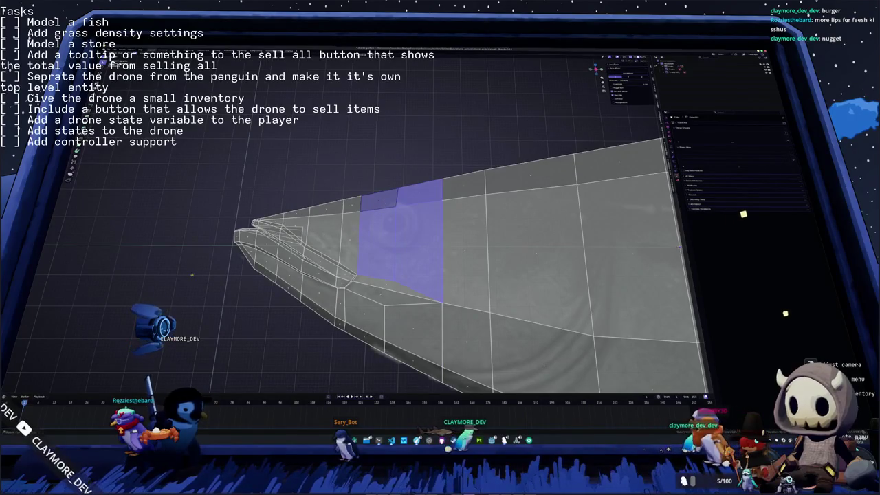
pyautogui.hotkey('alt', 'e')
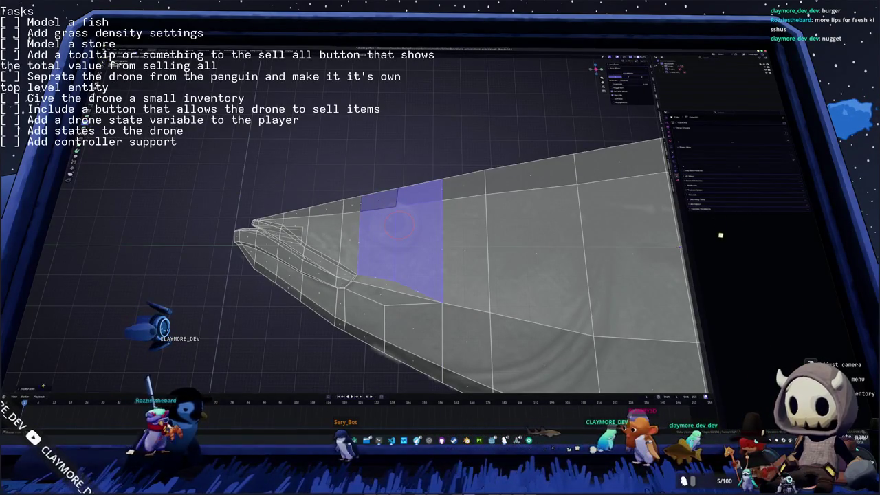
pyautogui.press('i')
pyautogui.moveTo(65, 363); pyautogui.dragTo(76, 362)
pyautogui.click(706, 90)
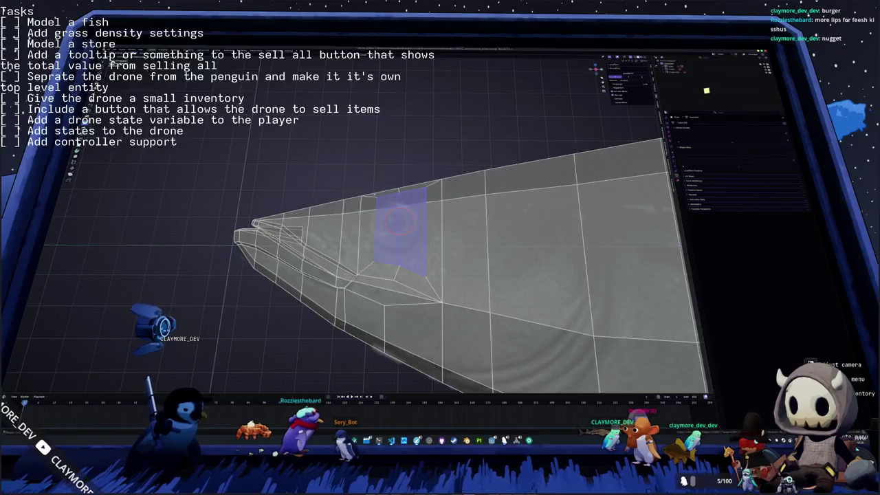
# Step: Make the eye edge loop a perfect circle, then check it from front and oblique views
pyautogui.keyDown('alt'); pyautogui.click(401, 191); pyautogui.keyUp('alt')
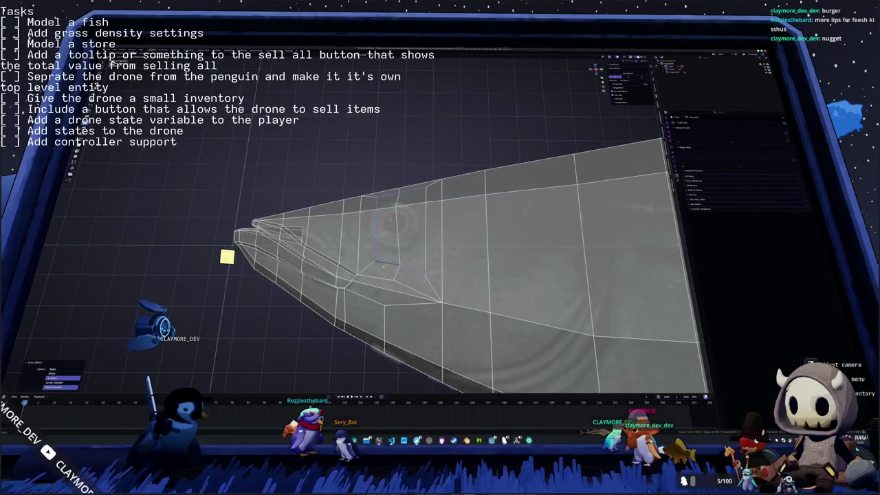
pyautogui.hotkey('shift', 'alt', 's')
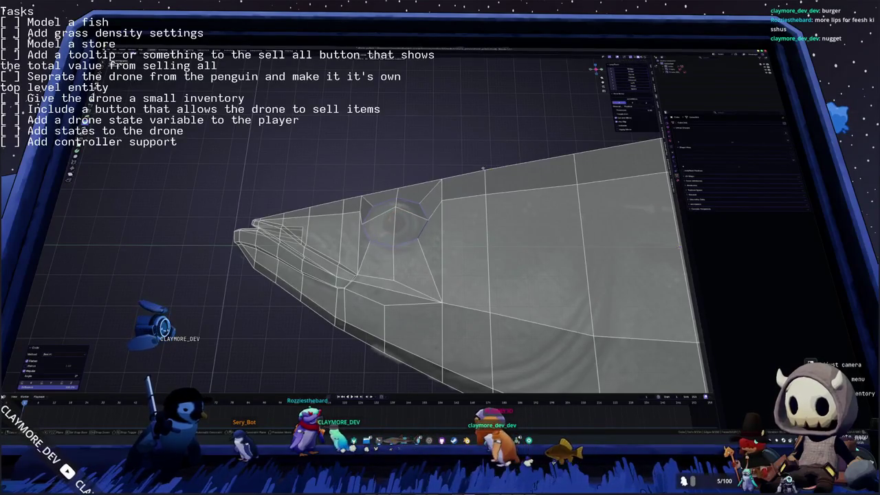
pyautogui.hotkey('ctrl', 'm')
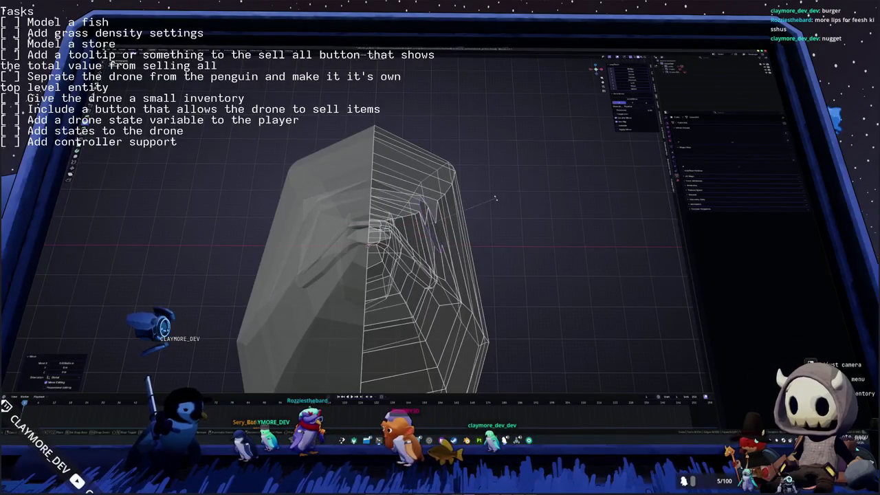
pyautogui.moveTo(488, 202); pyautogui.dragTo(488, 203, button='middle')
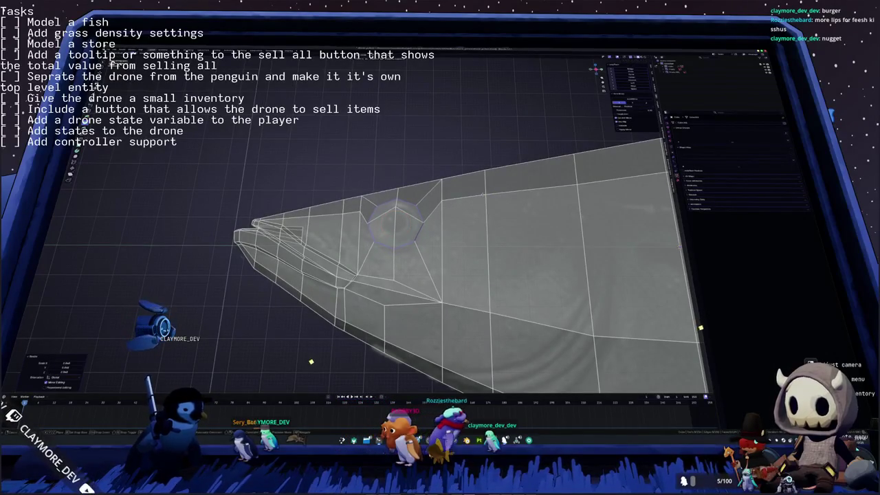
pyautogui.press('KP_1')
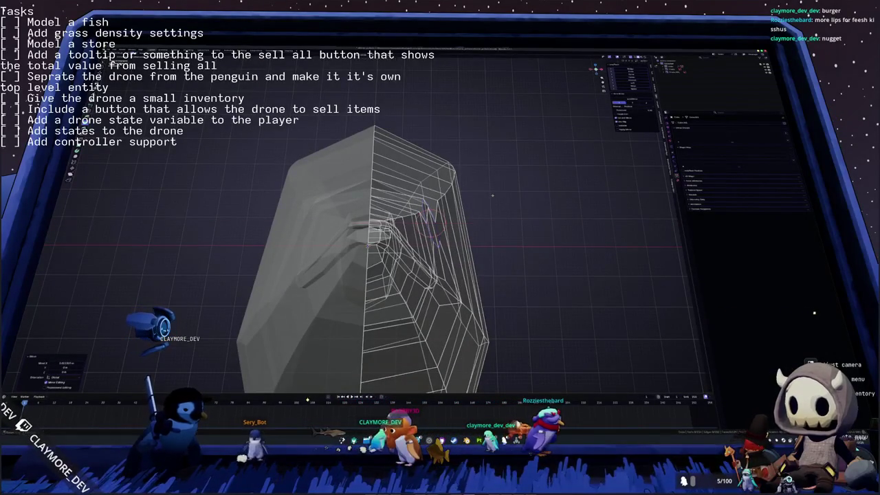
pyautogui.moveTo(493, 196); pyautogui.dragTo(550, 218, button='middle')
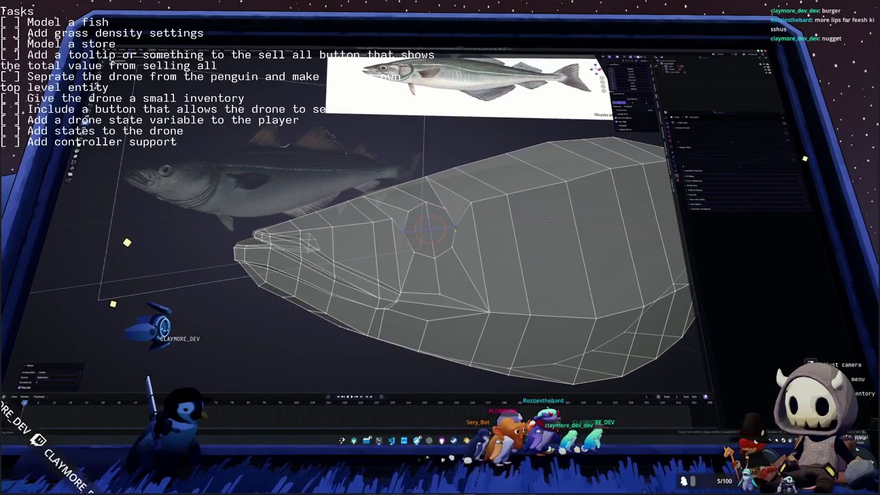
# Step: Add the face below to the eye-area selection and scale those faces
pyautogui.moveTo(550, 218); pyautogui.dragTo(602, 193, button='middle')
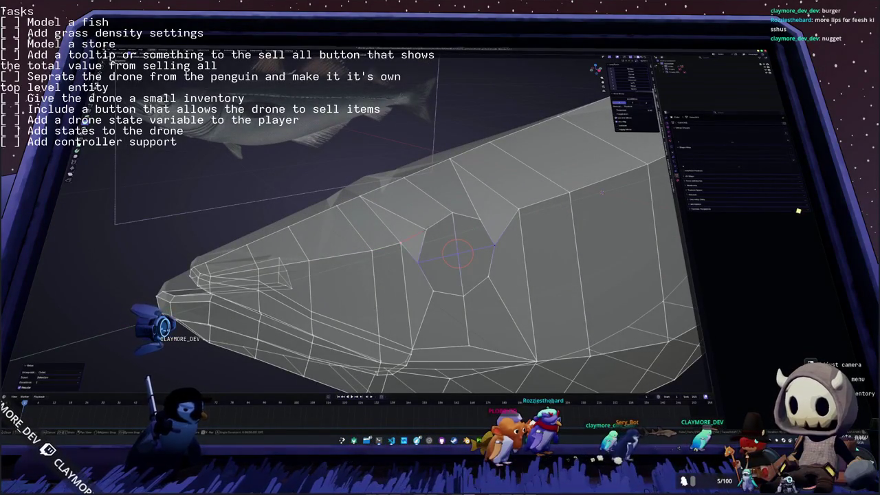
pyautogui.moveTo(440, 248)
pyautogui.mouseDown(button='middle')
pyautogui.moveTo(406, 254)
pyautogui.moveTo(430, 241)
pyautogui.moveTo(409, 228)
pyautogui.moveTo(395, 248)
pyautogui.moveTo(429, 251)
pyautogui.mouseUp(button='middle')
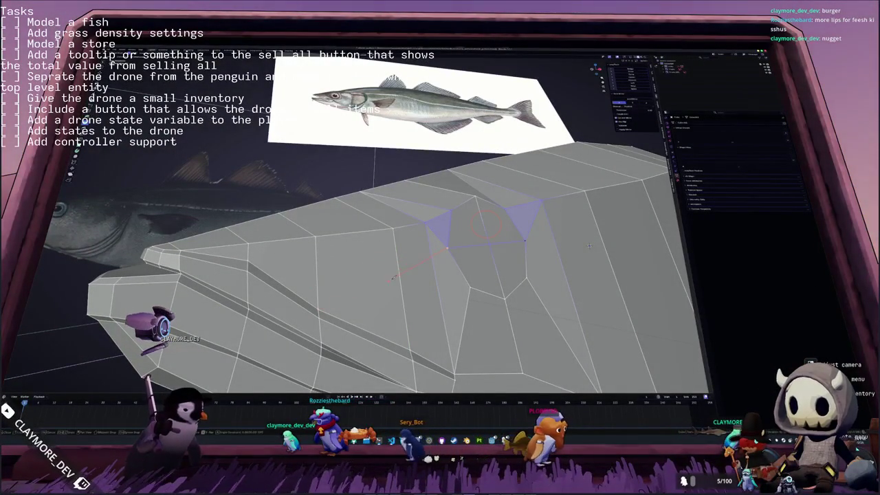
pyautogui.moveTo(361, 281)
pyautogui.mouseDown(button='middle')
pyautogui.moveTo(462, 232)
pyautogui.moveTo(315, 286)
pyautogui.moveTo(383, 280)
pyautogui.mouseUp(button='middle')
pyautogui.moveTo(426, 249)
pyautogui.mouseDown(button='middle')
pyautogui.moveTo(416, 183)
pyautogui.moveTo(516, 238)
pyautogui.mouseUp(button='middle')
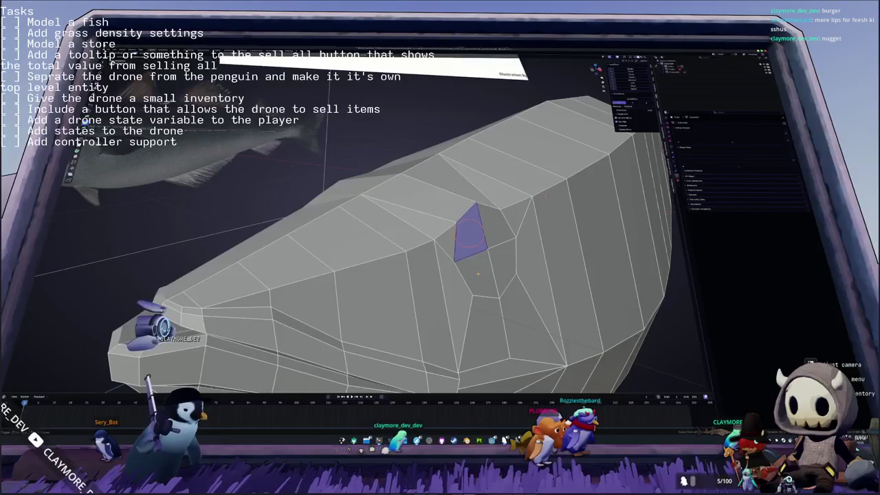
pyautogui.keyDown('shift'); pyautogui.click(478, 274); pyautogui.keyUp('shift')
pyautogui.moveTo(505, 257); pyautogui.dragTo(507, 278, button='middle')
pyautogui.press('s')
pyautogui.click(505, 208)
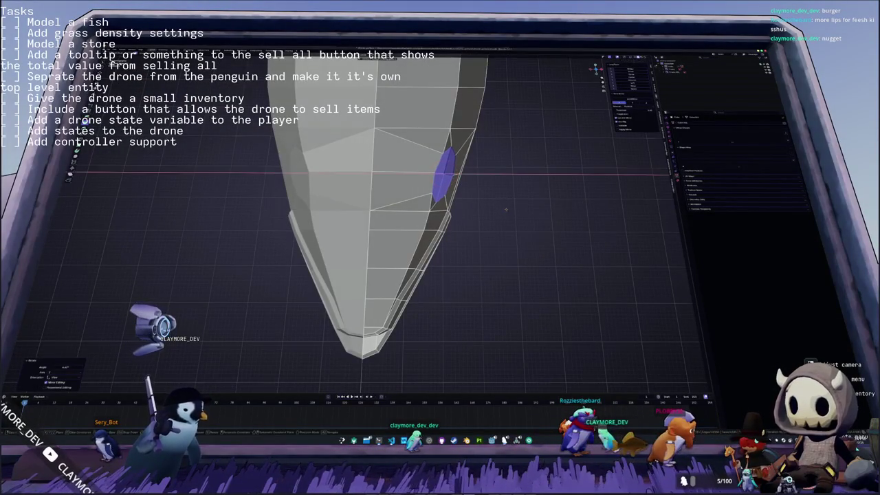
# Step: Slide the stray vertices around the eye along their edges to tidy the topology
pyautogui.moveTo(507, 210)
pyautogui.mouseDown(button='middle')
pyautogui.moveTo(411, 216)
pyautogui.moveTo(553, 255)
pyautogui.mouseUp(button='middle')
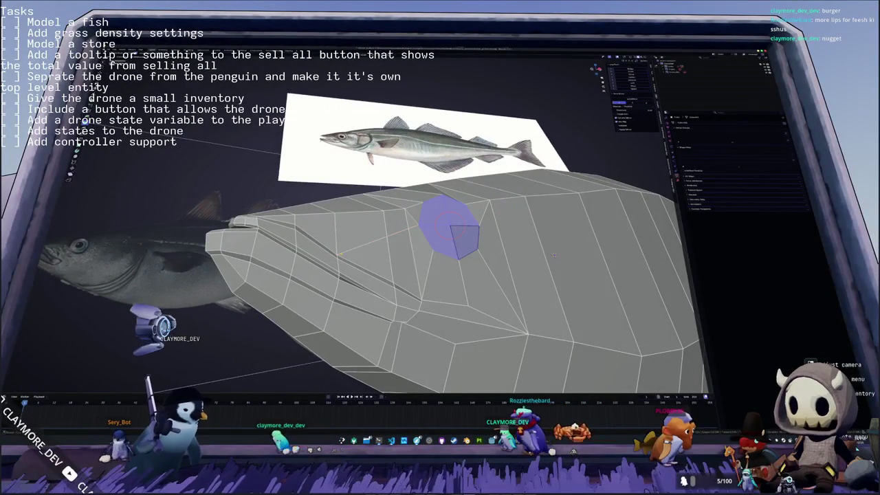
pyautogui.click(361, 234)
pyautogui.moveTo(361, 234)
pyautogui.mouseDown(button='middle')
pyautogui.moveTo(426, 244)
pyautogui.moveTo(385, 180)
pyautogui.moveTo(418, 245)
pyautogui.mouseUp(button='middle')
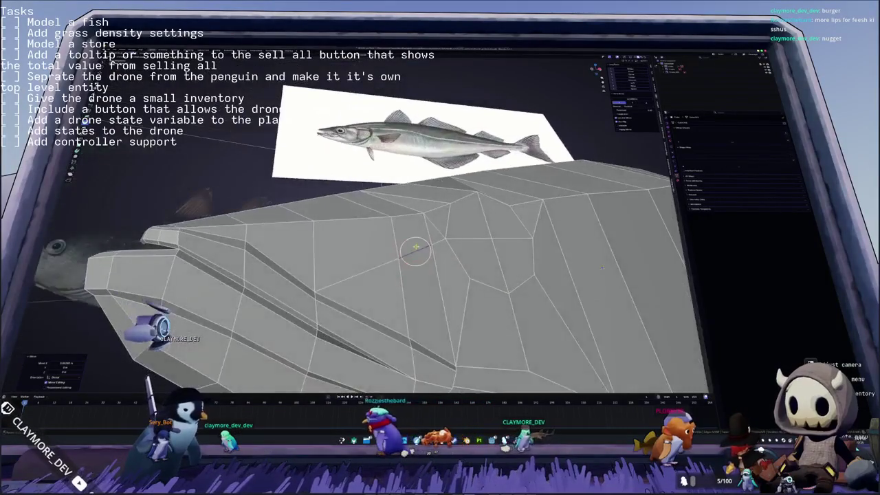
pyautogui.click(426, 244)
pyautogui.press('g')
pyautogui.press('g')
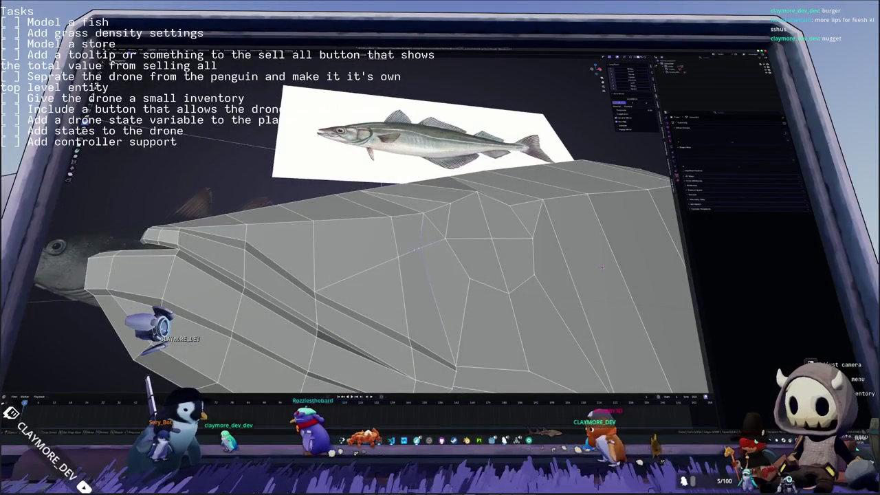
pyautogui.click(432, 244)
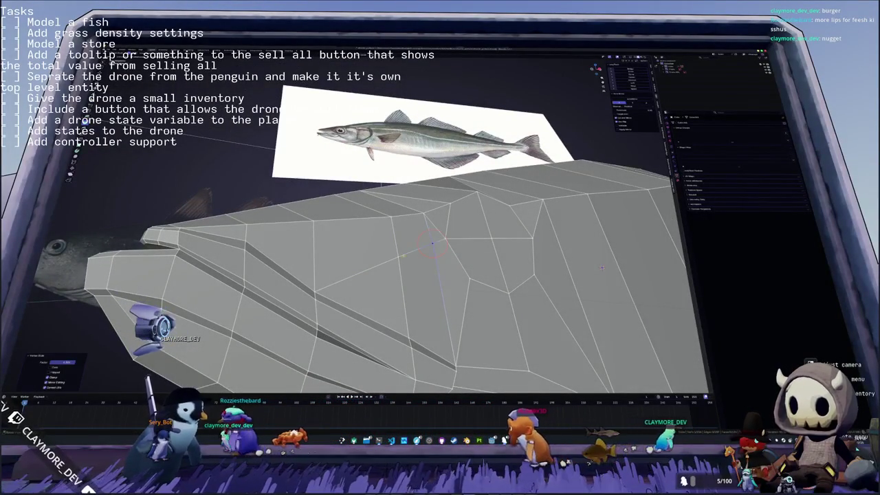
pyautogui.press('c')
pyautogui.moveTo(432, 244); pyautogui.dragTo(328, 173, button='middle')
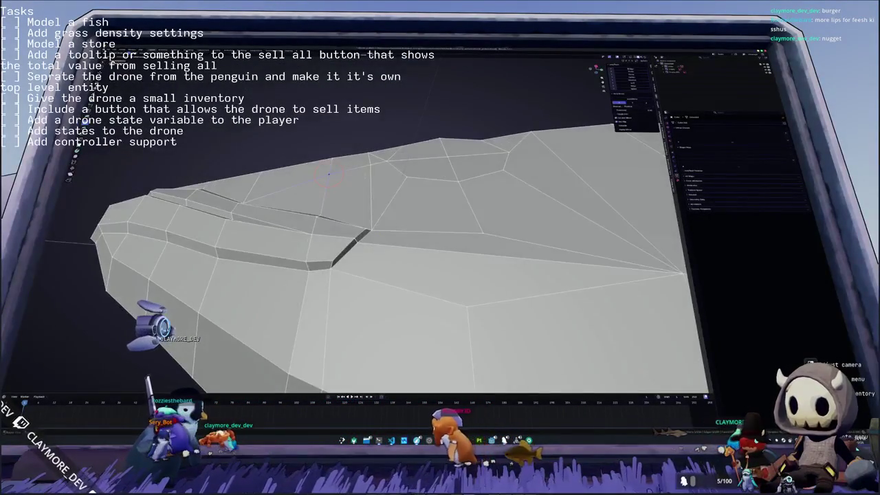
pyautogui.click(368, 165)
pyautogui.press('c')
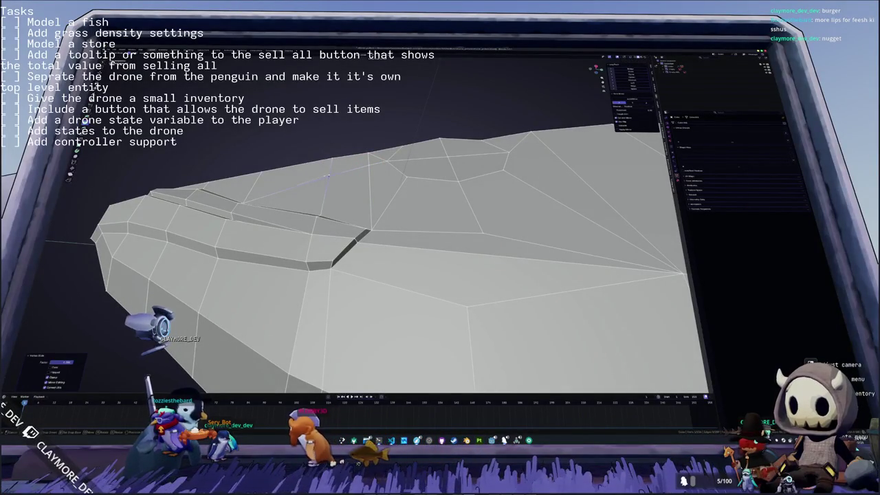
# Step: Review the solid fish head, then go back into the mesh and bring up the Delete menu
pyautogui.press('Tab')
pyautogui.moveTo(329, 176)
pyautogui.mouseDown(button='middle')
pyautogui.moveTo(431, 144)
pyautogui.moveTo(388, 251)
pyautogui.moveTo(299, 230)
pyautogui.moveTo(317, 219)
pyautogui.moveTo(327, 233)
pyautogui.moveTo(347, 230)
pyautogui.moveTo(342, 245)
pyautogui.mouseUp(button='middle')
pyautogui.scroll(5, 344, 234)
pyautogui.press('Tab')
pyautogui.scroll(2, 294, 234)
pyautogui.press('x')
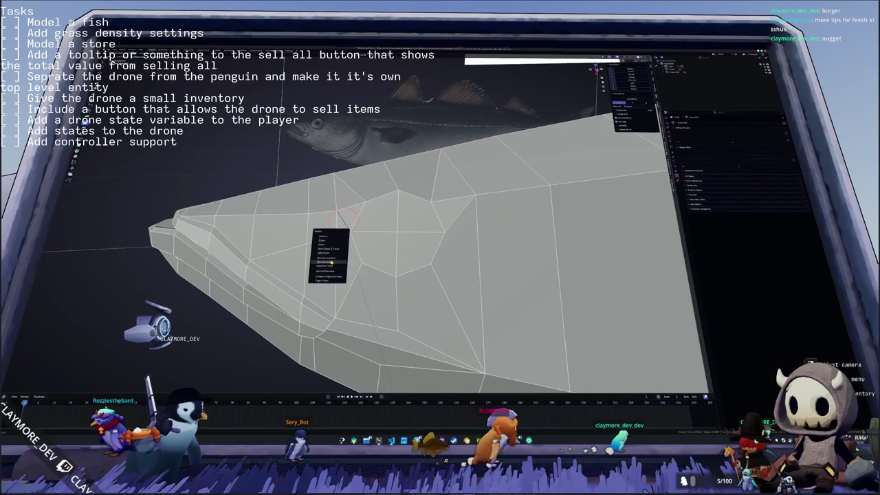
# Step: Dissolve the selected element from the head mesh
pyautogui.click(331, 262)
pyautogui.moveTo(332, 261); pyautogui.dragTo(423, 224, button='middle')
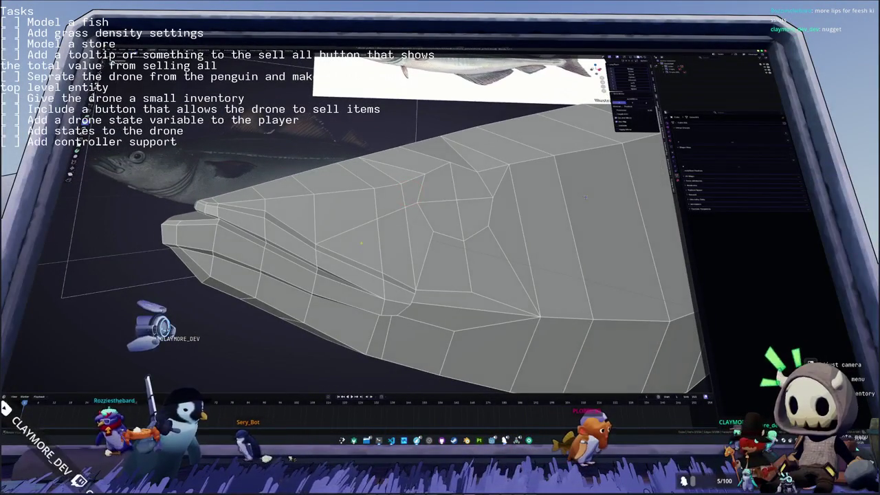
pyautogui.moveTo(398, 245); pyautogui.dragTo(339, 246, button='middle')
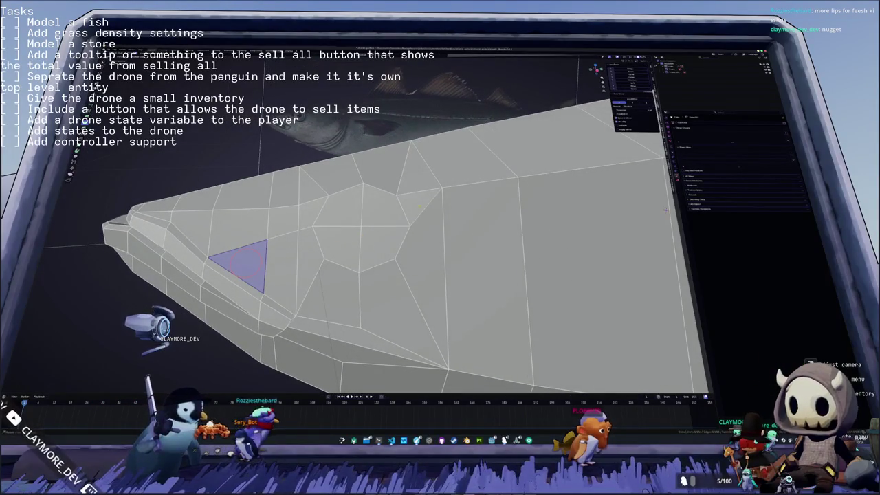
pyautogui.scroll(-3, 419, 206)
pyautogui.moveTo(418, 207)
pyautogui.mouseDown(button='middle')
pyautogui.moveTo(440, 225)
pyautogui.moveTo(531, 206)
pyautogui.moveTo(508, 207)
pyautogui.mouseUp(button='middle')
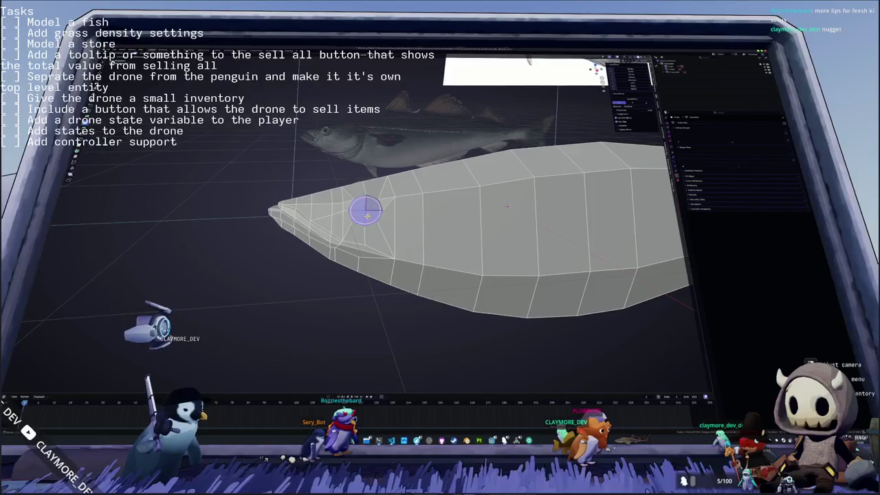
# Step: Inset the round eye face, then extrude it to raise the eye
pyautogui.click(190, 289)
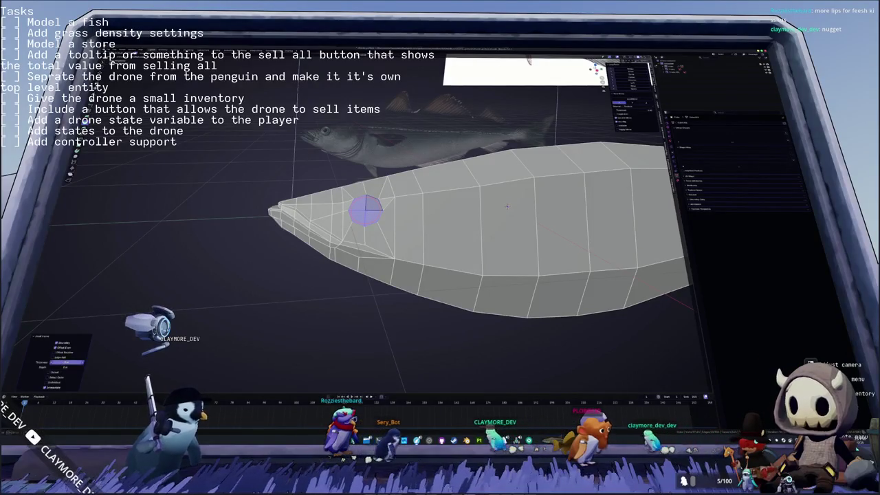
pyautogui.moveTo(506, 206); pyautogui.dragTo(281, 262, button='middle')
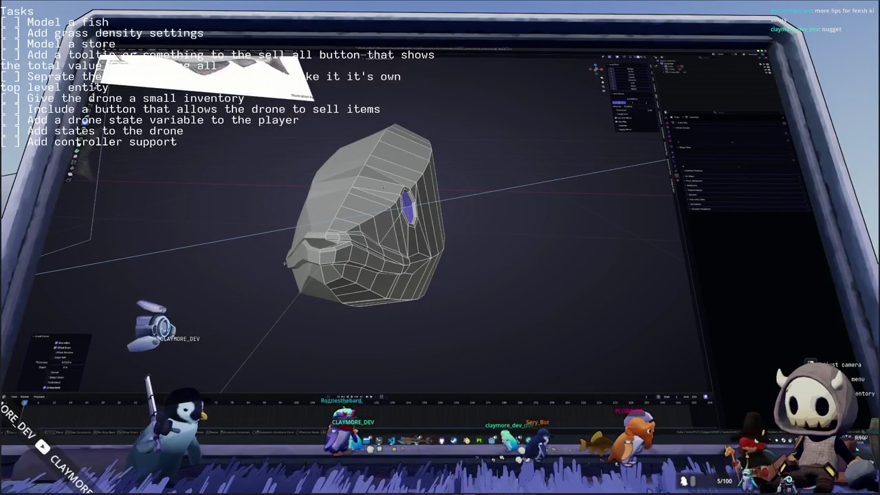
pyautogui.press('e')
pyautogui.click(286, 264)
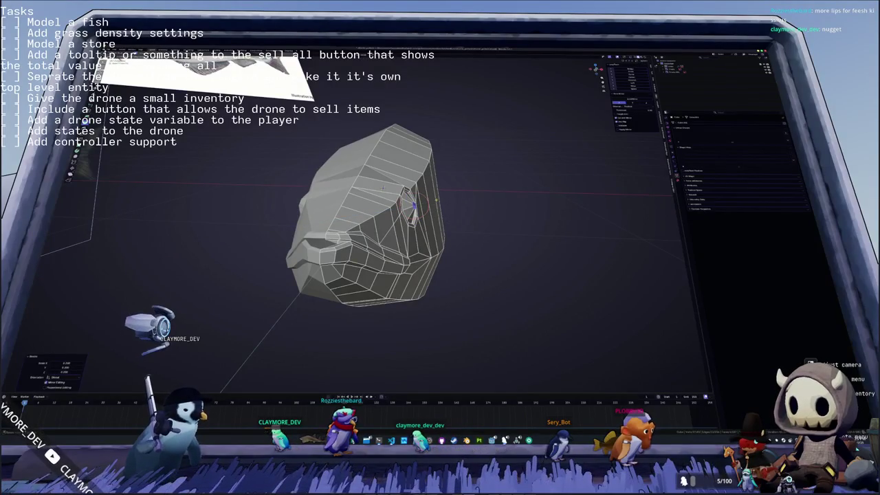
pyautogui.moveTo(411, 204); pyautogui.dragTo(433, 199, button='middle')
pyautogui.scroll(5, 433, 199)
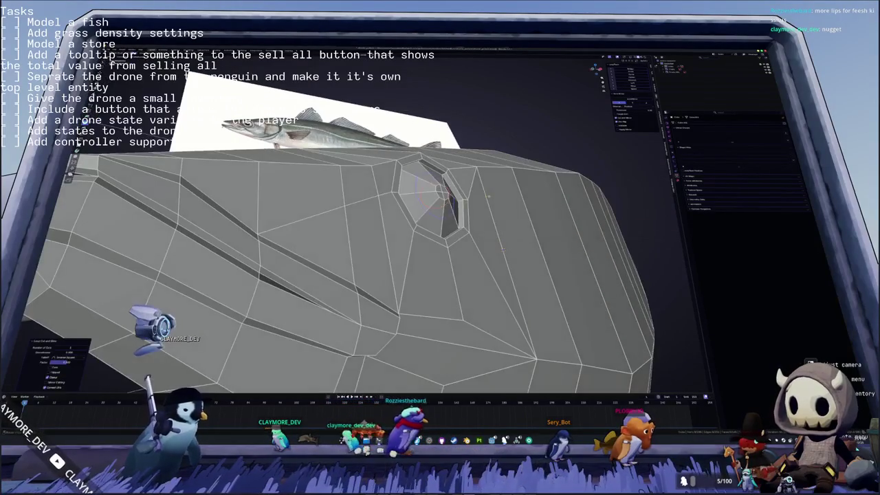
# Step: Check the eye shape in Object Mode, then resume editing with X-ray enabled
pyautogui.press('Tab')
pyautogui.moveTo(488, 196)
pyautogui.mouseDown(button='middle')
pyautogui.moveTo(355, 268)
pyautogui.moveTo(369, 269)
pyautogui.moveTo(358, 259)
pyautogui.moveTo(398, 255)
pyautogui.moveTo(323, 261)
pyautogui.mouseUp(button='middle')
pyautogui.scroll(-3, 356, 267)
pyautogui.scroll(3, 358, 260)
pyautogui.hotkey('alt', 'z')
pyautogui.press('Tab')
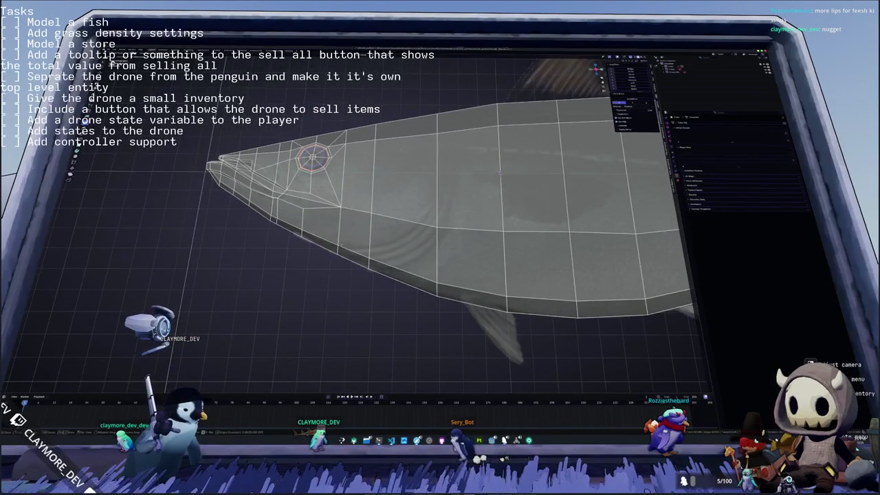
# Step: Place the 3D cursor on the fish's lower edge and slide a vertex near the gill slit
pyautogui.scroll(2, 310, 282)
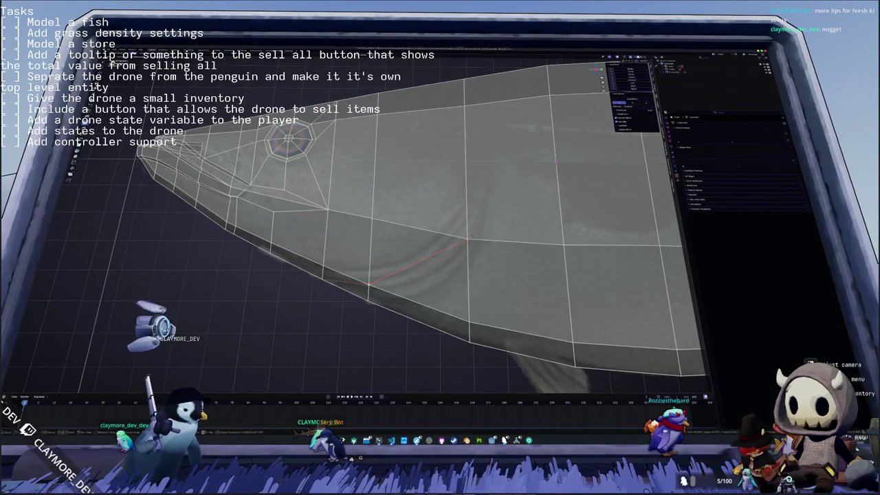
pyautogui.moveTo(475, 220); pyautogui.dragTo(506, 215, button='middle')
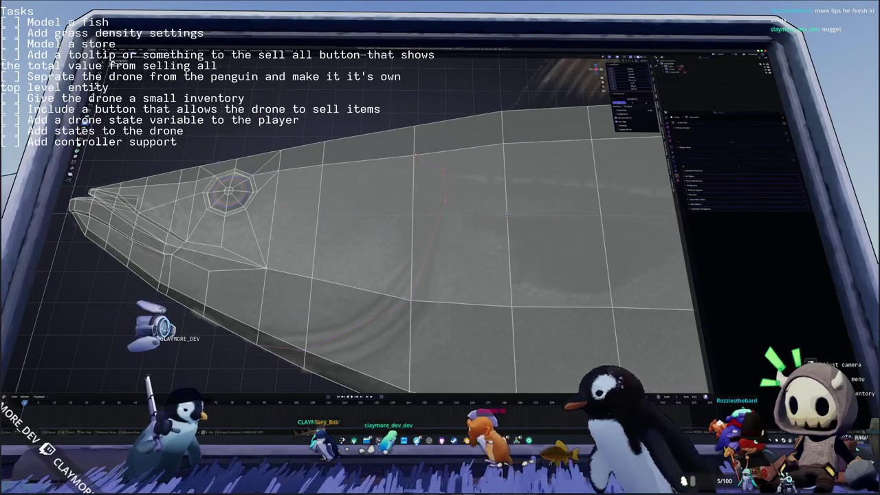
pyautogui.moveTo(507, 215)
pyautogui.mouseDown(button='middle')
pyautogui.moveTo(445, 158)
pyautogui.moveTo(379, 241)
pyautogui.mouseUp(button='middle')
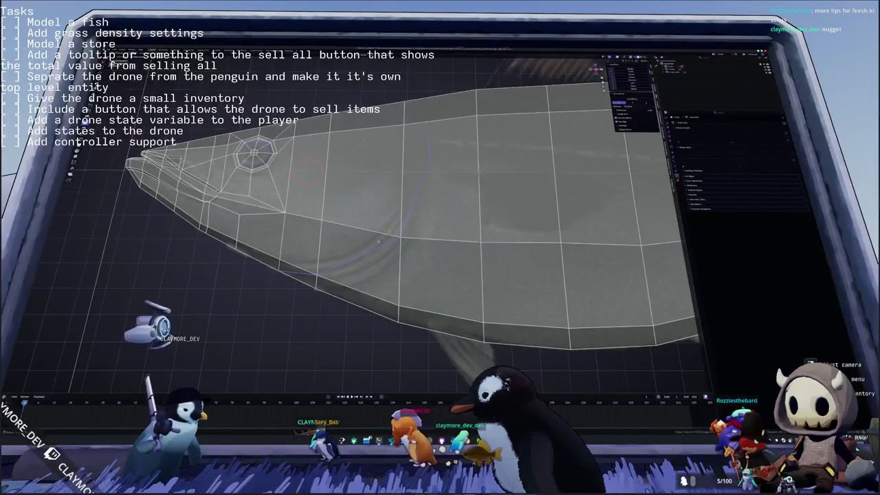
pyautogui.keyDown('shift'); pyautogui.rightClick(300, 274); pyautogui.keyUp('shift')
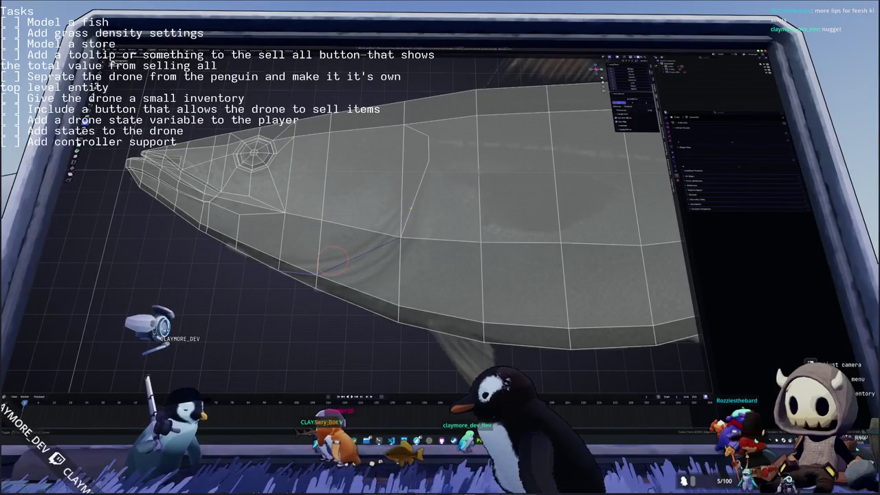
pyautogui.moveTo(428, 147); pyautogui.dragTo(427, 179, button='middle')
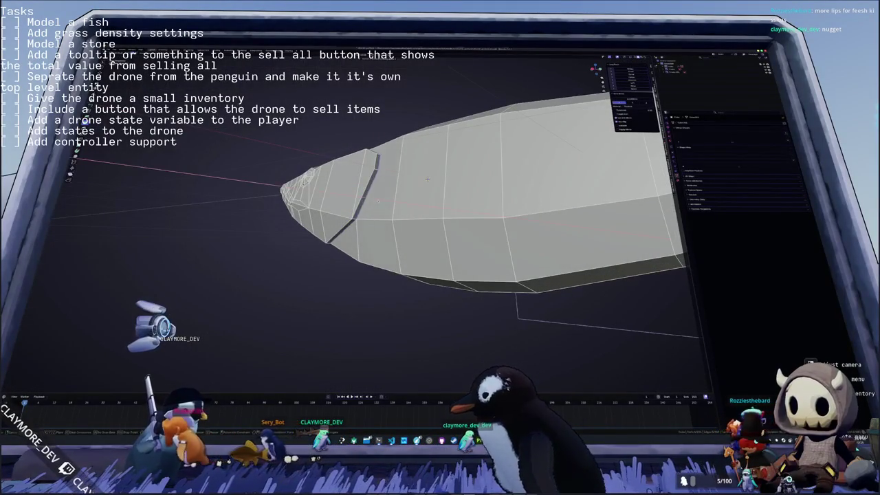
pyautogui.moveTo(428, 179); pyautogui.dragTo(473, 160, button='middle')
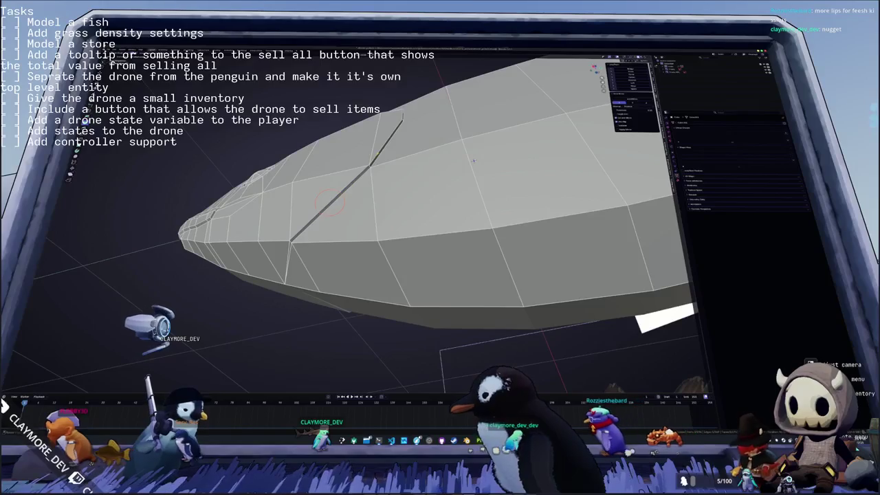
pyautogui.moveTo(473, 160); pyautogui.dragTo(473, 218, button='middle')
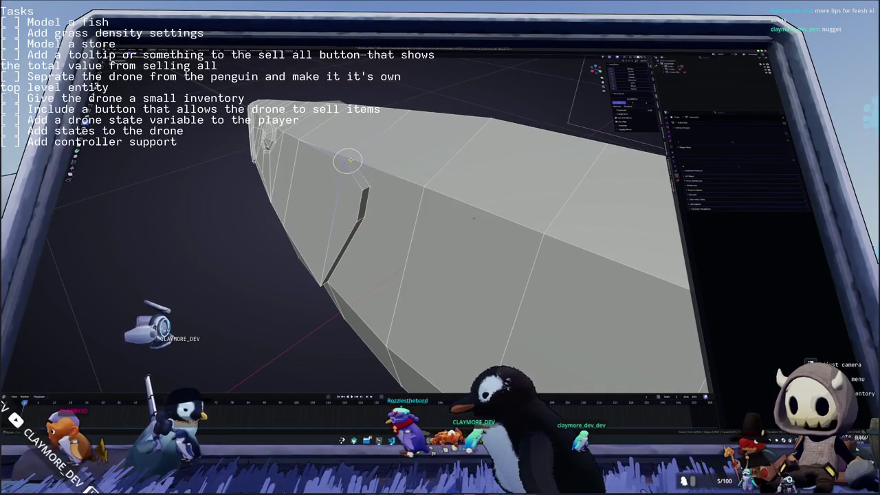
pyautogui.moveTo(474, 218)
pyautogui.mouseDown(button='middle')
pyautogui.moveTo(468, 143)
pyautogui.moveTo(470, 163)
pyautogui.moveTo(293, 231)
pyautogui.moveTo(302, 243)
pyautogui.mouseUp(button='middle')
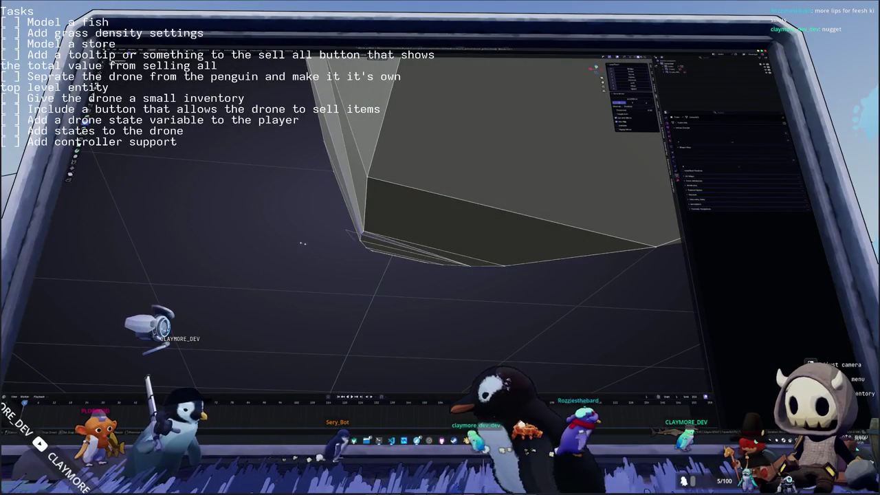
pyautogui.click(303, 242)
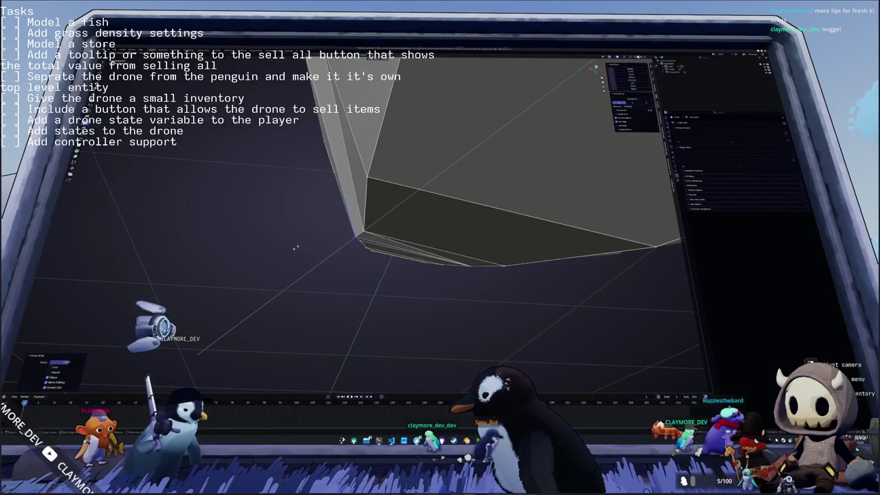
# Step: Knife-cut from the gill vertex across to the next edge, committing a new face
pyautogui.moveTo(294, 249); pyautogui.dragTo(334, 256, button='middle')
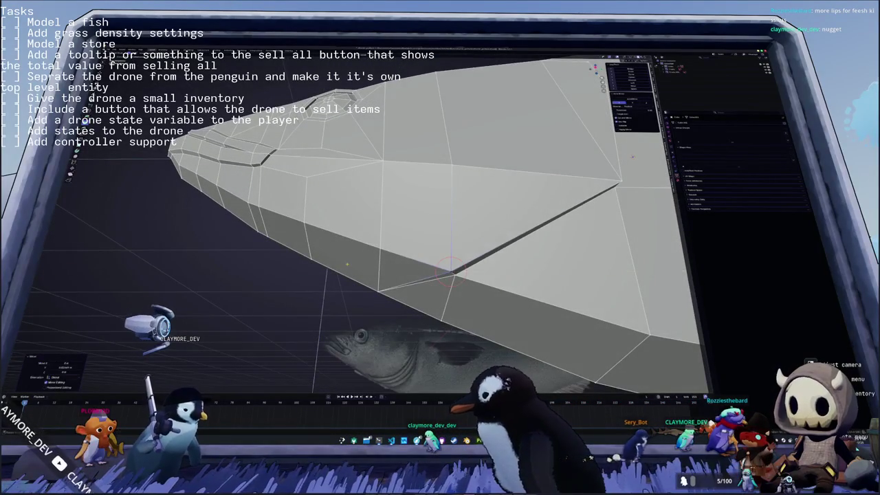
pyautogui.moveTo(343, 268)
pyautogui.mouseDown(button='middle')
pyautogui.moveTo(292, 263)
pyautogui.moveTo(299, 252)
pyautogui.moveTo(325, 290)
pyautogui.moveTo(366, 264)
pyautogui.moveTo(314, 234)
pyautogui.mouseUp(button='middle')
pyautogui.moveTo(490, 190)
pyautogui.mouseDown(button='middle')
pyautogui.moveTo(472, 183)
pyautogui.moveTo(427, 231)
pyautogui.mouseUp(button='middle')
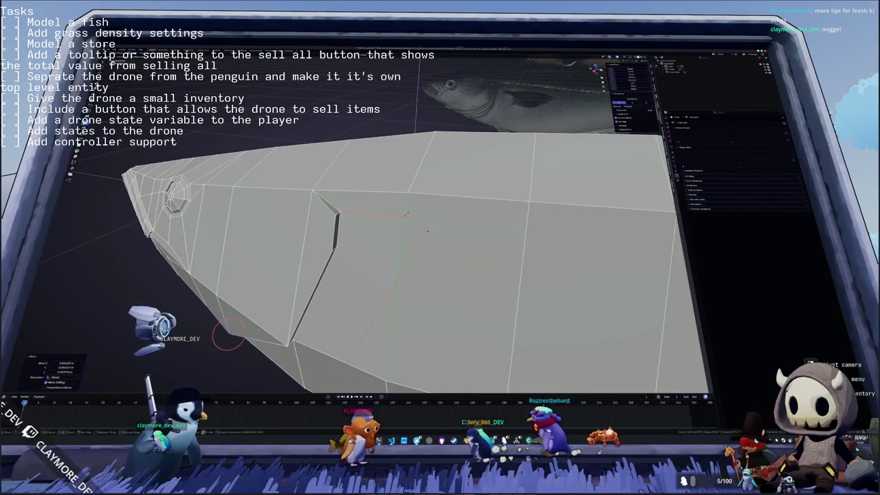
pyautogui.click(468, 220)
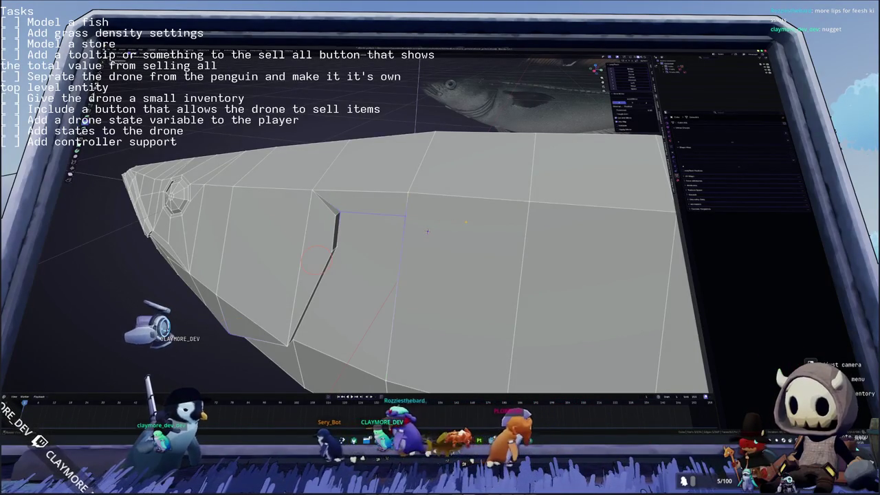
pyautogui.moveTo(426, 231); pyautogui.dragTo(435, 213, button='middle')
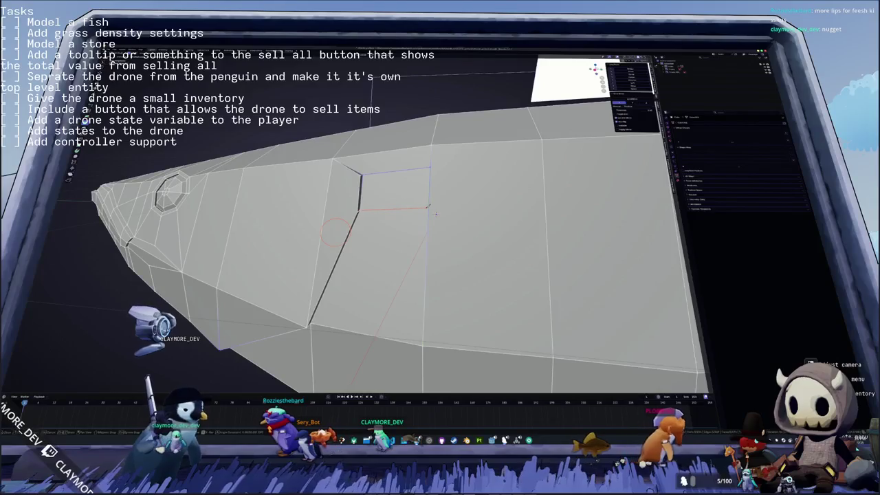
pyautogui.press('Return')
# Step: Inspect the new face, cancel the pending operation, and extend the red guide line across the fish's side
pyautogui.moveTo(435, 214); pyautogui.dragTo(352, 242, button='middle')
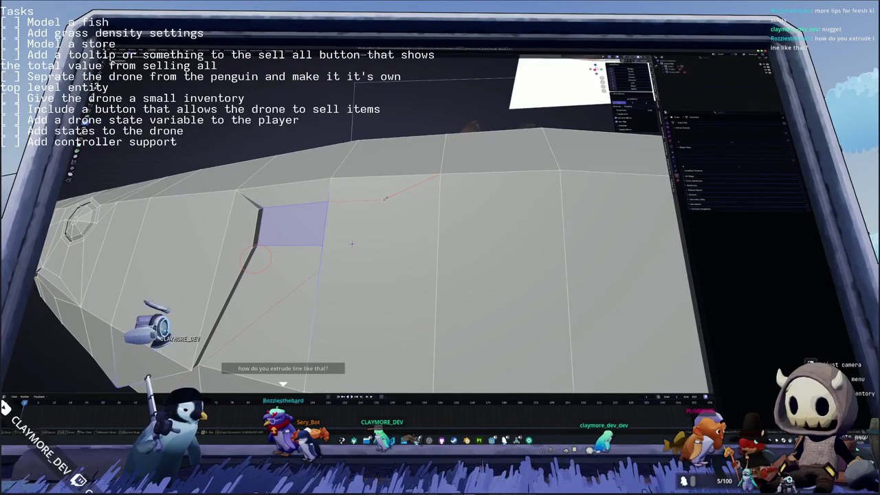
pyautogui.scroll(-5, 351, 243)
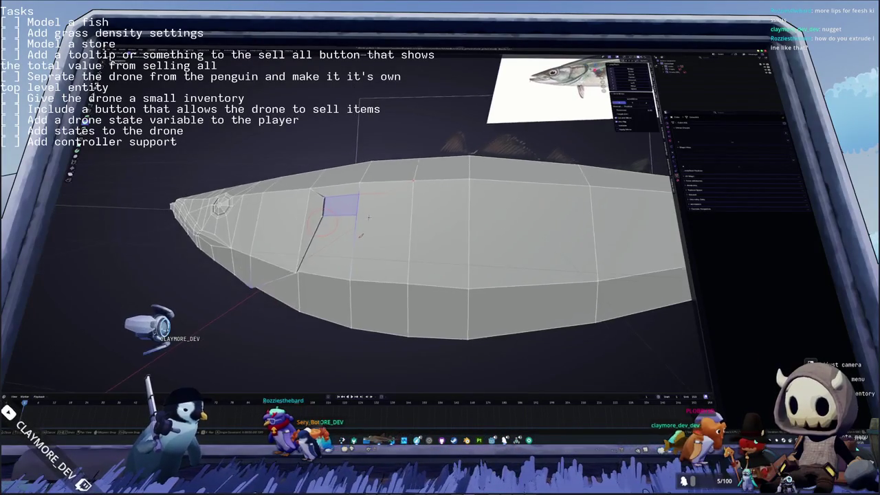
pyautogui.scroll(1, 357, 234)
pyautogui.scroll(2, 364, 227)
pyautogui.scroll(2, 373, 219)
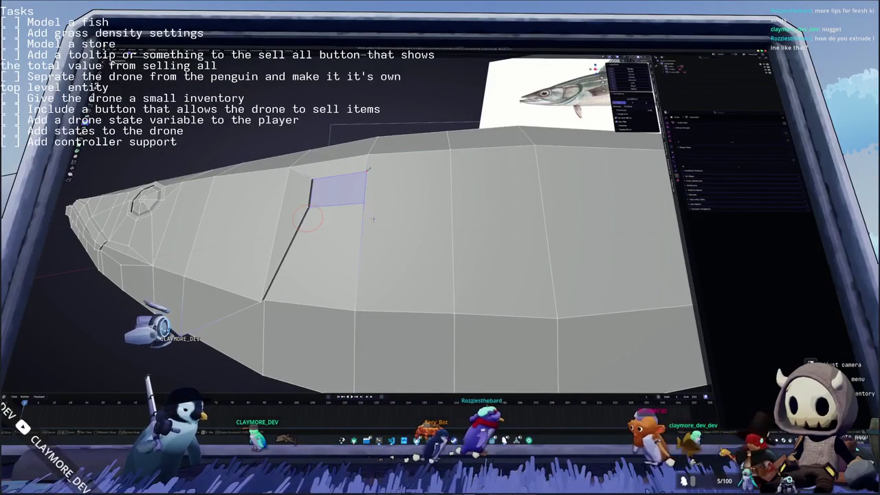
pyautogui.press('Escape')
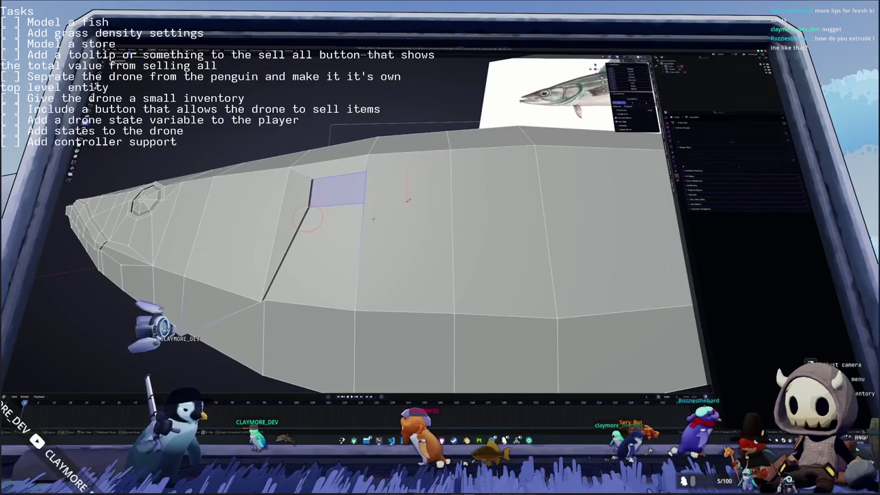
pyautogui.moveTo(408, 200); pyautogui.dragTo(445, 298)
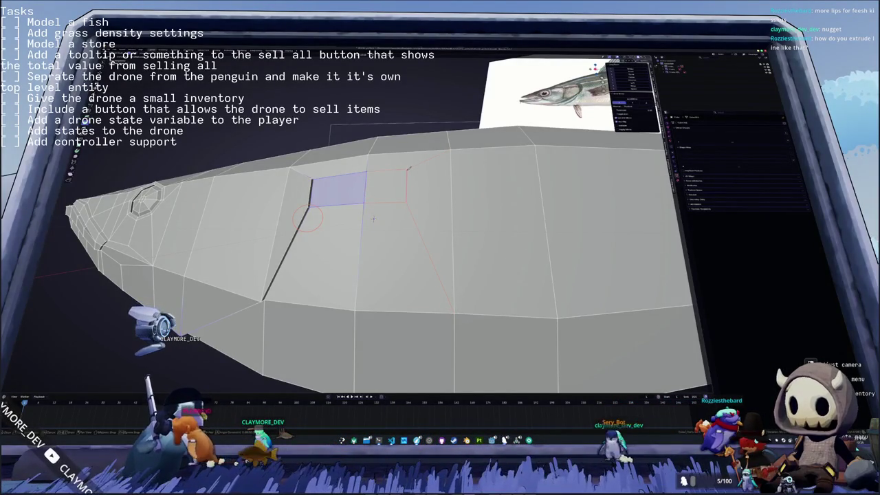
pyautogui.scroll(-5, 373, 218)
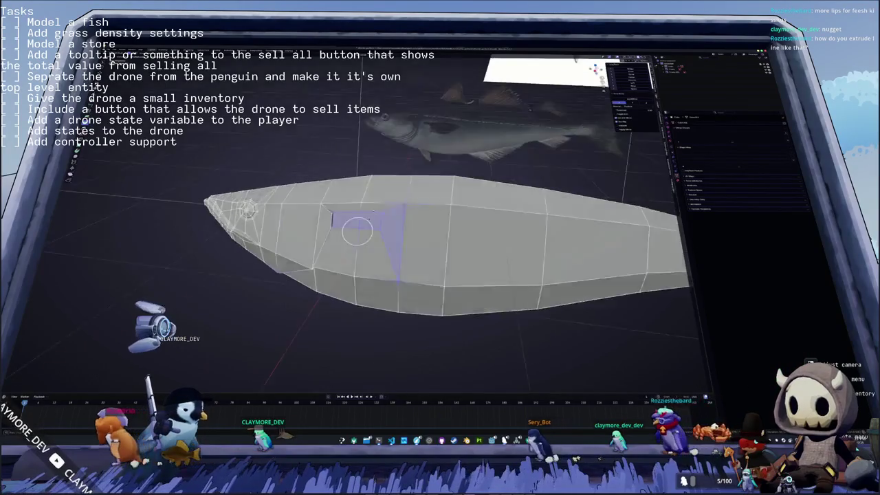
# Step: Clear the selection and nudge the gill-slot geometry inward along X, keeping the slot shallow
pyautogui.press('Tab')
pyautogui.press('Tab')
pyautogui.moveTo(368, 220)
pyautogui.mouseDown(button='middle')
pyautogui.moveTo(312, 240)
pyautogui.moveTo(242, 240)
pyautogui.moveTo(281, 211)
pyautogui.moveTo(275, 219)
pyautogui.mouseUp(button='middle')
pyautogui.scroll(3, 313, 241)
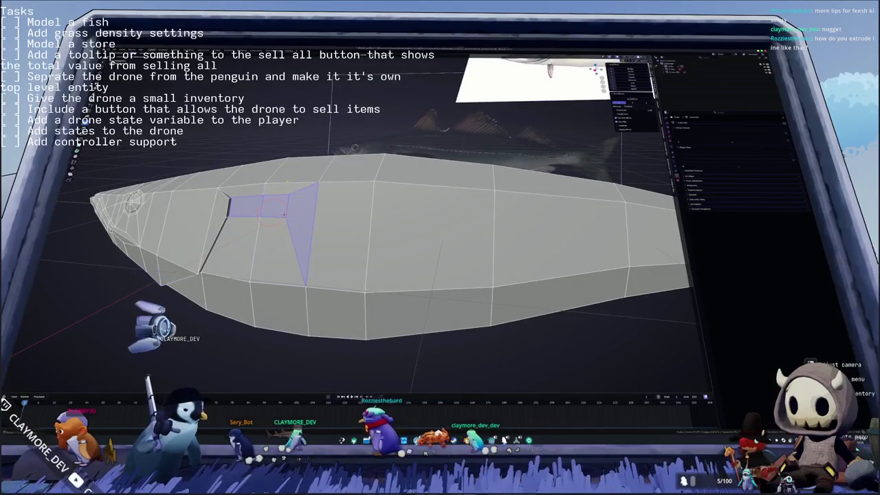
pyautogui.hotkey('alt', 'a')
pyautogui.scroll(3, 261, 219)
pyautogui.scroll(-2, 241, 222)
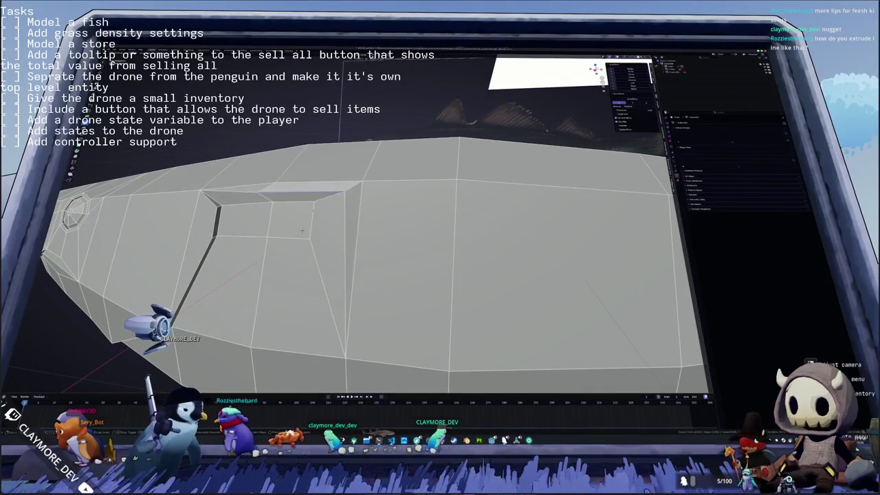
pyautogui.moveTo(302, 230); pyautogui.dragTo(288, 222, button='middle')
pyautogui.press('g')
pyautogui.press('x')
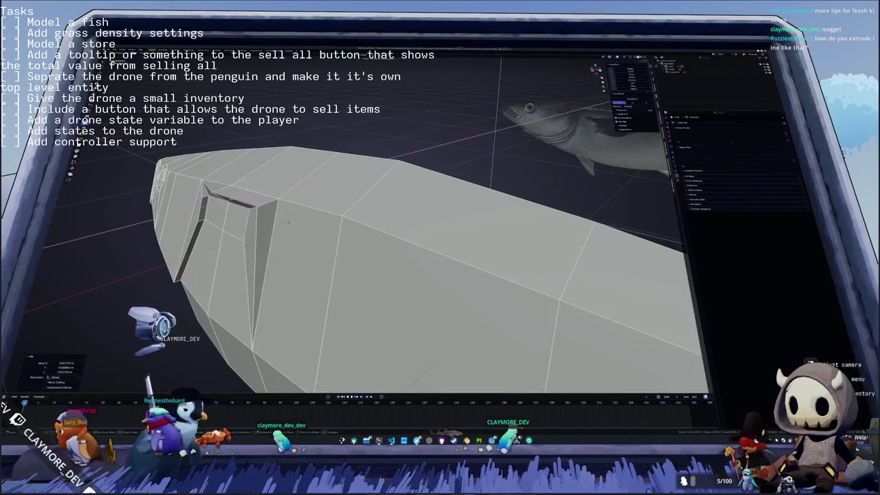
pyautogui.rightClick(288, 221)
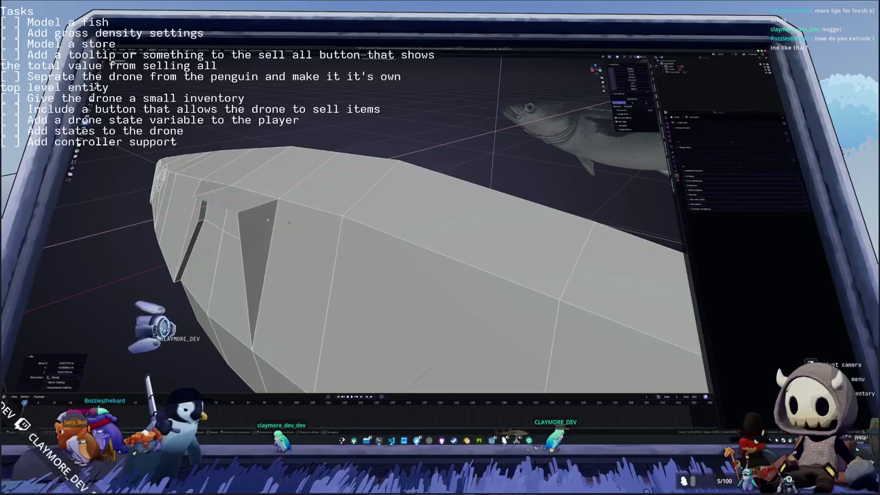
pyautogui.rightClick(288, 221)
pyautogui.scroll(-5, 288, 221)
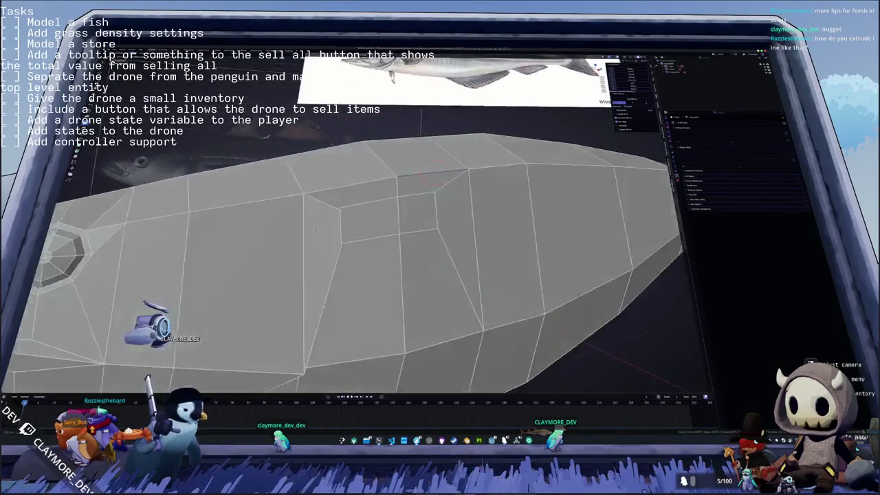
# Step: Move the inner edge loop upward to close the hole in the upper body
pyautogui.press('Tab')
pyautogui.moveTo(301, 222); pyautogui.dragTo(292, 214, button='middle')
pyautogui.press('Tab')
pyautogui.scroll(2, 291, 214)
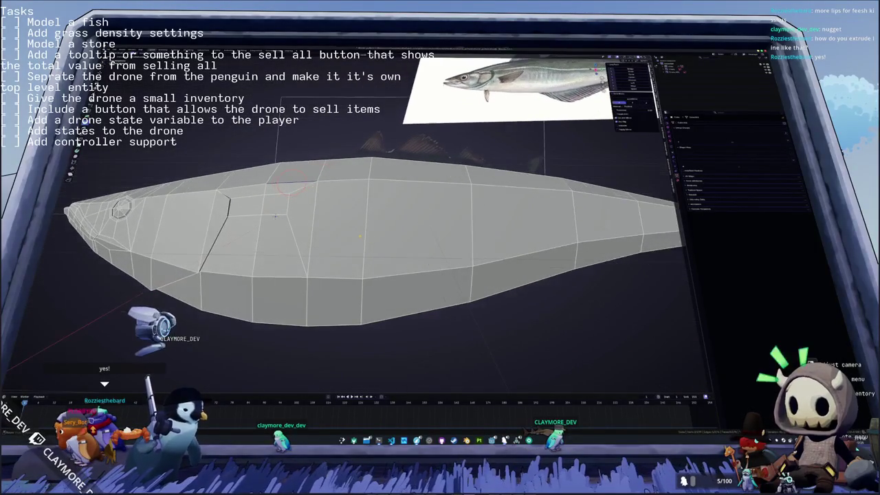
pyautogui.scroll(5, 275, 217)
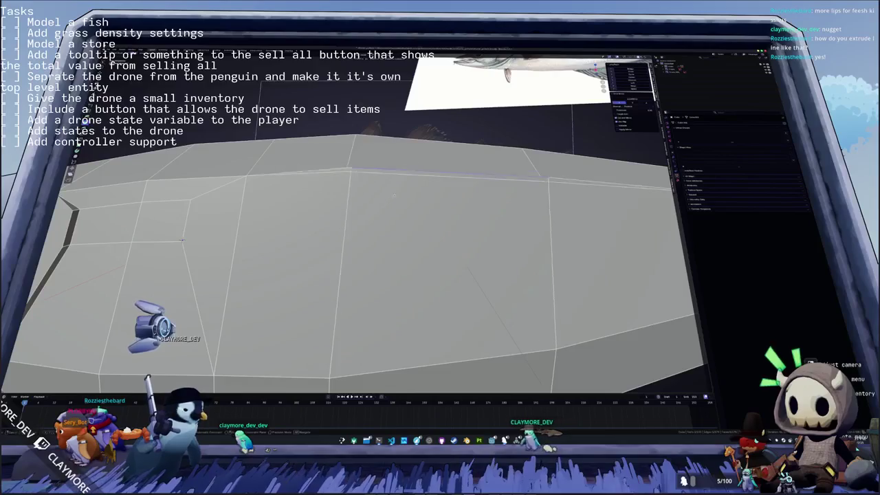
pyautogui.moveTo(344, 234); pyautogui.dragTo(379, 250, button='middle')
pyautogui.press('g')
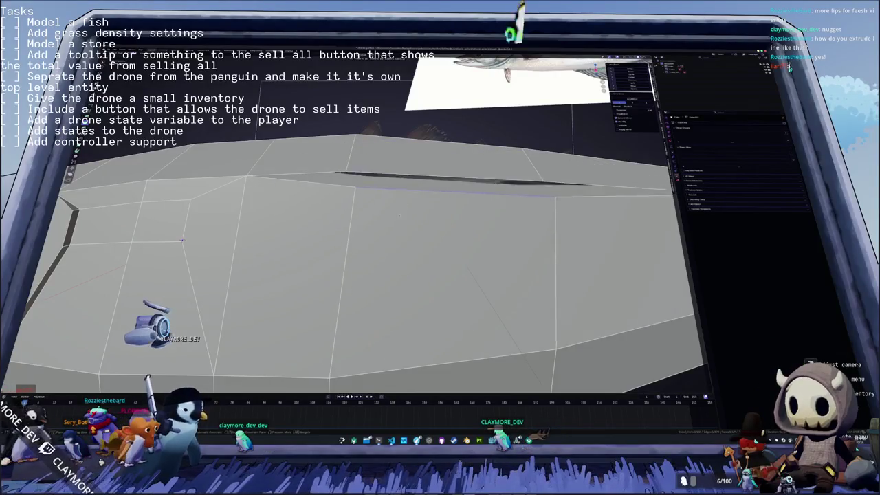
pyautogui.click(399, 205)
pyautogui.moveTo(399, 205)
pyautogui.mouseDown(button='middle')
pyautogui.moveTo(287, 229)
pyautogui.moveTo(265, 212)
pyautogui.mouseUp(button='middle')
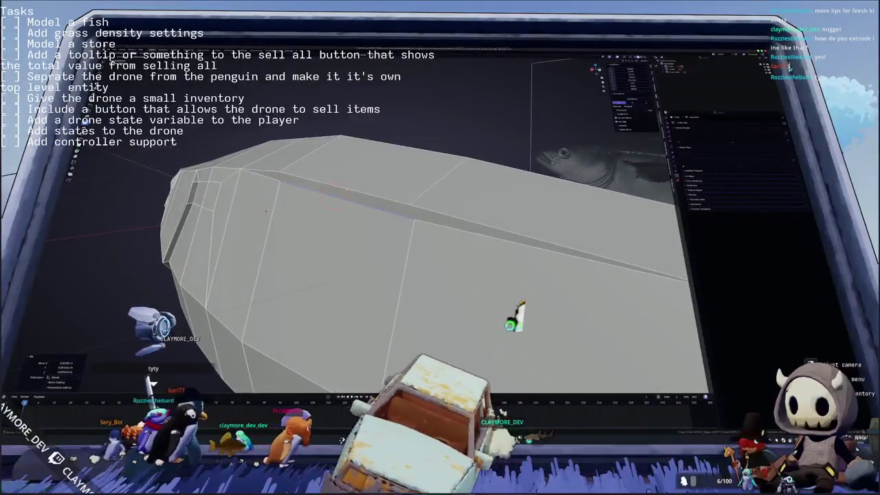
# Step: Add a lengthwise loop cut near the top of the body, then cancel a trial split along it
pyautogui.hotkey('ctrl', 'r')
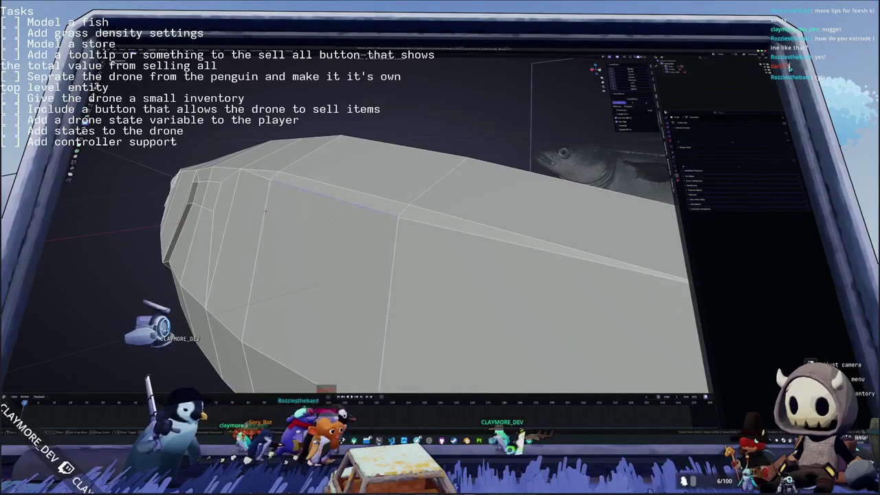
pyautogui.click(330, 185)
pyautogui.moveTo(265, 212)
pyautogui.mouseDown(button='middle')
pyautogui.moveTo(275, 193)
pyautogui.moveTo(281, 207)
pyautogui.mouseUp(button='middle')
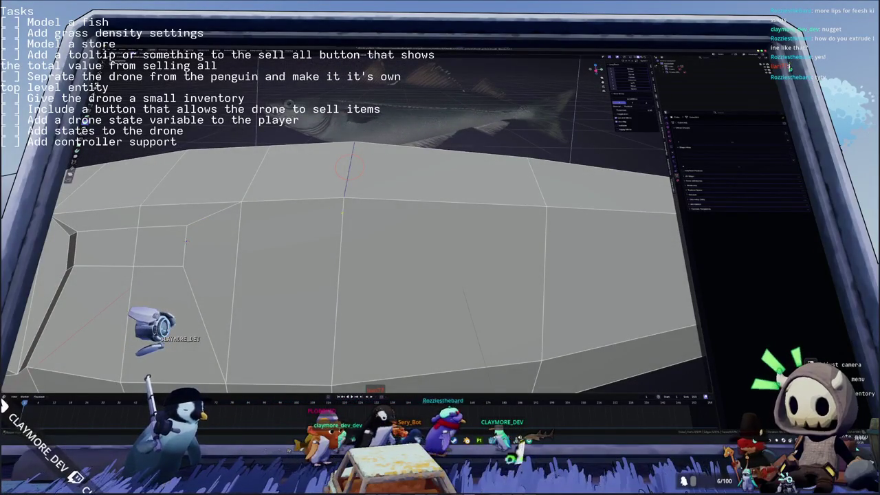
pyautogui.moveTo(357, 201); pyautogui.dragTo(375, 206, button='middle')
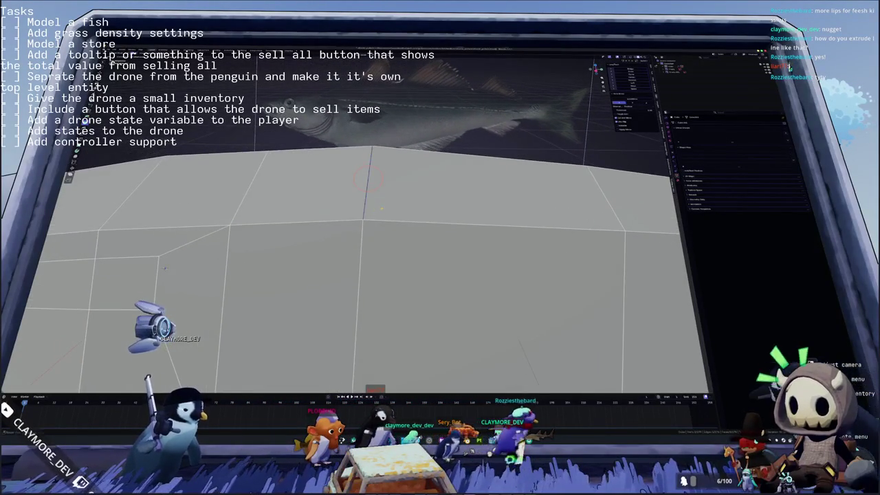
pyautogui.press('v')
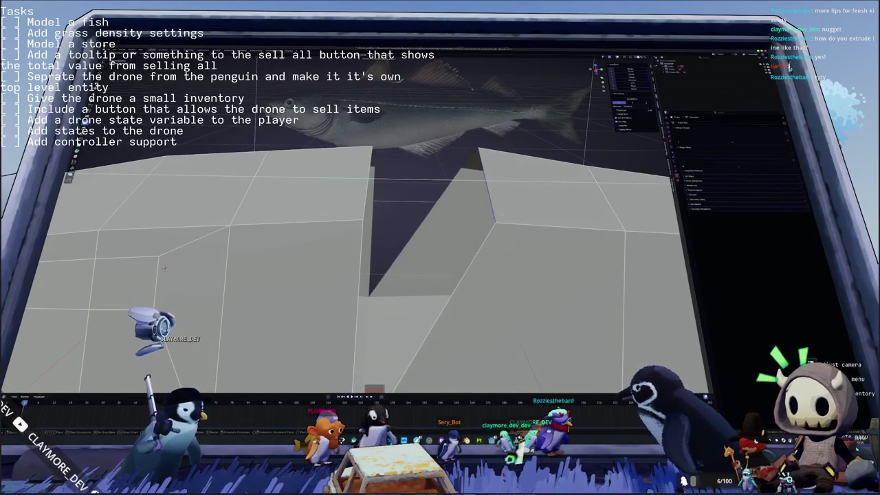
pyautogui.rightClick(367, 177)
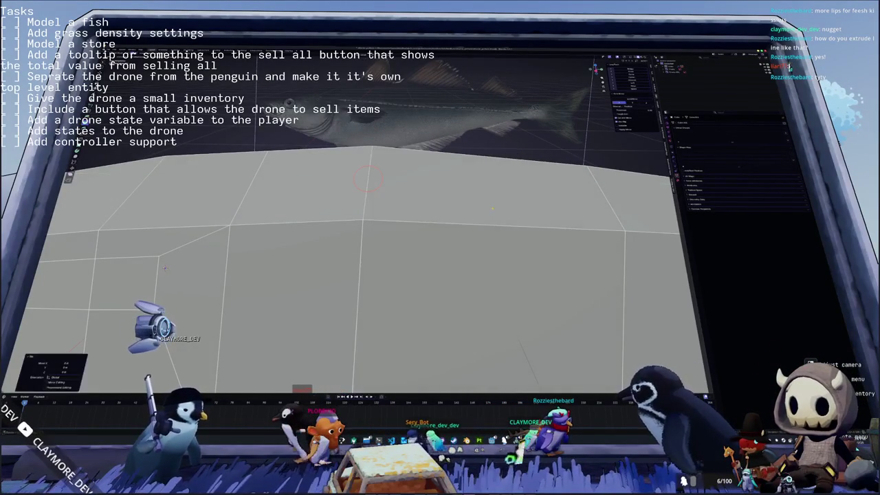
pyautogui.scroll(-6, 165, 268)
pyautogui.moveTo(193, 241); pyautogui.dragTo(224, 210, button='middle')
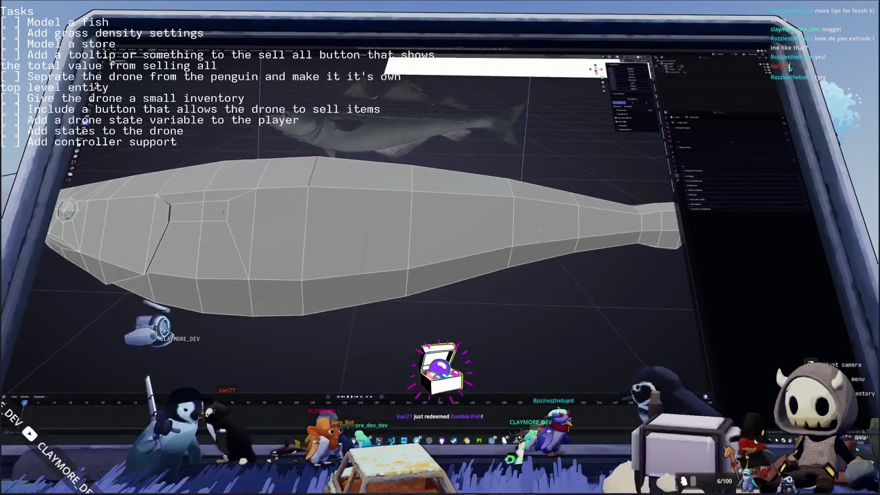
# Step: In X-ray front view, slide an edge loop along the body to match the reference fish
pyautogui.press('KP_1')
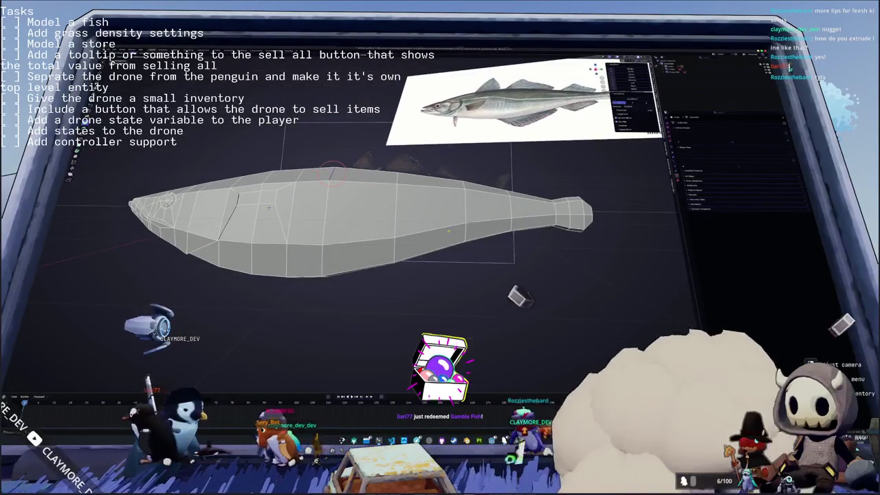
pyautogui.hotkey('alt', 'z')
pyautogui.keyDown('shift'); pyautogui.moveTo(622, 330); pyautogui.dragTo(601, 302, button='middle'); pyautogui.keyUp('shift')
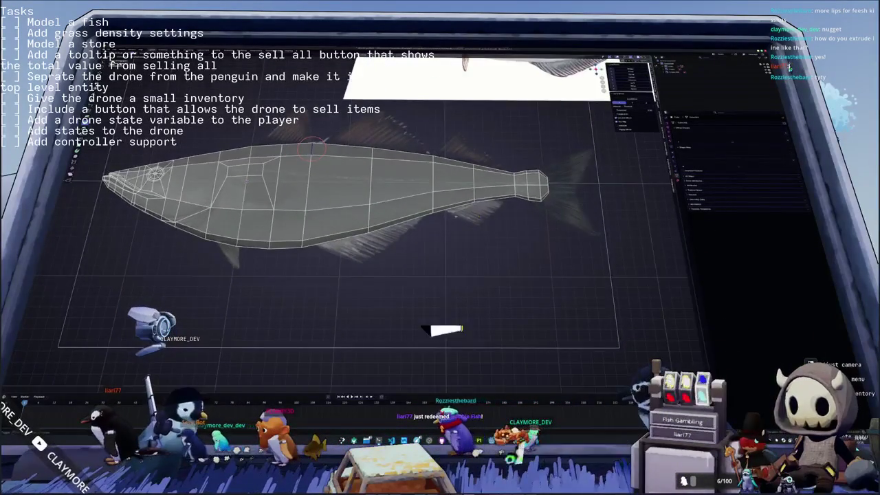
pyautogui.scroll(-1, 443, 330)
pyautogui.scroll(2, 444, 331)
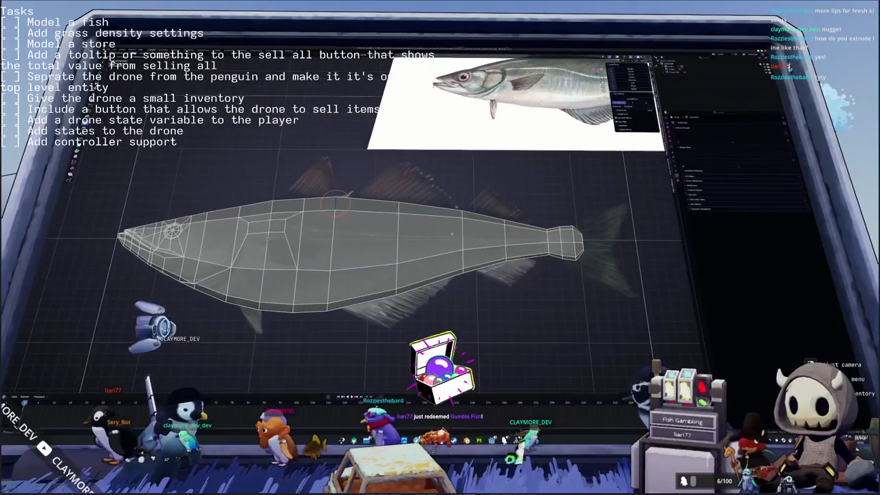
pyautogui.scroll(2, 688, 338)
pyautogui.scroll(2, 687, 339)
pyautogui.scroll(1, 687, 338)
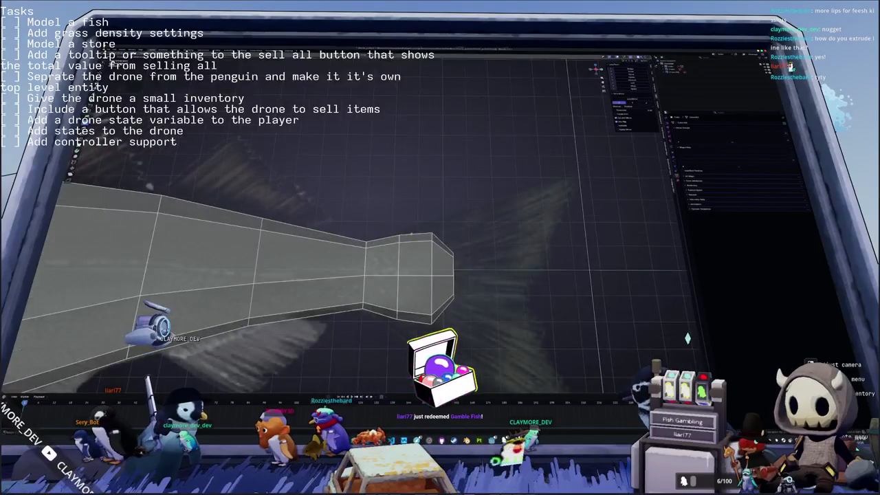
pyautogui.moveTo(415, 234)
pyautogui.mouseDown(button='middle')
pyautogui.moveTo(392, 251)
pyautogui.moveTo(378, 248)
pyautogui.moveTo(378, 257)
pyautogui.mouseUp(button='middle')
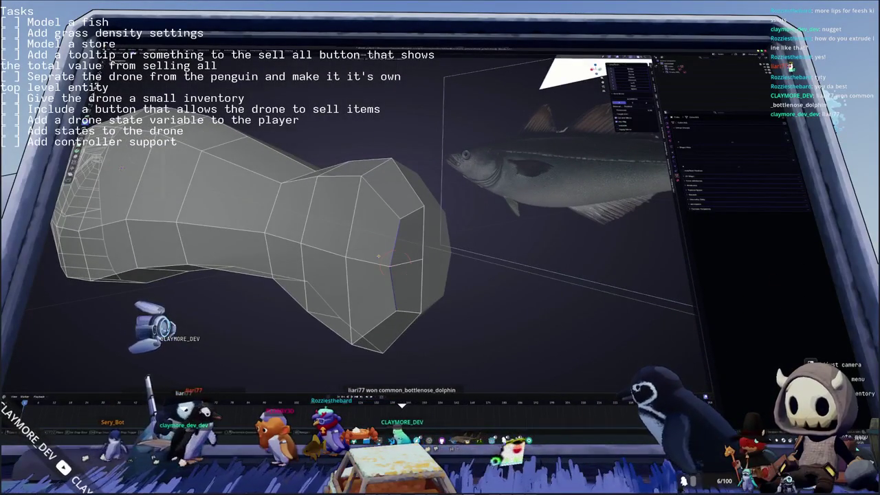
pyautogui.press('g')
pyautogui.press('g')
pyautogui.click(389, 256)
# Step: Move the tail-end vertices to fit the reference tail, then return to Object Mode in top view
pyautogui.moveTo(397, 260); pyautogui.dragTo(489, 196, button='middle')
pyautogui.click(451, 214)
pyautogui.press('g')
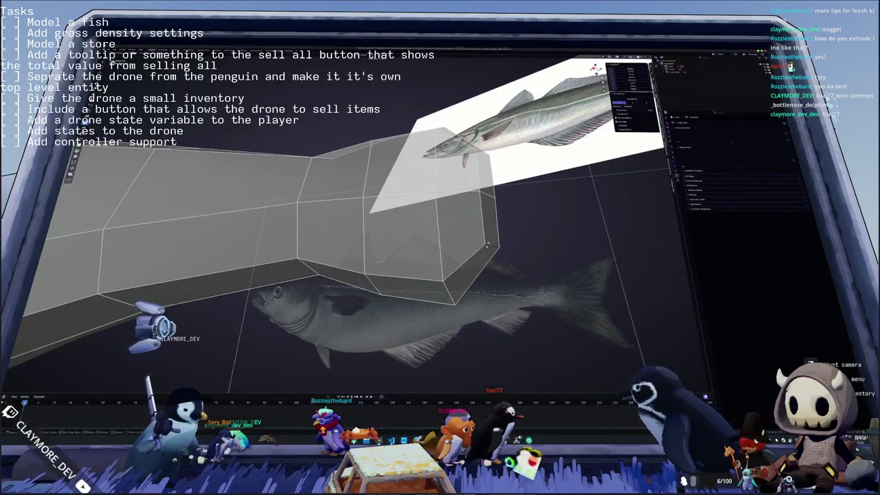
pyautogui.moveTo(477, 242); pyautogui.dragTo(466, 213, button='middle')
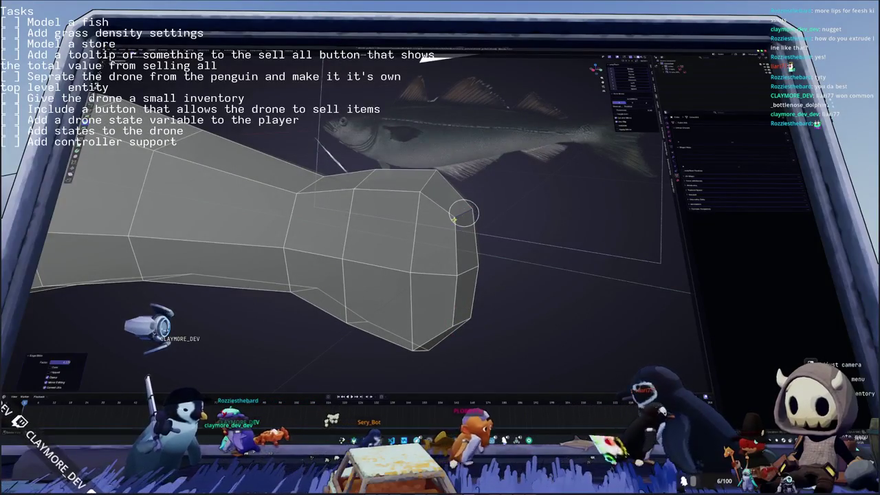
pyautogui.press('Tab')
pyautogui.moveTo(466, 214); pyautogui.dragTo(376, 281, button='middle')
pyautogui.press('KP_7')
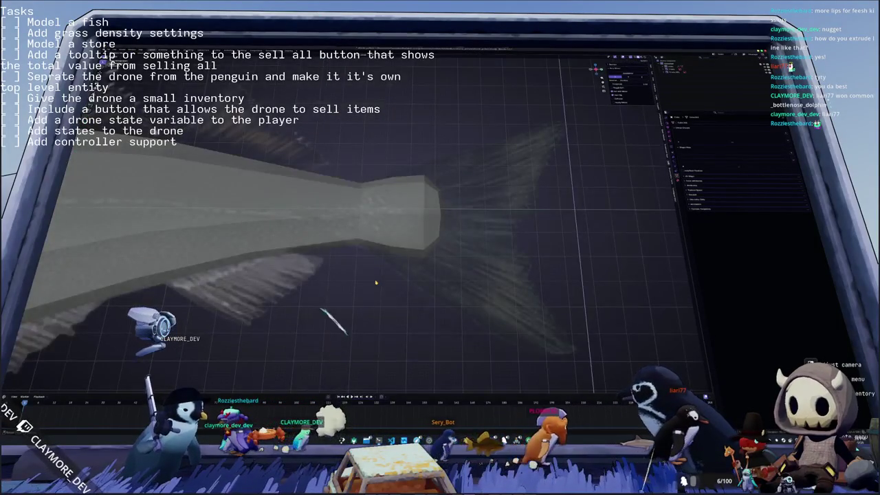
# Step: Select the tail-section edges and separate the tail into its own object
pyautogui.moveTo(384, 278); pyautogui.dragTo(391, 247, button='middle')
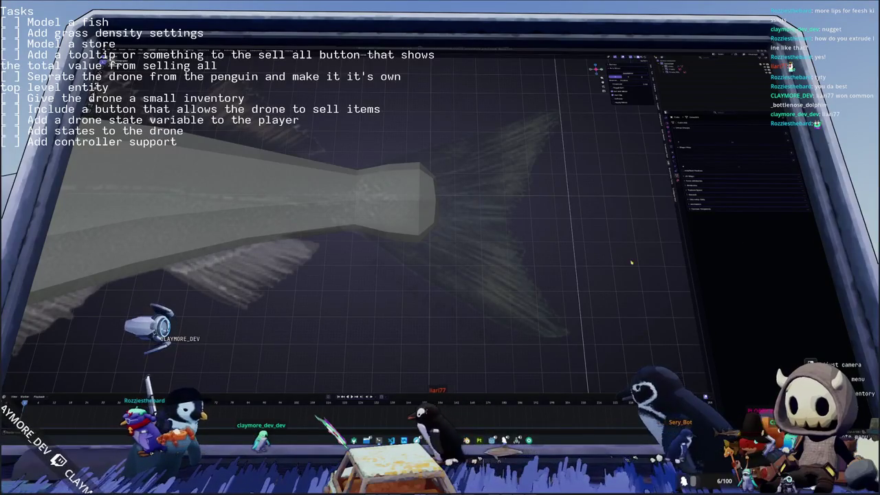
pyautogui.moveTo(513, 202); pyautogui.dragTo(353, 224, button='middle')
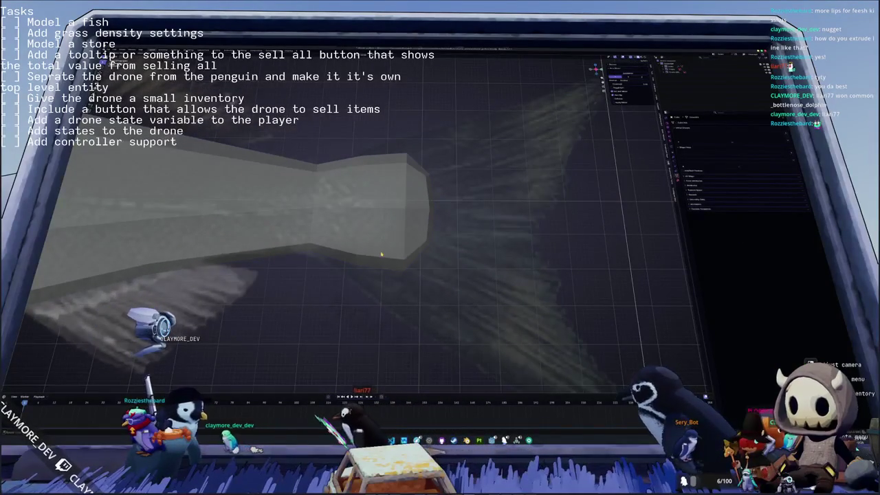
pyautogui.press('Tab')
pyautogui.moveTo(381, 255); pyautogui.dragTo(411, 183, button='middle')
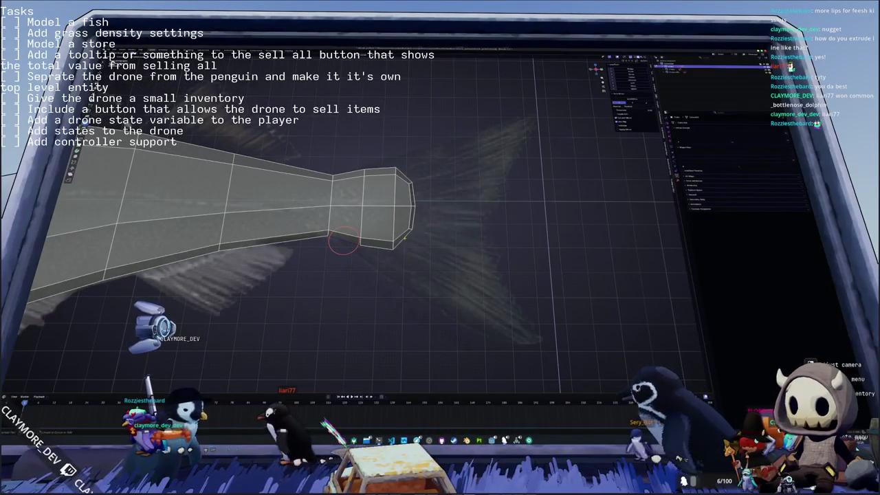
pyautogui.keyDown('ctrl'); pyautogui.click(374, 242); pyautogui.keyUp('ctrl')
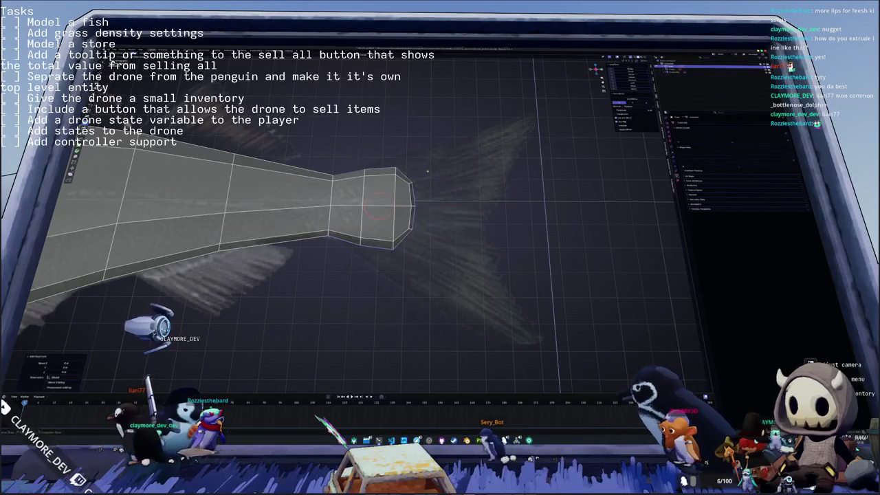
pyautogui.rightClick(432, 175)
pyautogui.click(451, 277)
pyautogui.press('Tab')
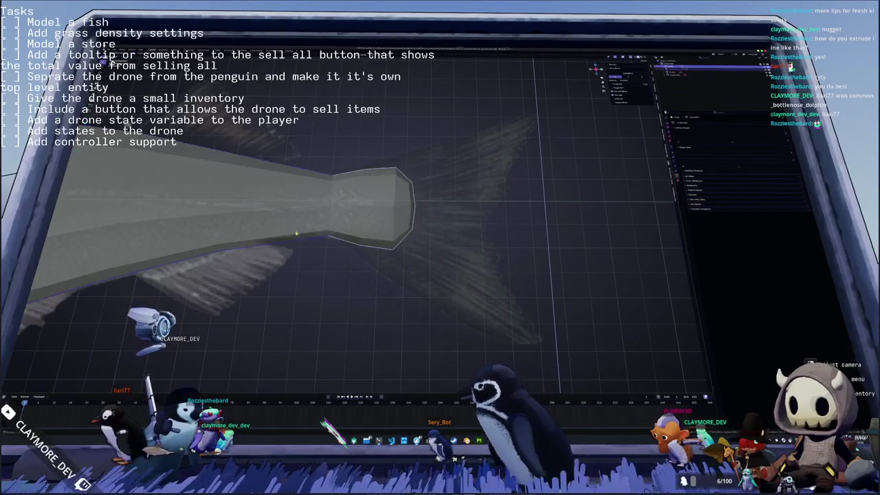
# Step: Snap the 3D cursor to the tail's centre, then select and rescale the fish body
pyautogui.hotkey('shift', 's')
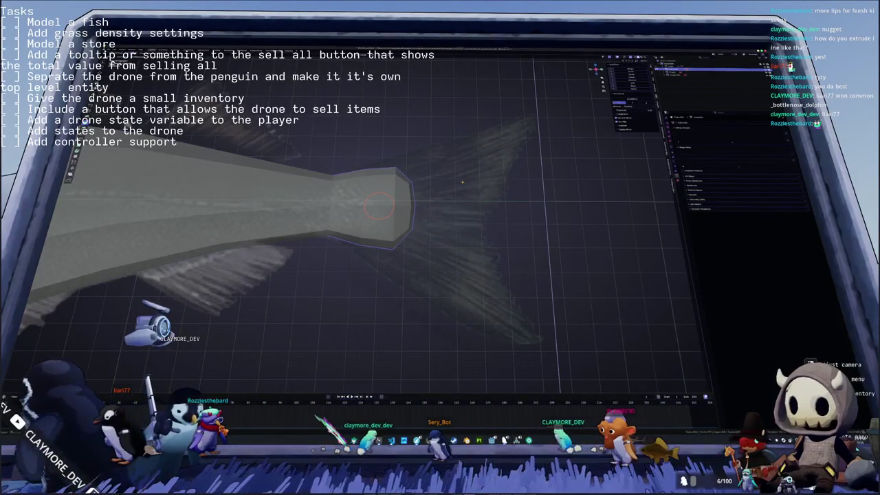
pyautogui.click(466, 183)
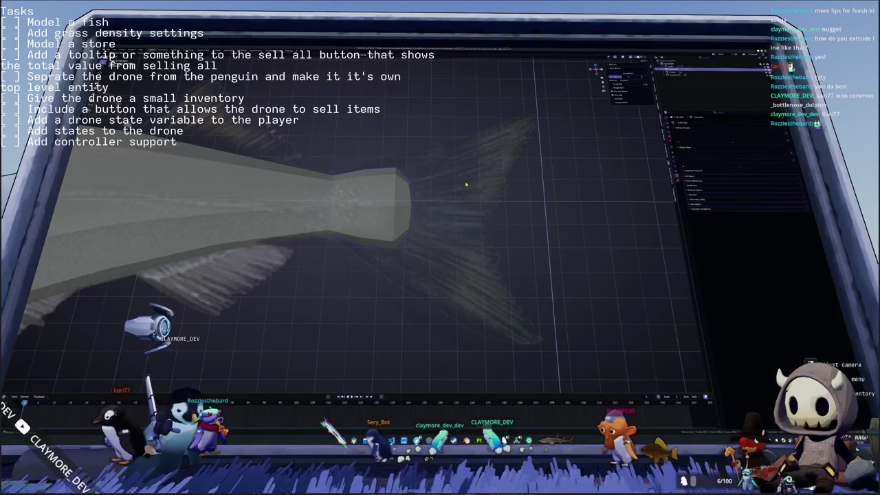
pyautogui.click(465, 182)
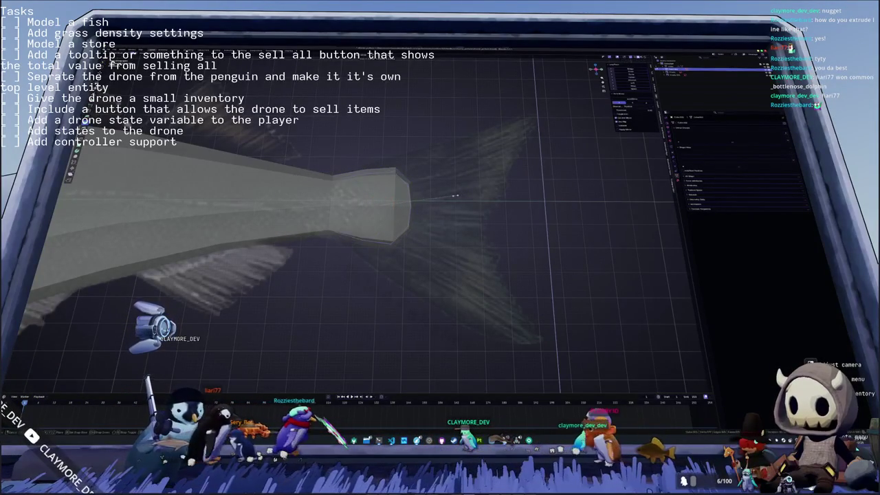
pyautogui.press('s')
pyautogui.click(460, 195)
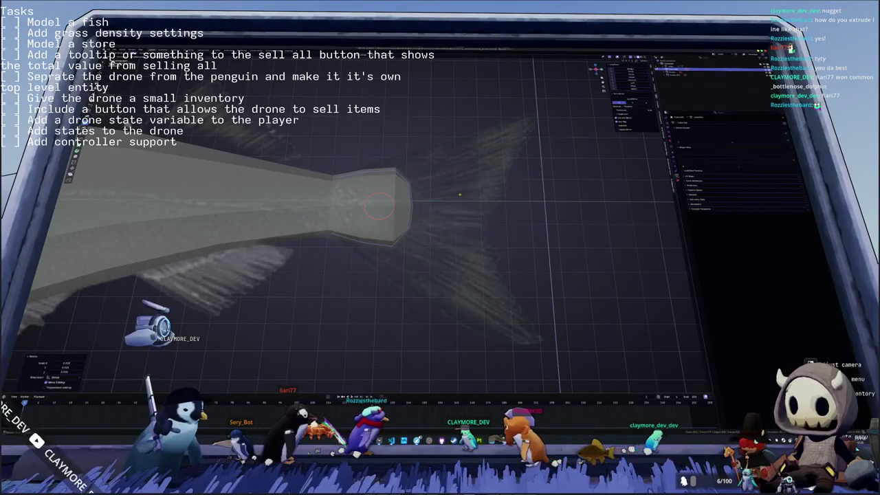
# Step: Enlarge the tail-end ring, then extrude it outward horizontally and scale it into a flared fin
pyautogui.press('e')
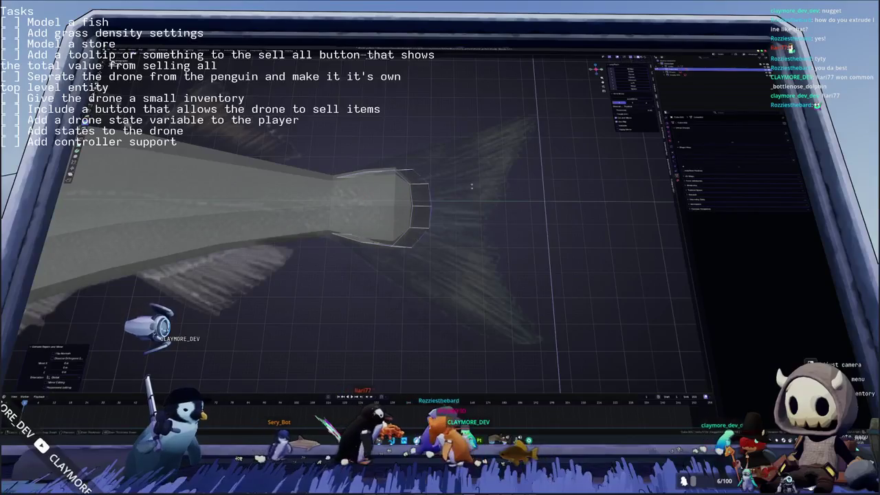
pyautogui.rightClick(486, 166)
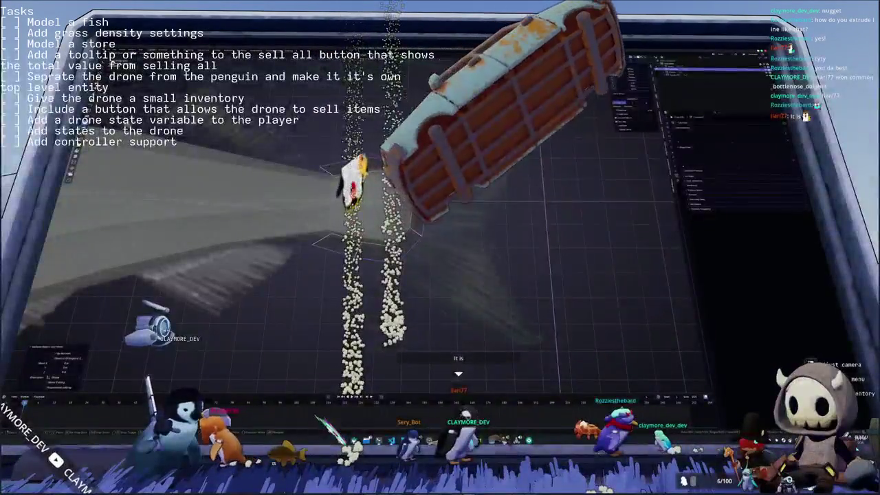
pyautogui.press('s')
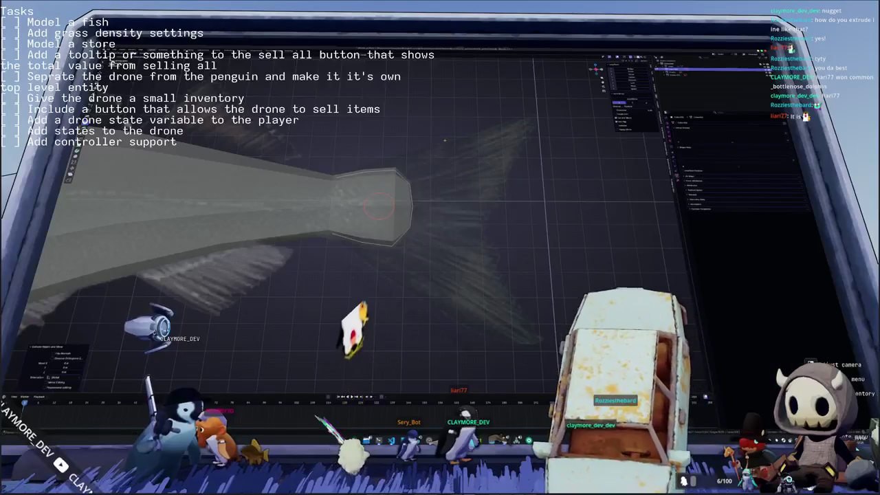
pyautogui.click(465, 131)
pyautogui.press('e')
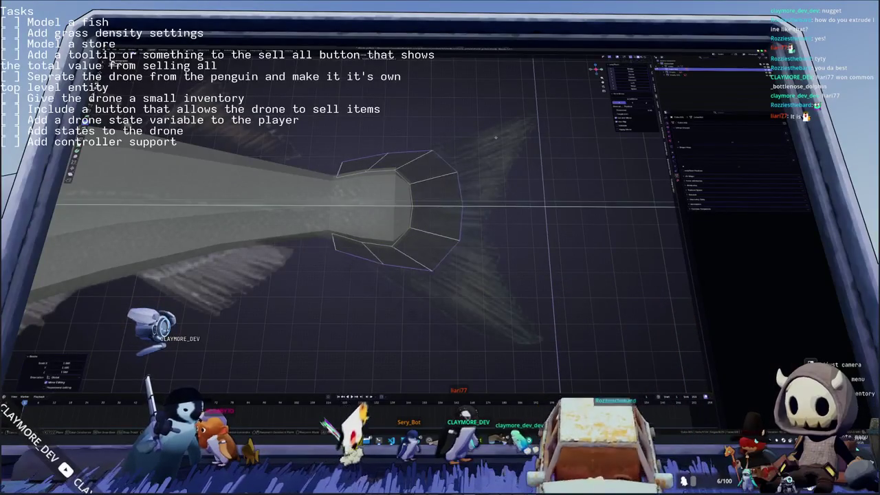
pyautogui.click(539, 138)
pyautogui.press('s')
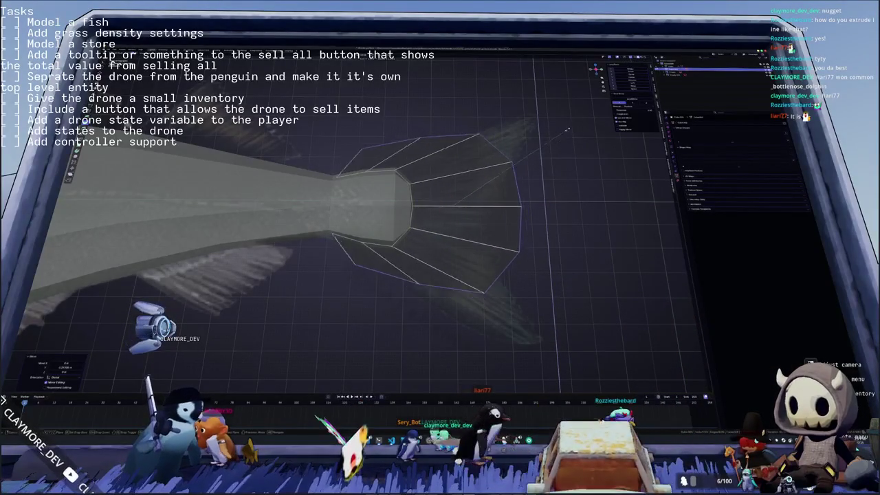
pyautogui.click(556, 130)
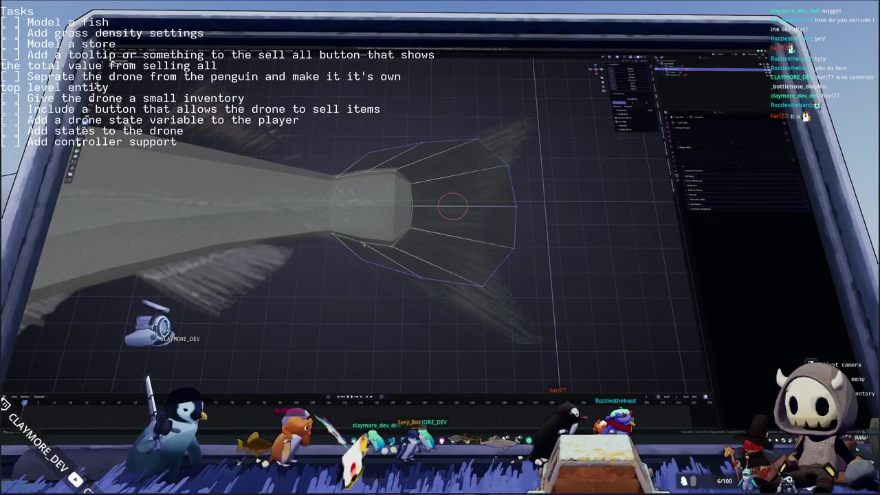
pyautogui.moveTo(362, 259); pyautogui.dragTo(406, 262, button='middle')
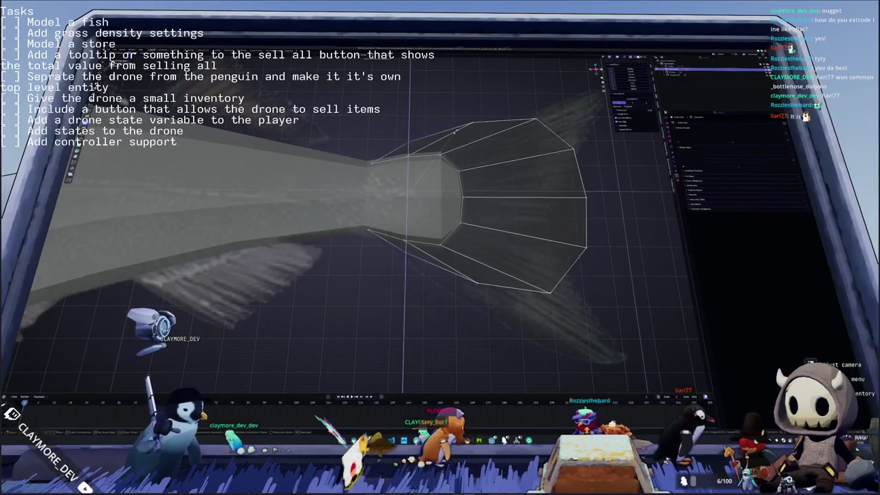
pyautogui.press('Return')
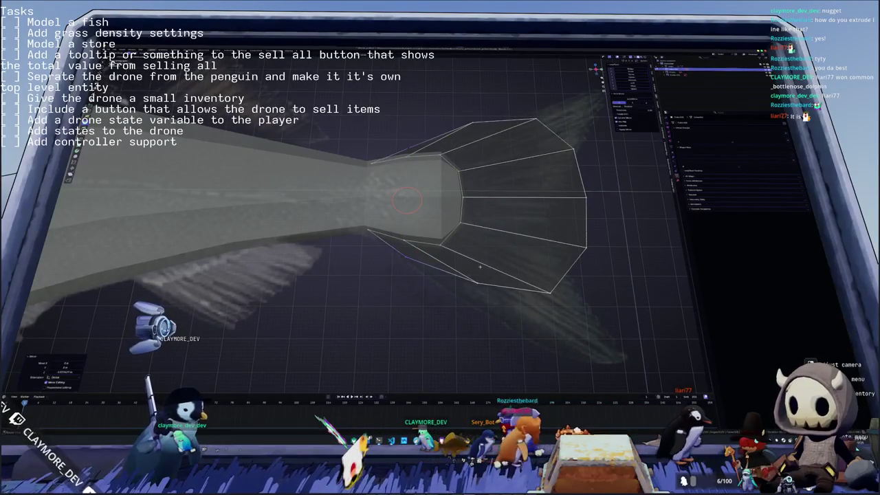
pyautogui.keyDown('shift'); pyautogui.rightClick(473, 285); pyautogui.keyUp('shift')
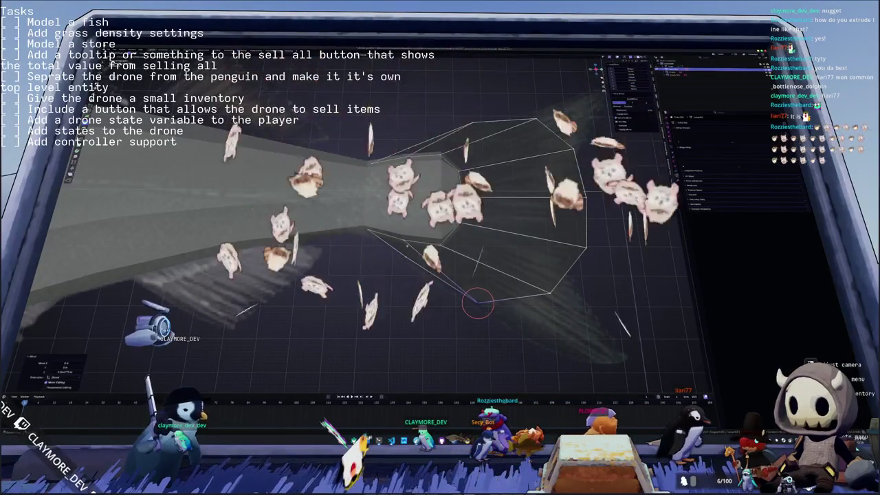
# Step: Adjust the top fin vertex and pull the upper-middle and lower-middle vertices inward
pyautogui.moveTo(399, 261); pyautogui.dragTo(452, 150, button='middle')
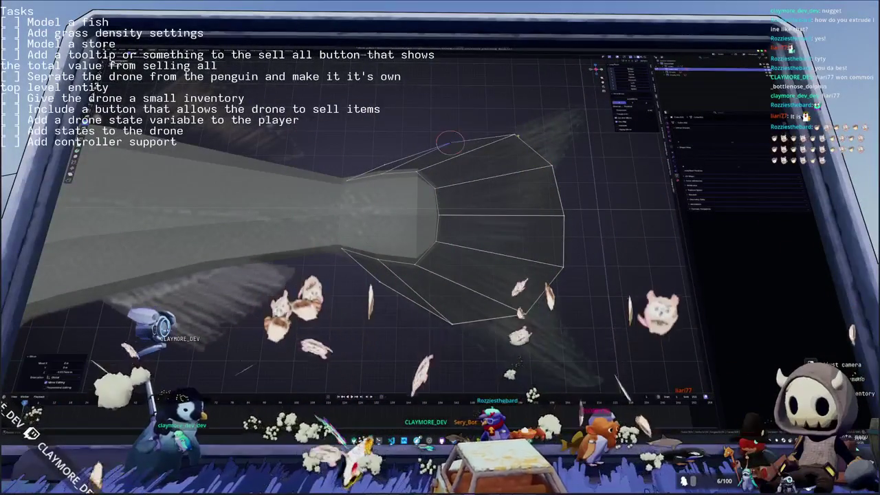
pyautogui.click(520, 309)
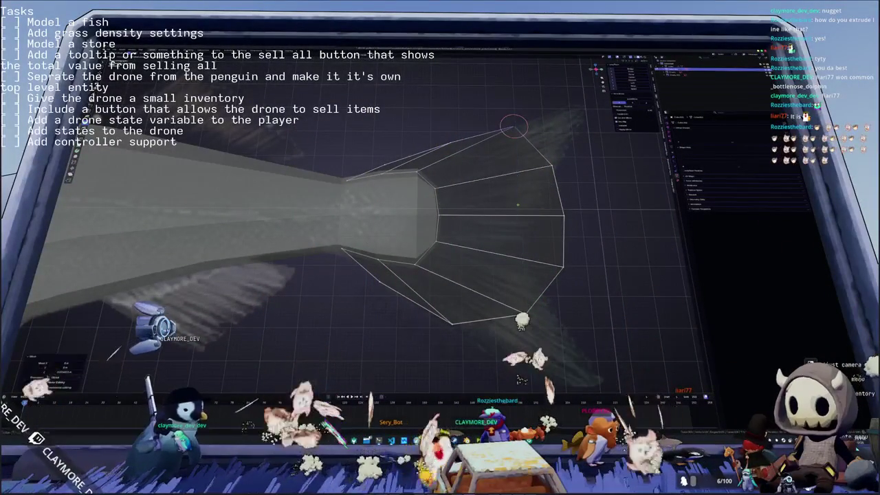
pyautogui.moveTo(523, 317); pyautogui.dragTo(499, 101, button='middle')
pyautogui.moveTo(499, 101); pyautogui.dragTo(540, 139)
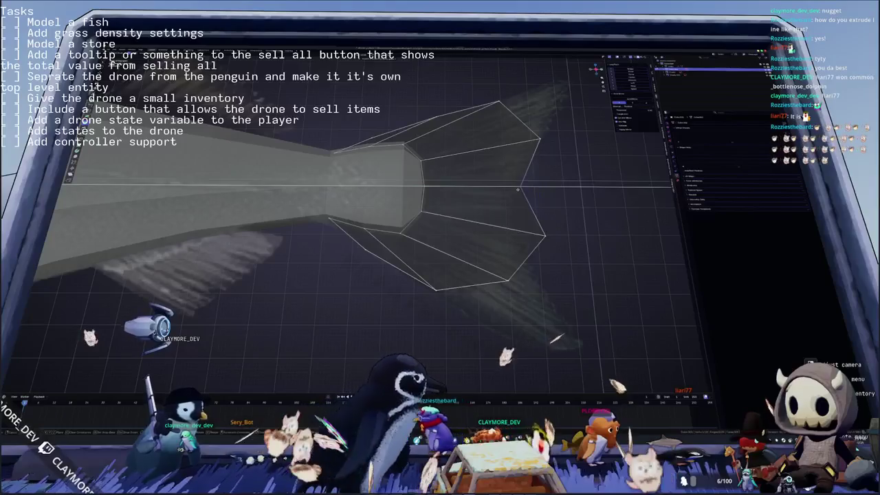
pyautogui.moveTo(547, 186); pyautogui.dragTo(512, 205)
pyautogui.moveTo(545, 236)
pyautogui.mouseDown()
pyautogui.moveTo(527, 247)
pyautogui.moveTo(524, 268)
pyautogui.mouseUp()
pyautogui.moveTo(440, 206); pyautogui.dragTo(474, 199, button='middle')
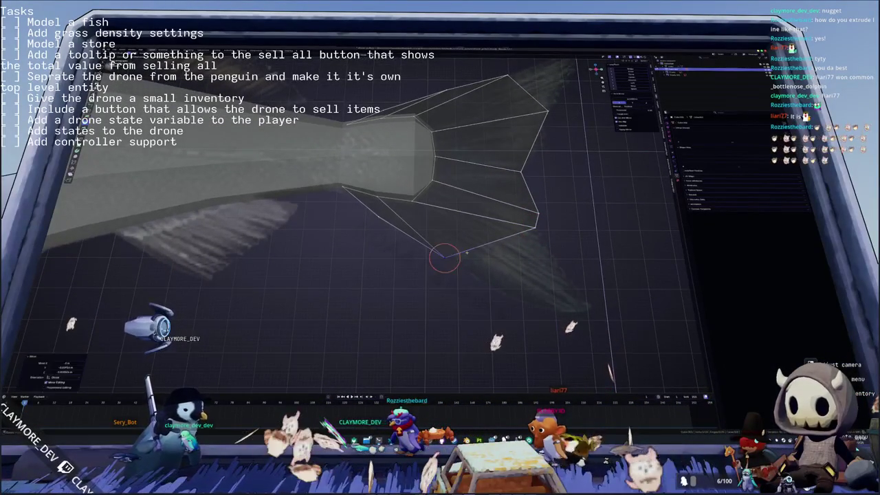
pyautogui.keyDown('shift'); pyautogui.moveTo(487, 241); pyautogui.dragTo(442, 228, button='middle'); pyautogui.keyUp('shift')
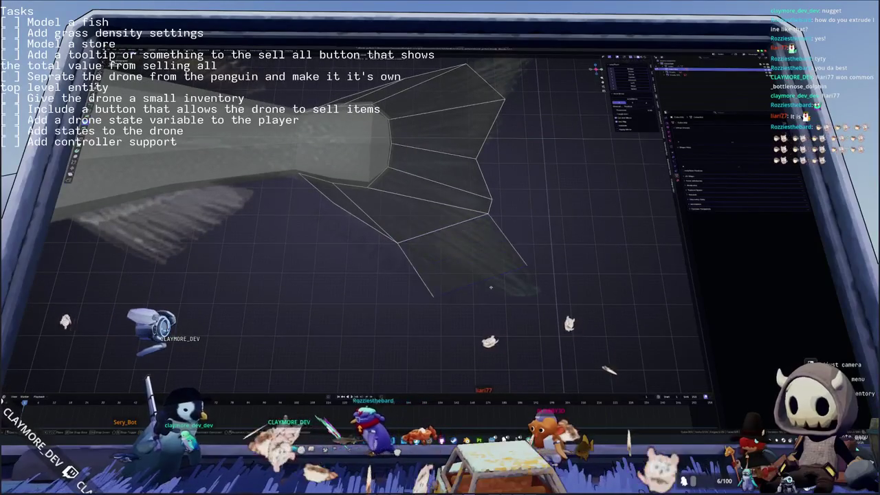
# Step: Slide the lower lobe tip vertex and join the lower fin-edge vertices with a new edge
pyautogui.press('c')
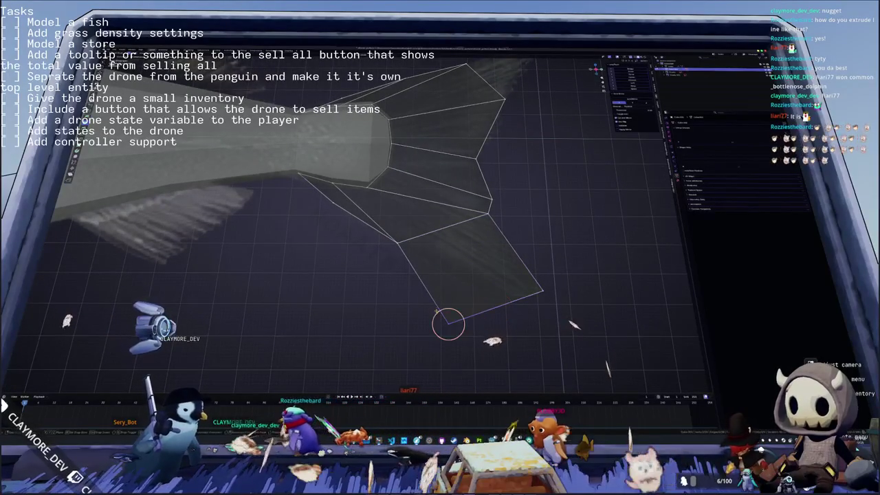
pyautogui.click(524, 287)
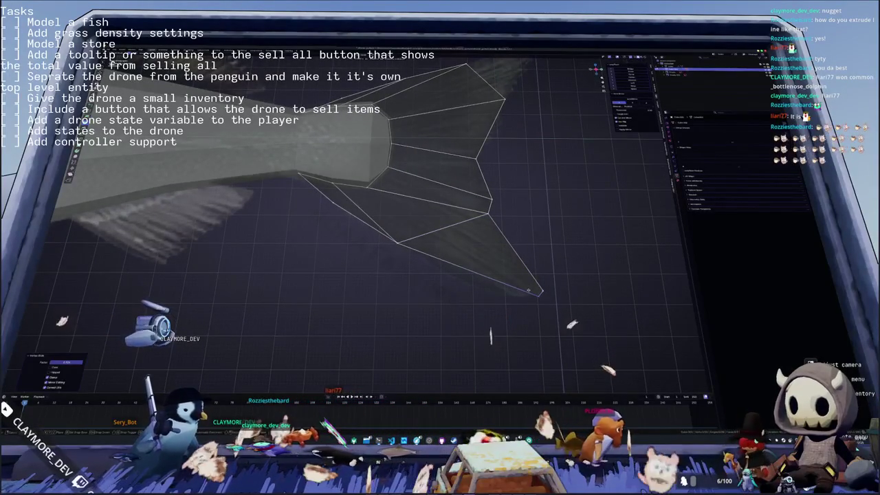
pyautogui.press('c')
pyautogui.moveTo(536, 291); pyautogui.dragTo(462, 261)
pyautogui.press('j')
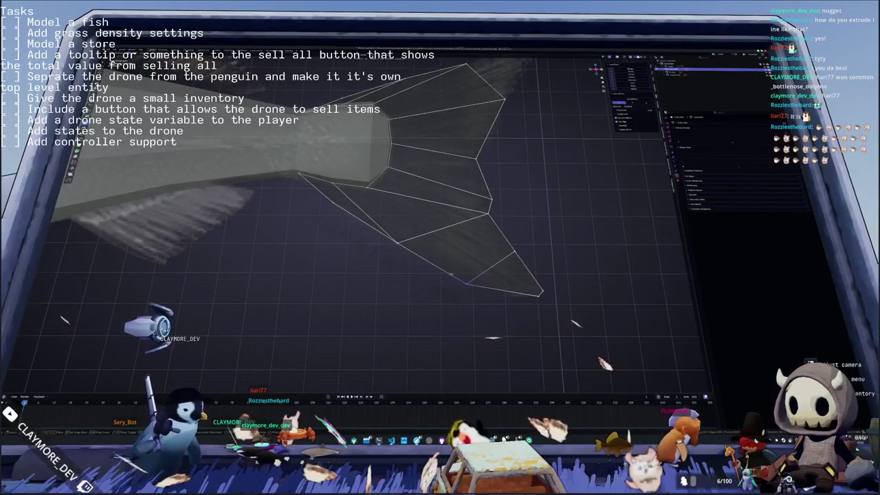
pyautogui.press('c')
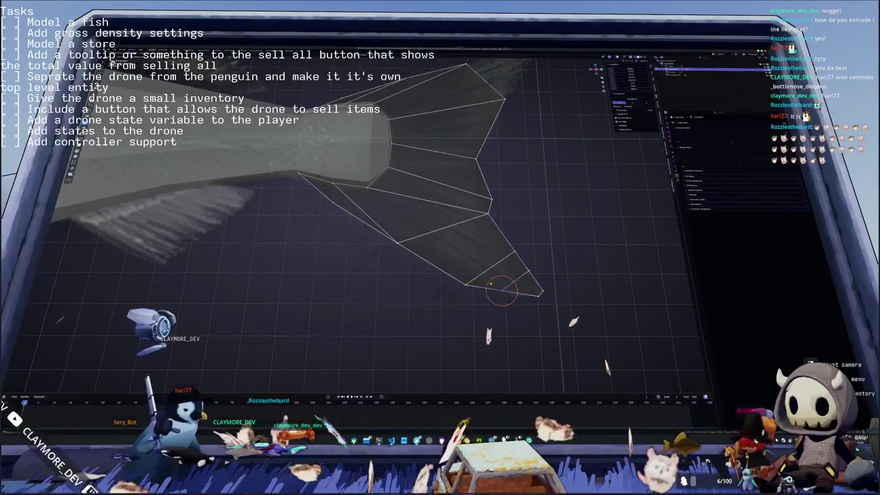
pyautogui.click(503, 295)
pyautogui.moveTo(501, 299)
pyautogui.mouseDown(button='middle')
pyautogui.moveTo(457, 278)
pyautogui.moveTo(450, 221)
pyautogui.mouseUp(button='middle')
# Step: Slide the upper lobe tip and upper-edge vertices into a pointed upper lobe
pyautogui.press('c')
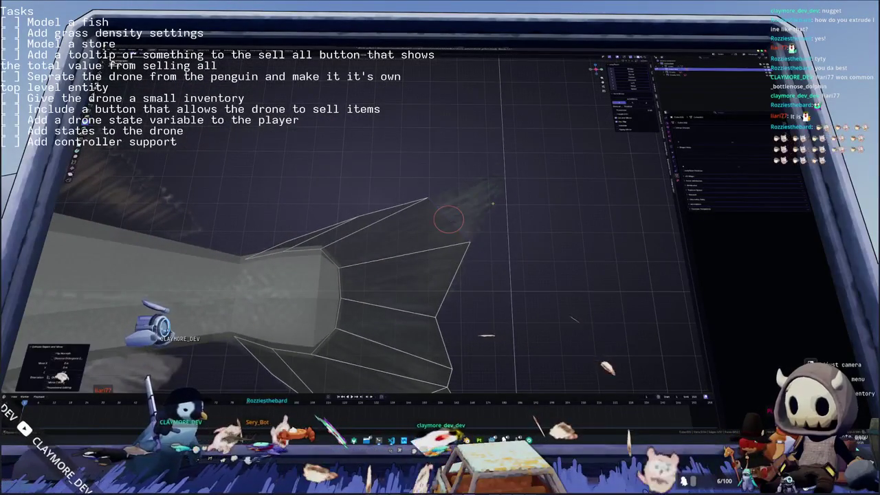
pyautogui.click(519, 192)
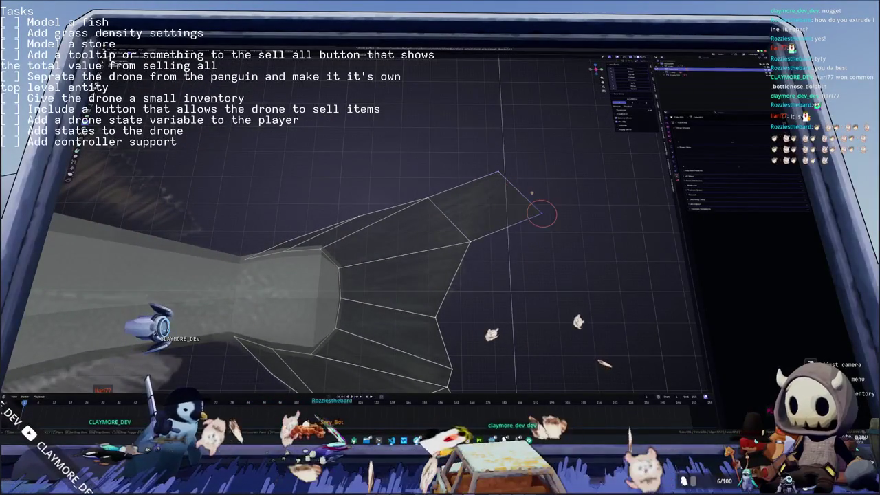
pyautogui.press('c')
pyautogui.press('Escape')
pyautogui.press('c')
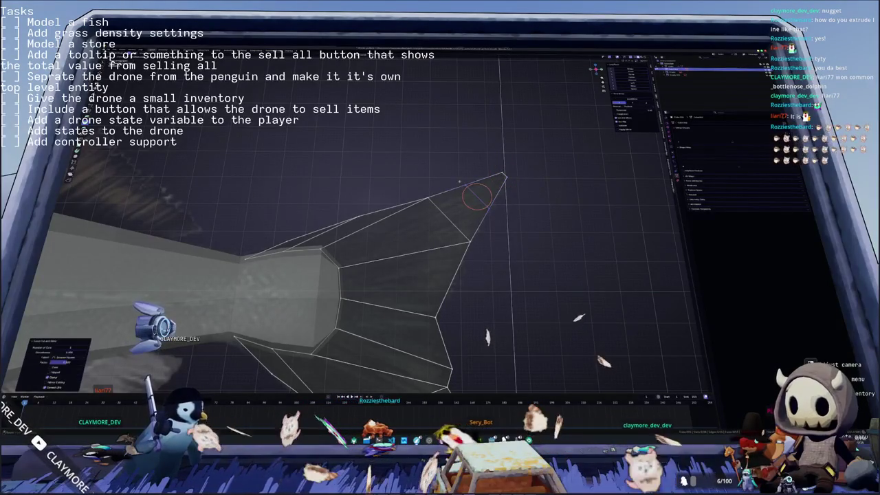
pyautogui.press('Escape')
pyautogui.press('c')
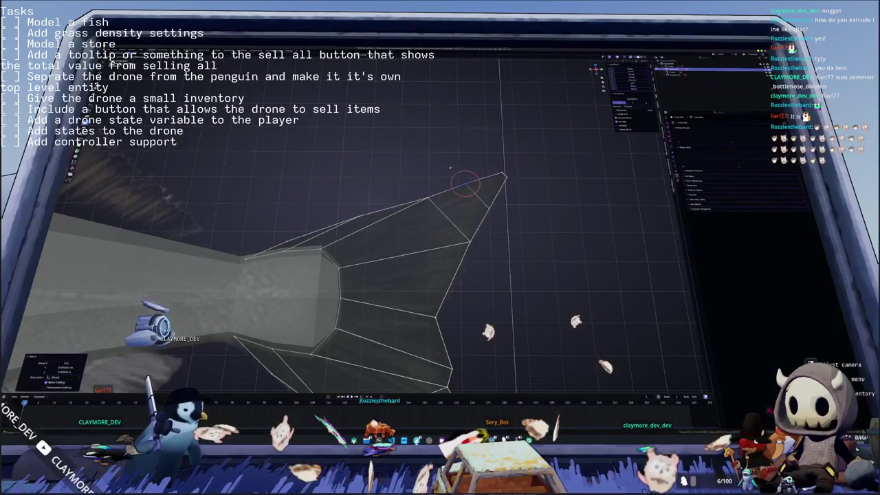
pyautogui.press('Escape')
pyautogui.press('c')
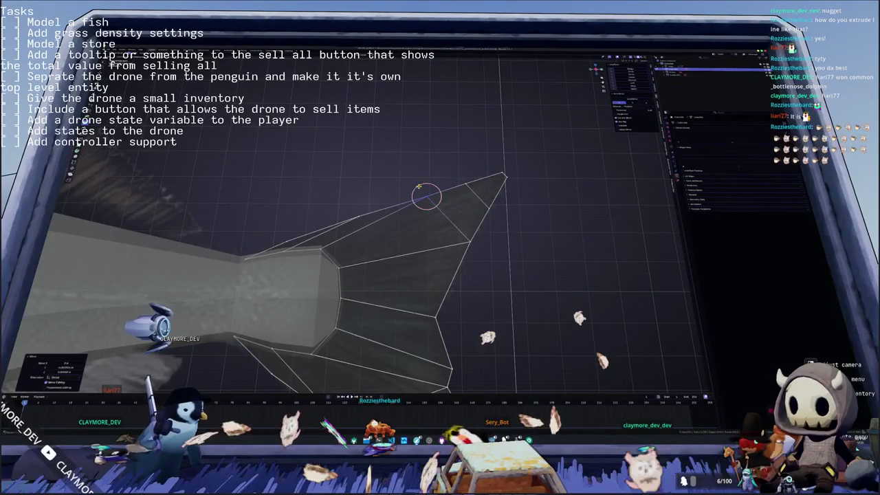
pyautogui.press('Escape')
# Step: Adjust the lower lobe vertices, checking the fork from above and around the fin
pyautogui.press('c')
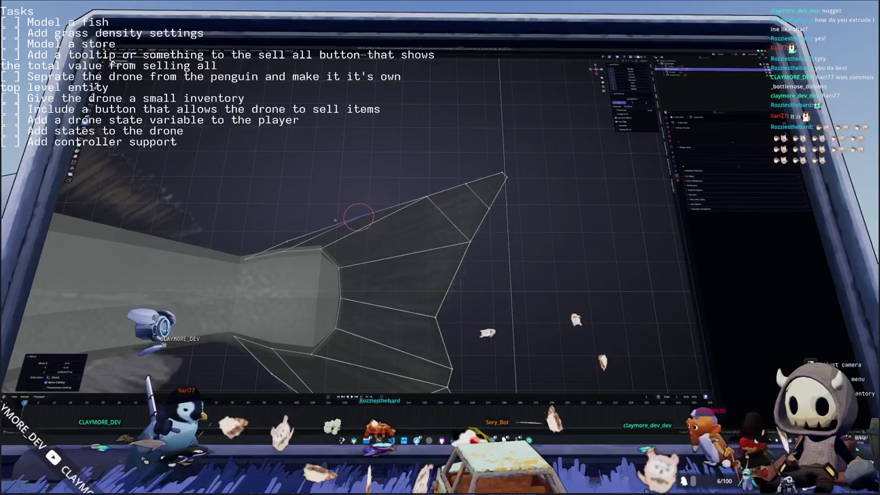
pyautogui.moveTo(353, 212); pyautogui.dragTo(382, 173, button='middle')
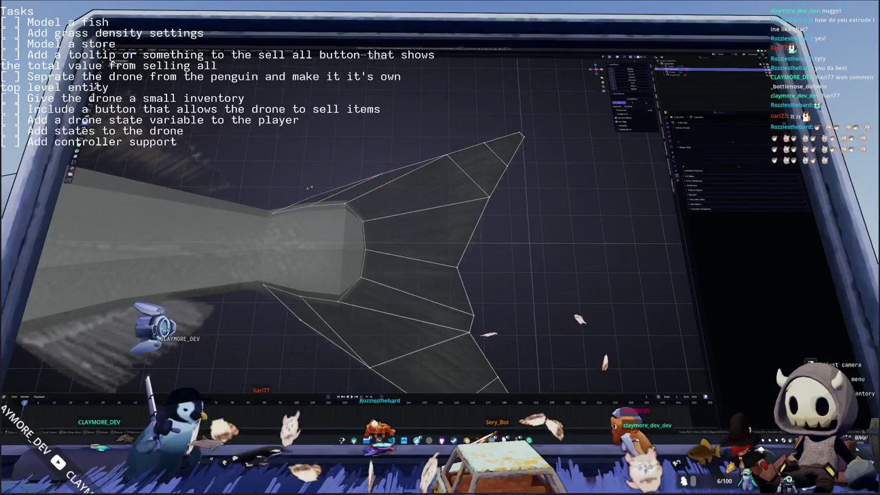
pyautogui.moveTo(309, 192); pyautogui.dragTo(346, 148, button='middle')
pyautogui.press('Escape')
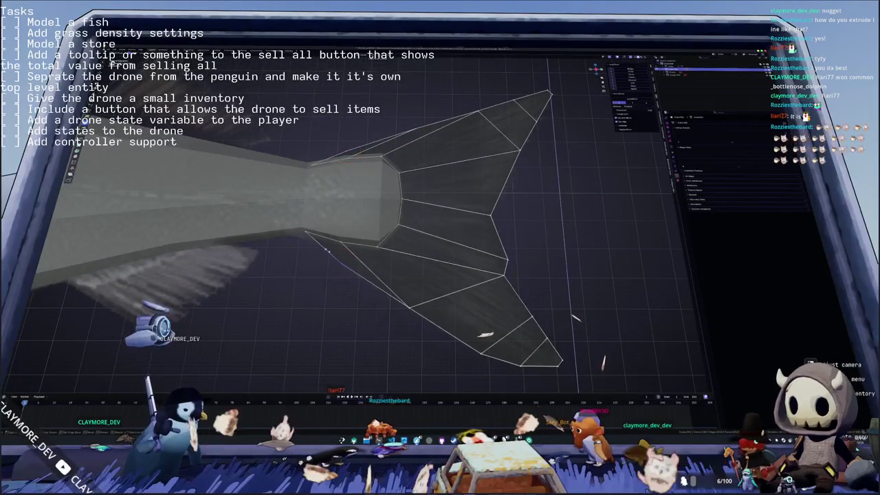
pyautogui.press('c')
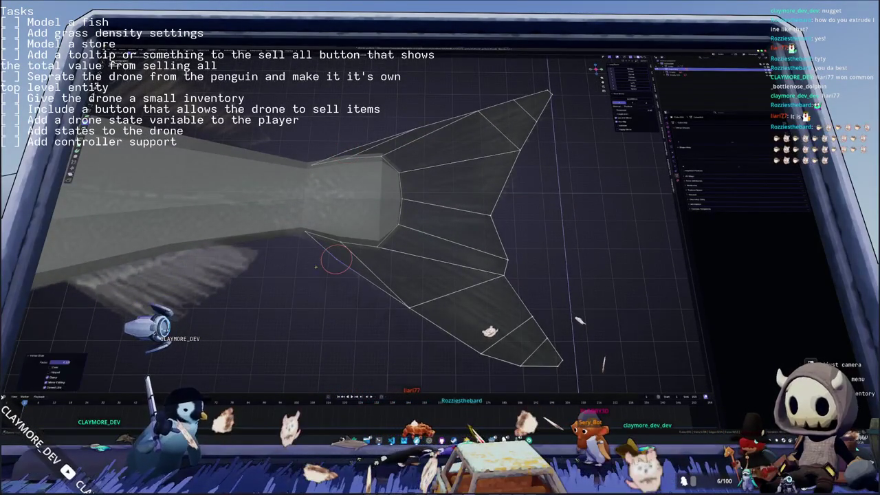
pyautogui.press('Escape')
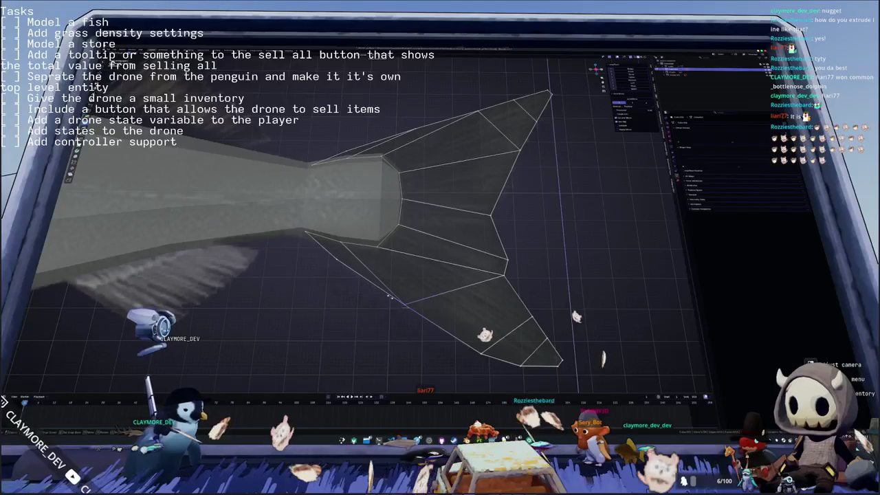
pyautogui.press('c')
pyautogui.moveTo(397, 285)
pyautogui.mouseDown(button='middle')
pyautogui.moveTo(418, 269)
pyautogui.moveTo(417, 332)
pyautogui.mouseUp(button='middle')
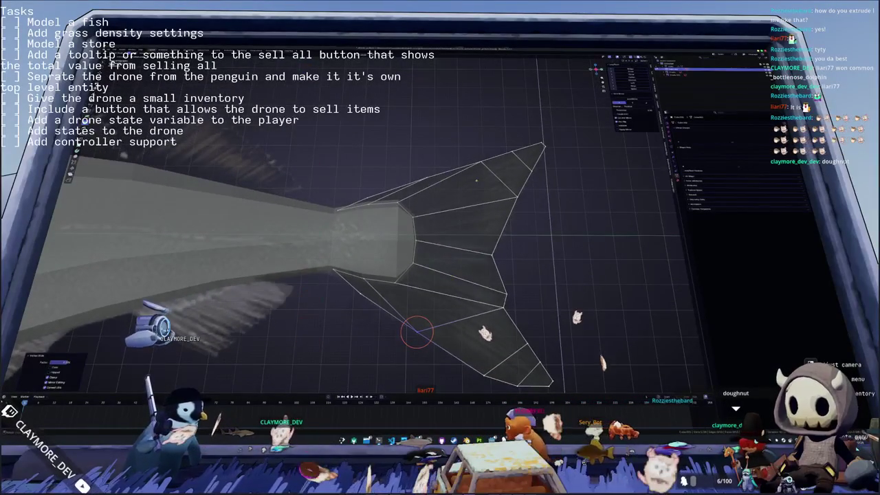
pyautogui.press('Escape')
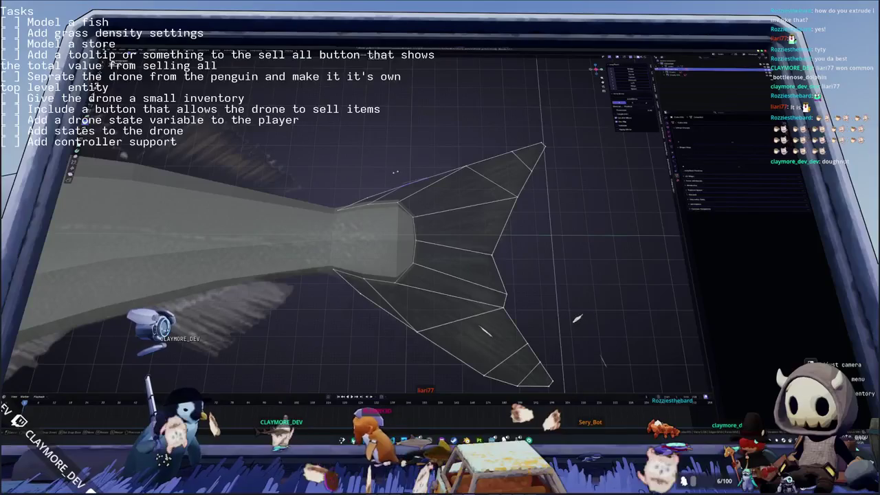
# Step: Check the shaded tail in Object Mode and fine-tune a vertex near the tail tip
pyautogui.press('Tab')
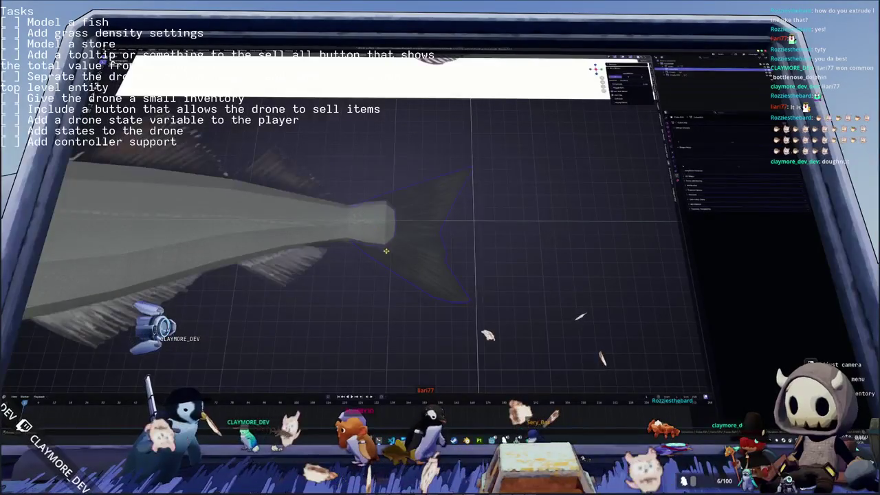
pyautogui.moveTo(385, 253)
pyautogui.keyDown('shift'); pyautogui.mouseDown(button='middle')
pyautogui.moveTo(401, 242)
pyautogui.moveTo(385, 227)
pyautogui.mouseUp(button='middle'); pyautogui.keyUp('shift')
pyautogui.press('Tab')
pyautogui.scroll(2, 318, 137)
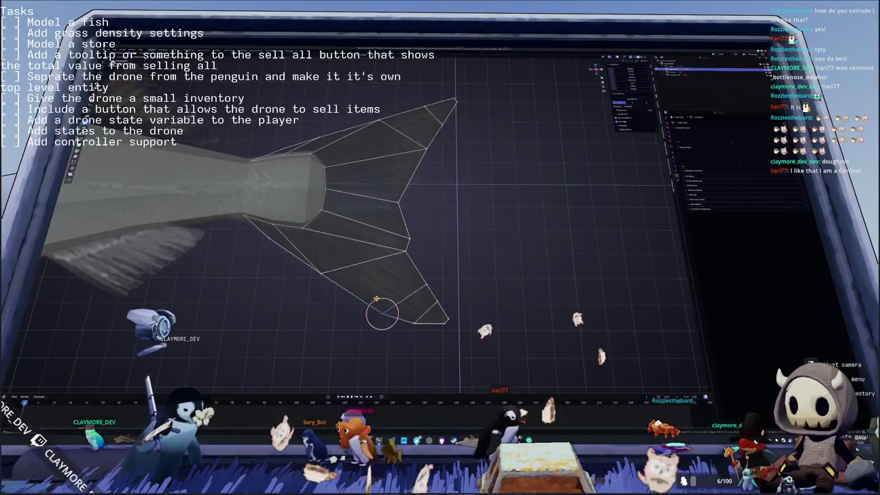
pyautogui.press('c')
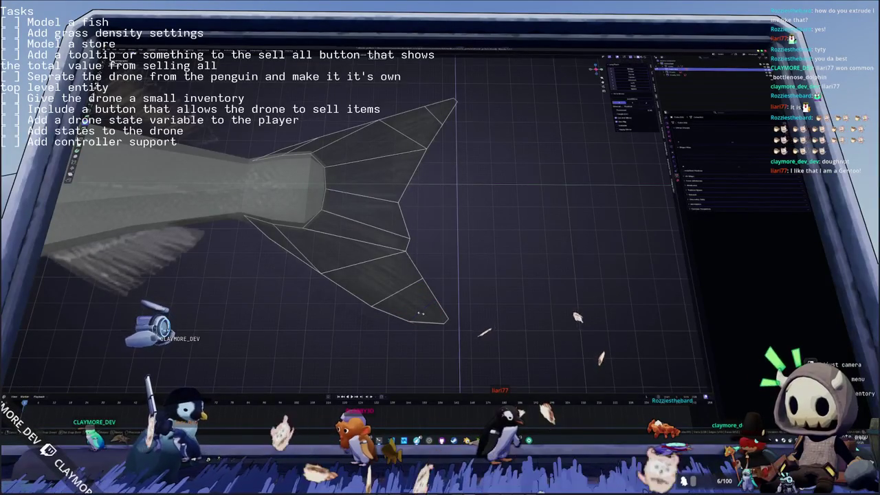
pyautogui.scroll(-2, 412, 309)
pyautogui.press('Tab')
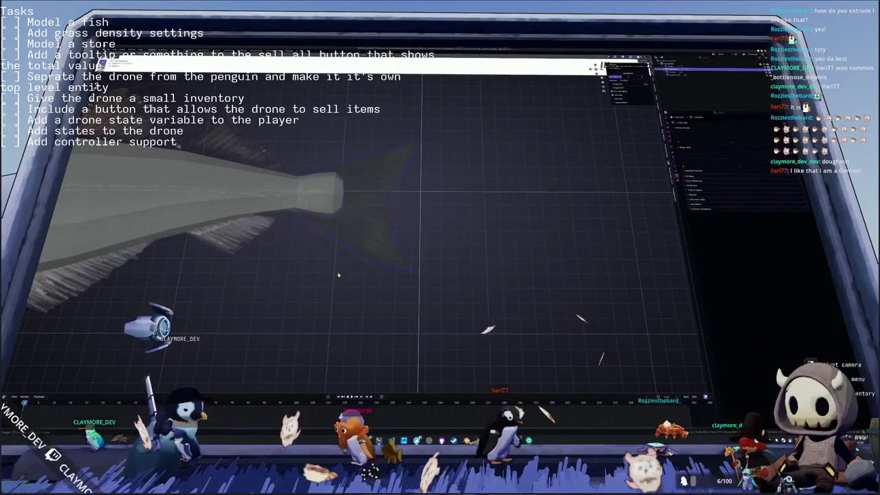
# Step: Select the fish body's lower edge above the belly fin, then exit Edit Mode
pyautogui.scroll(2, 338, 275)
pyautogui.keyDown('shift'); pyautogui.moveTo(338, 275); pyautogui.dragTo(487, 295, button='middle'); pyautogui.keyUp('shift')
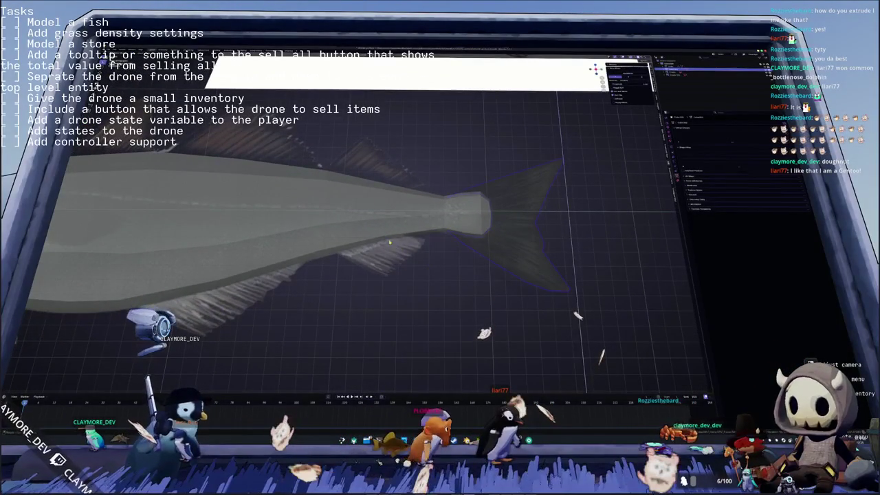
pyautogui.press('Tab')
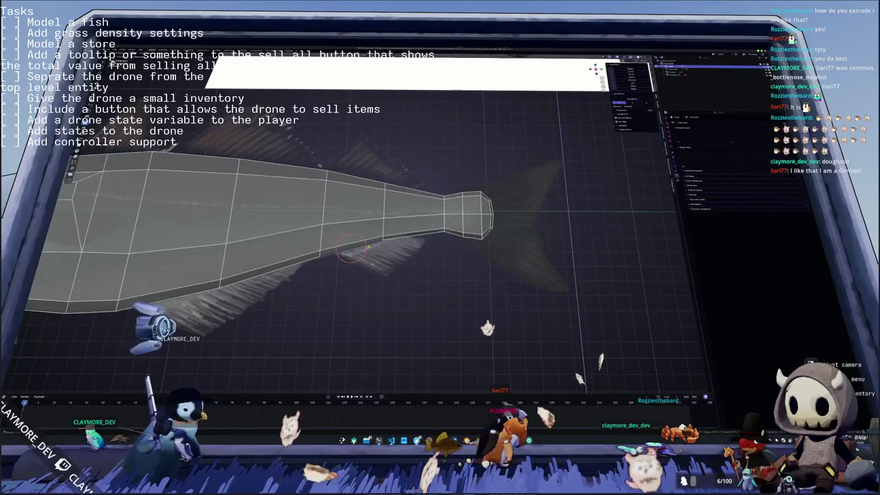
pyautogui.press('Tab')
pyautogui.scroll(1, 352, 251)
pyautogui.press('Tab')
pyautogui.scroll(1, 377, 248)
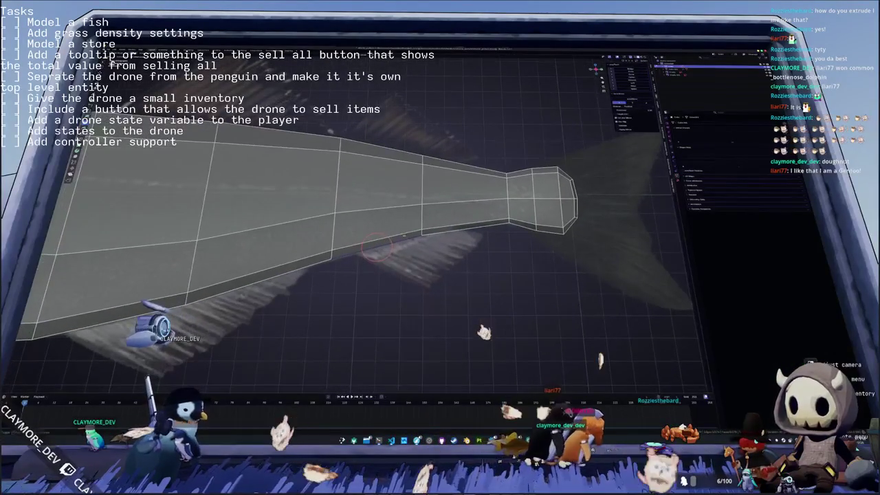
pyautogui.moveTo(377, 248); pyautogui.dragTo(424, 249)
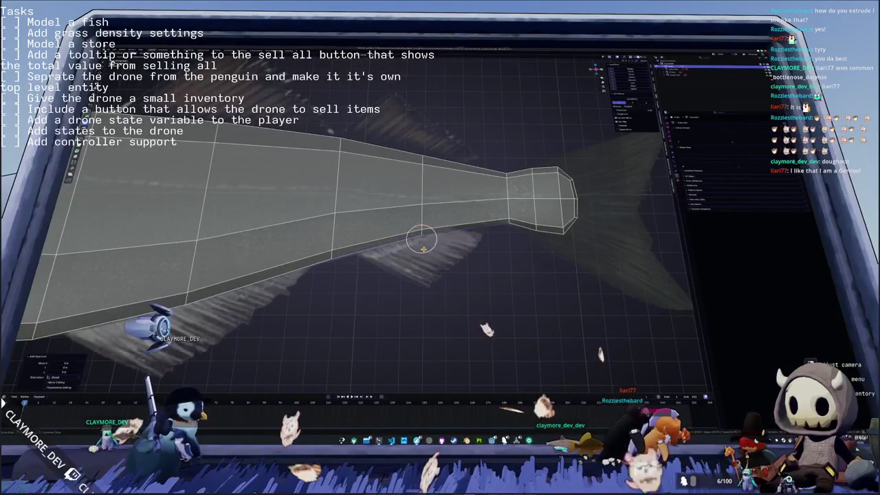
pyautogui.rightClick(424, 249)
pyautogui.press('Escape')
pyautogui.press('Tab')
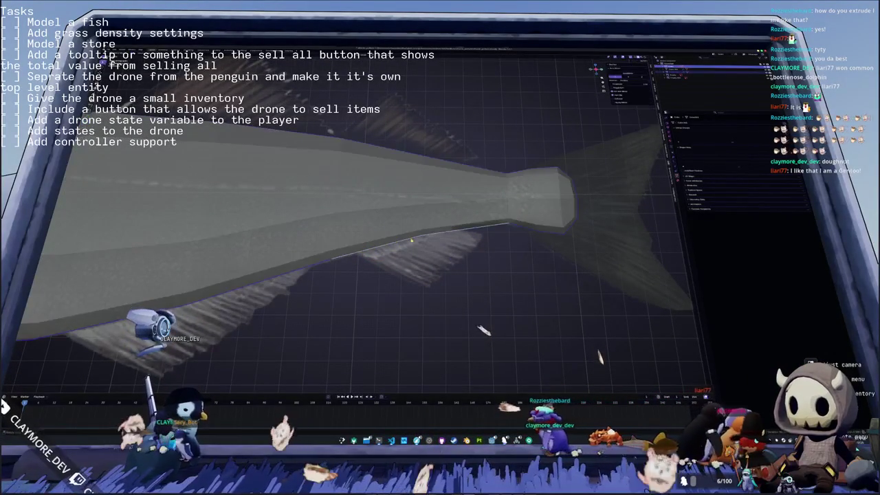
# Step: Select the fin object and move its edge along the reference belly fin's base
pyautogui.click(688, 72)
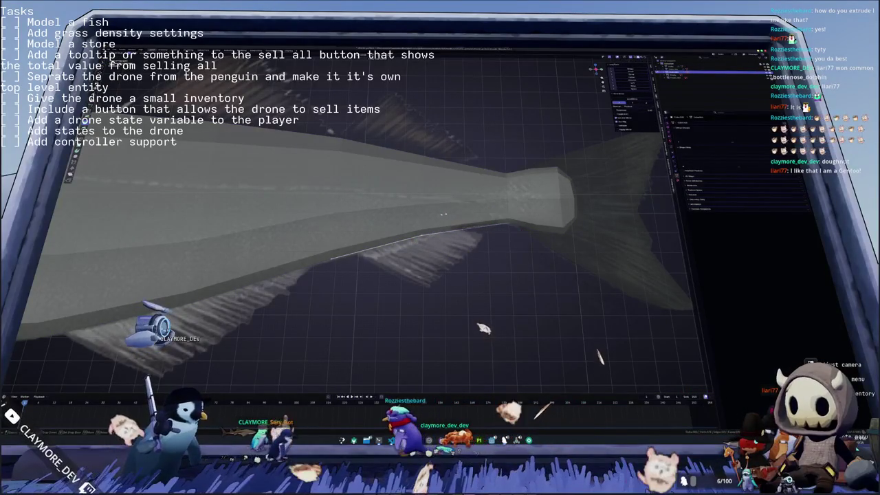
pyautogui.keyDown('shift'); pyautogui.rightClick(462, 233); pyautogui.keyUp('shift')
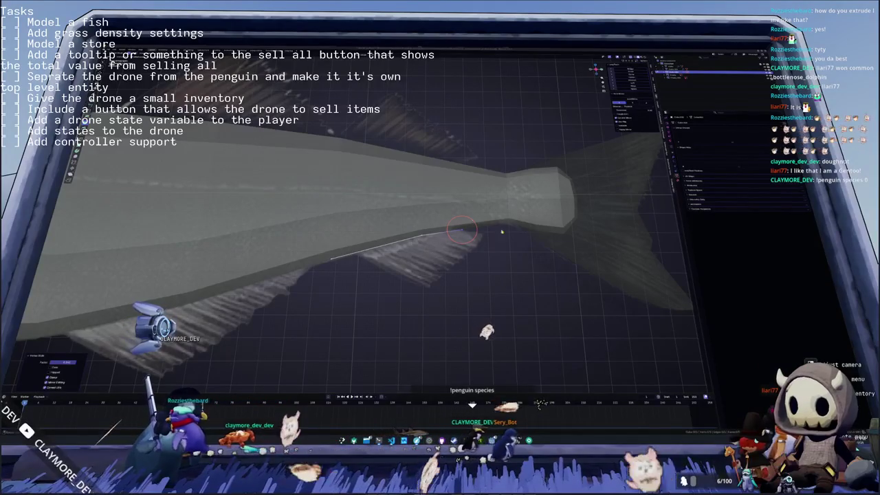
pyautogui.press('g')
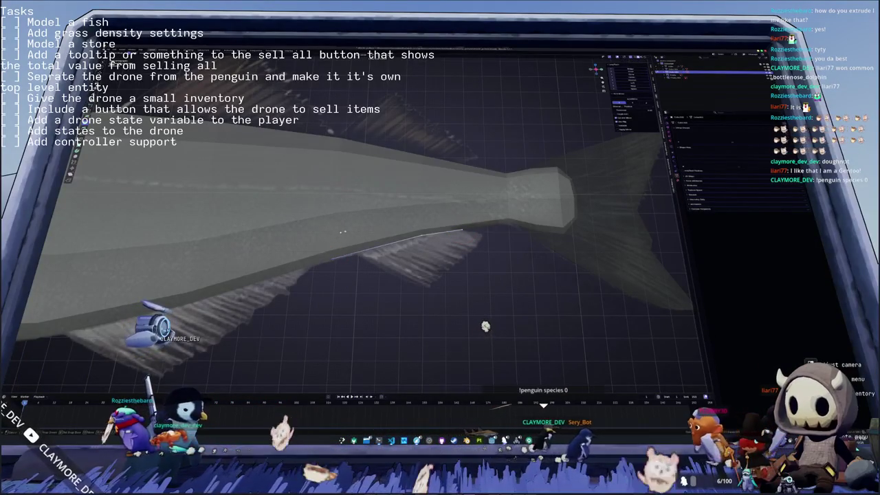
pyautogui.click(413, 238)
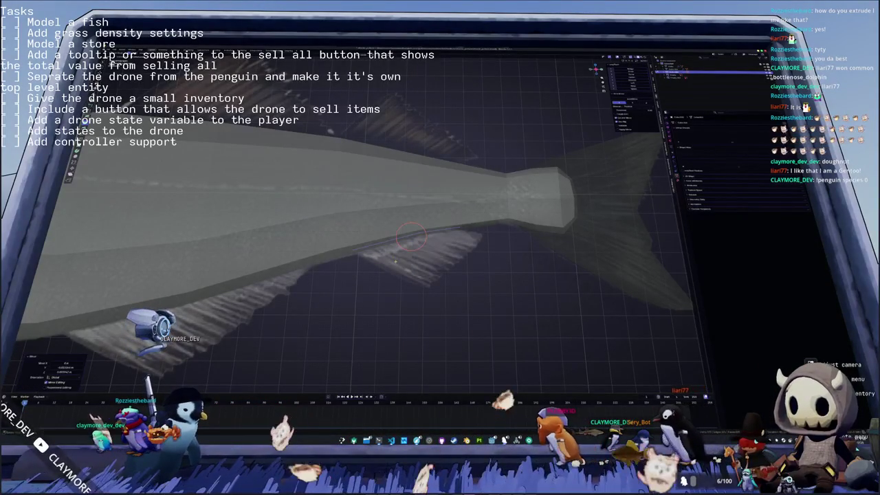
pyautogui.click(353, 251)
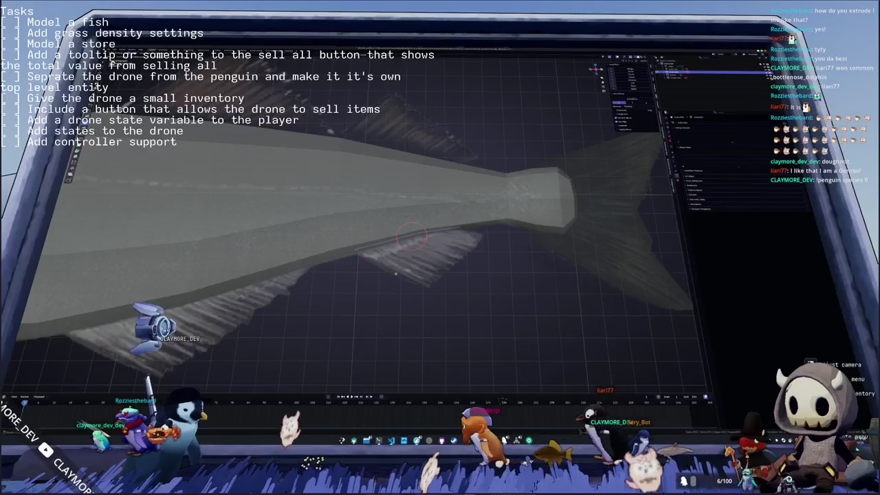
# Step: Extrude the fin edge into a face, add a loop cut, and fit its corners
pyautogui.press('e')
pyautogui.click(433, 244)
pyautogui.hotkey('ctrl', 'r')
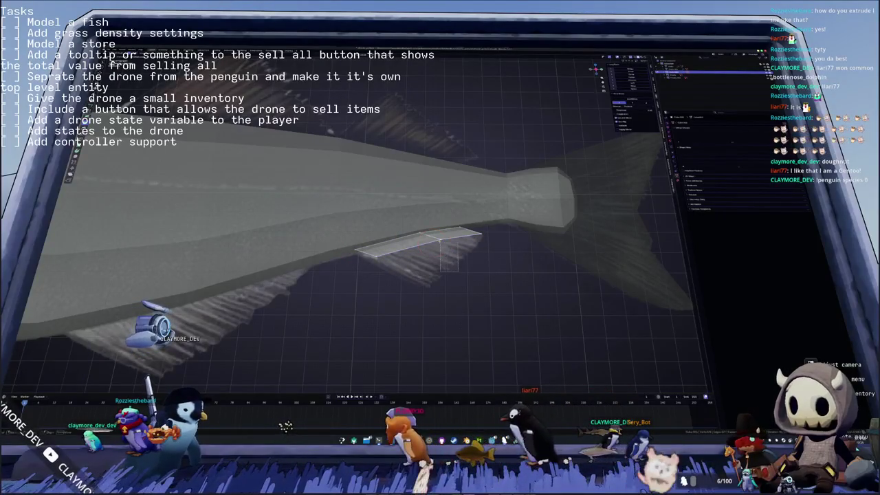
pyautogui.click(440, 255)
pyautogui.moveTo(420, 259); pyautogui.dragTo(419, 287)
pyautogui.press('g')
pyautogui.press('g')
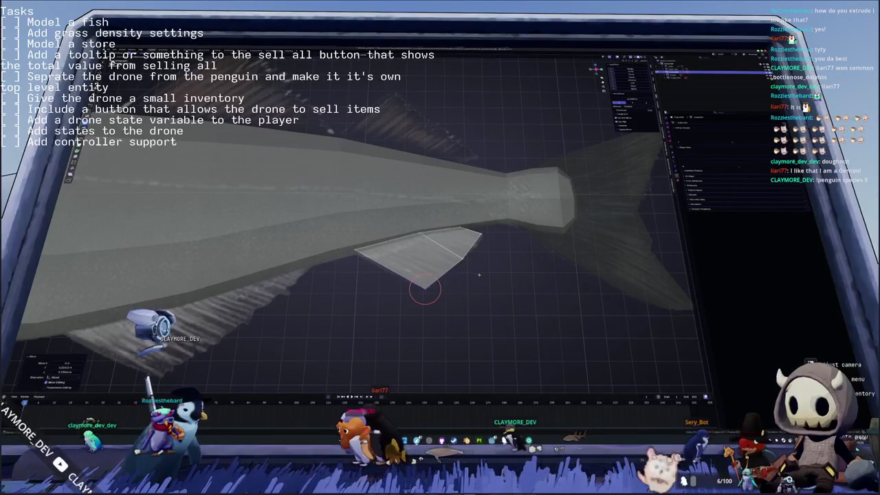
pyautogui.click(460, 258)
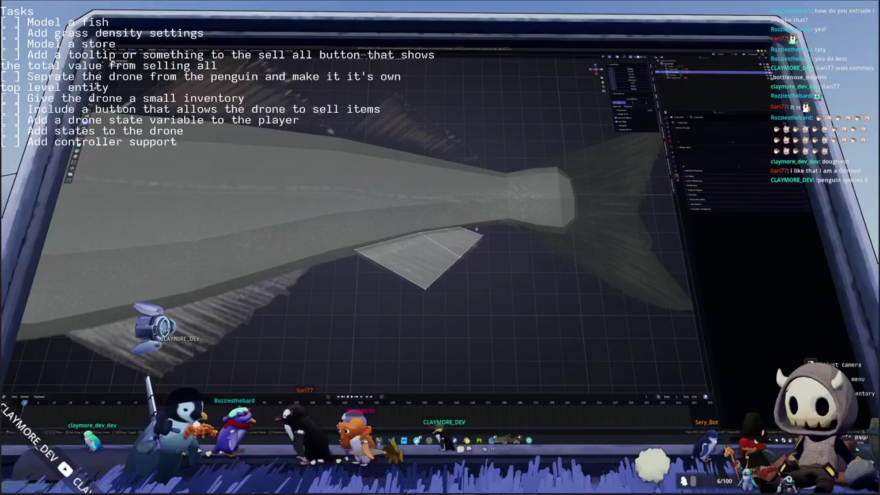
pyautogui.click(488, 236)
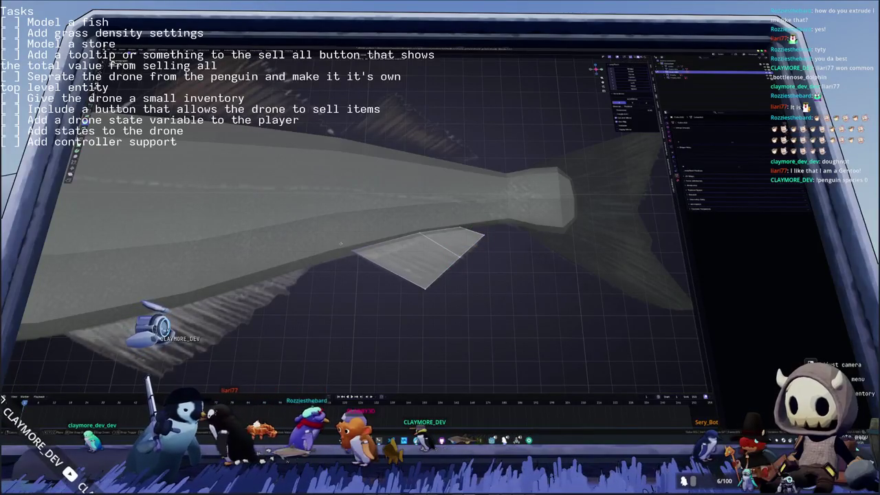
pyautogui.click(419, 233)
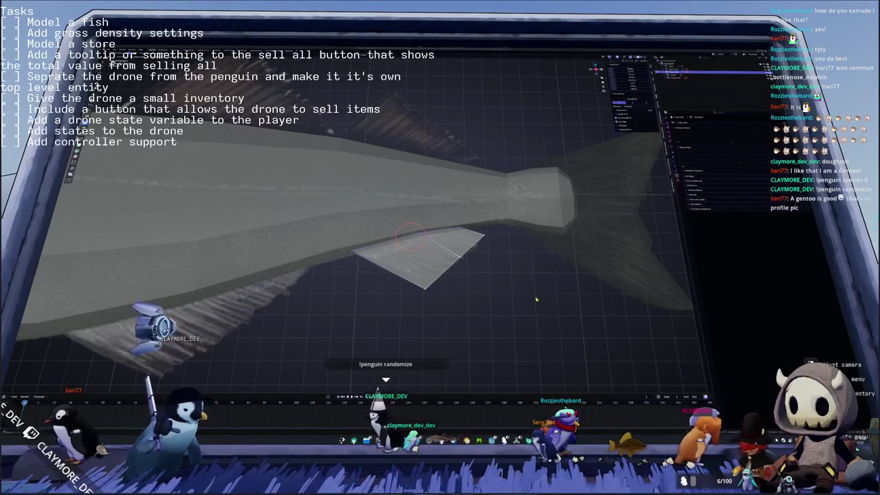
# Step: Reposition the fin corners, snapping the right corner to the 3D cursor, and check from the side
pyautogui.scroll(1, 498, 292)
pyautogui.moveTo(472, 272); pyautogui.dragTo(477, 278, button='middle')
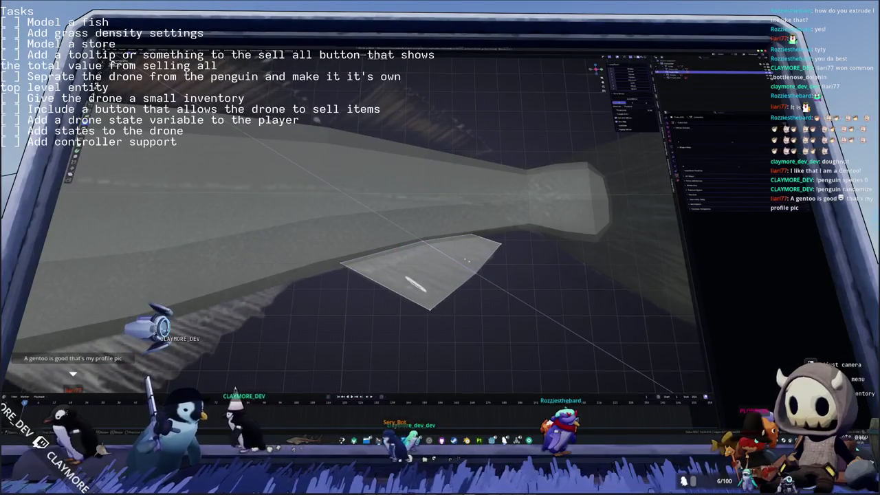
pyautogui.moveTo(467, 260); pyautogui.dragTo(474, 236)
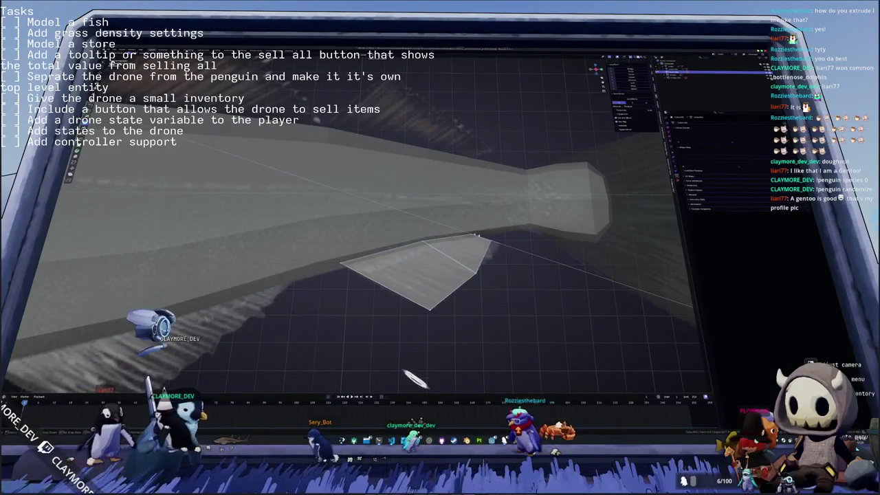
pyautogui.click(475, 235)
pyautogui.moveTo(502, 244); pyautogui.dragTo(454, 261)
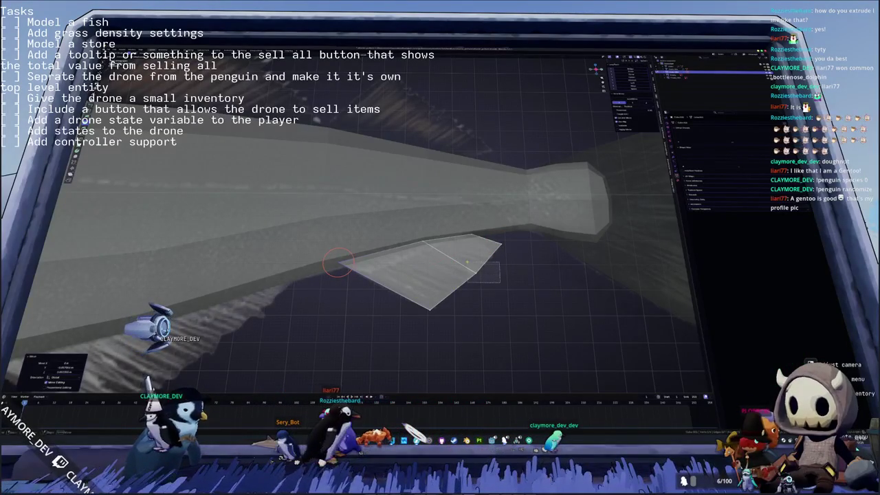
pyautogui.click(477, 273)
pyautogui.hotkey('shift', 's')
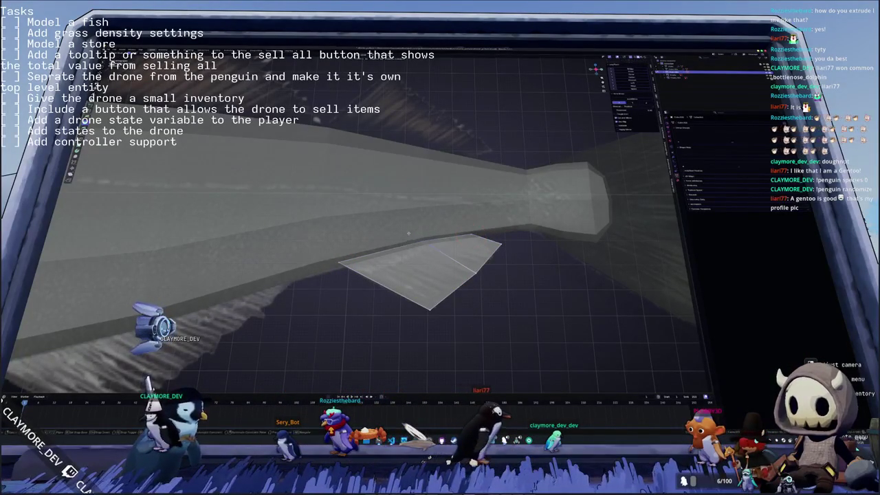
pyautogui.press('KP_3')
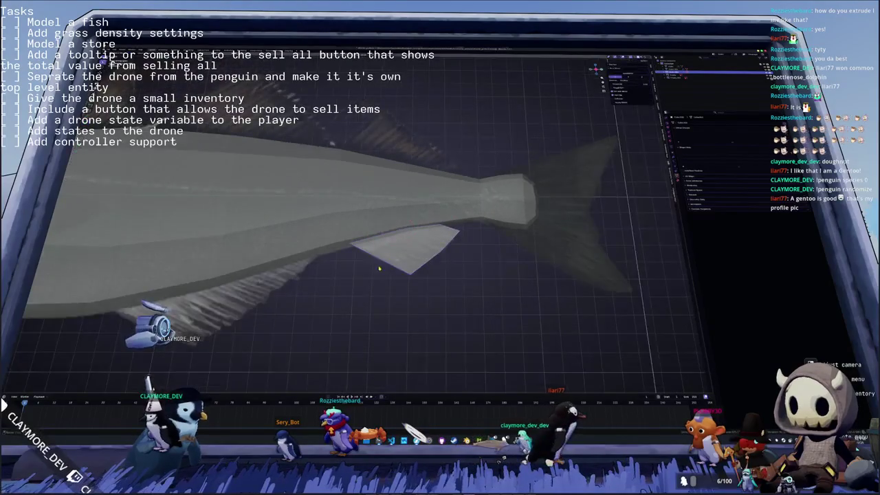
# Step: Exit Edit Mode and place the 3D cursor on the top edge of the fish's back
pyautogui.scroll(3, 344, 275)
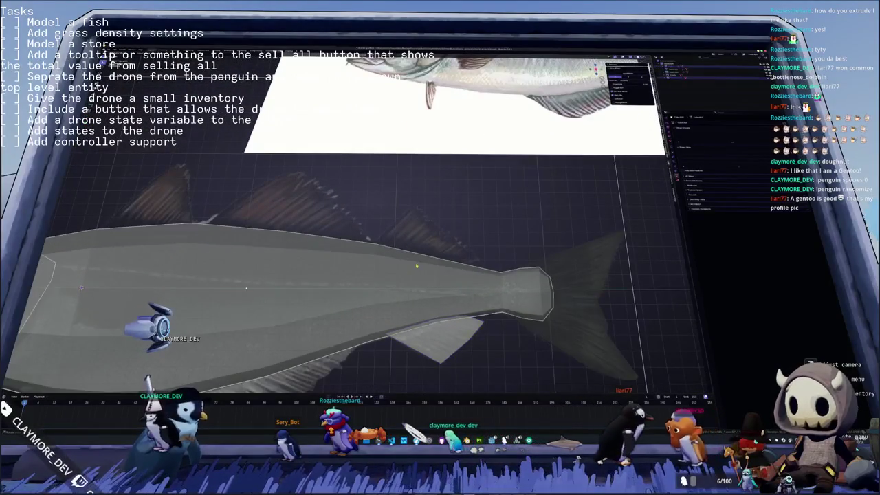
pyautogui.press('Tab')
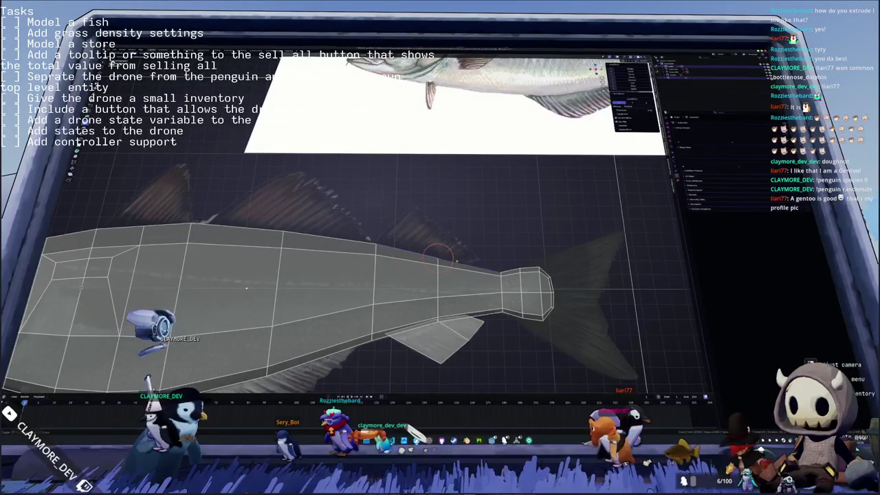
pyautogui.rightClick(437, 253)
pyautogui.press('Tab')
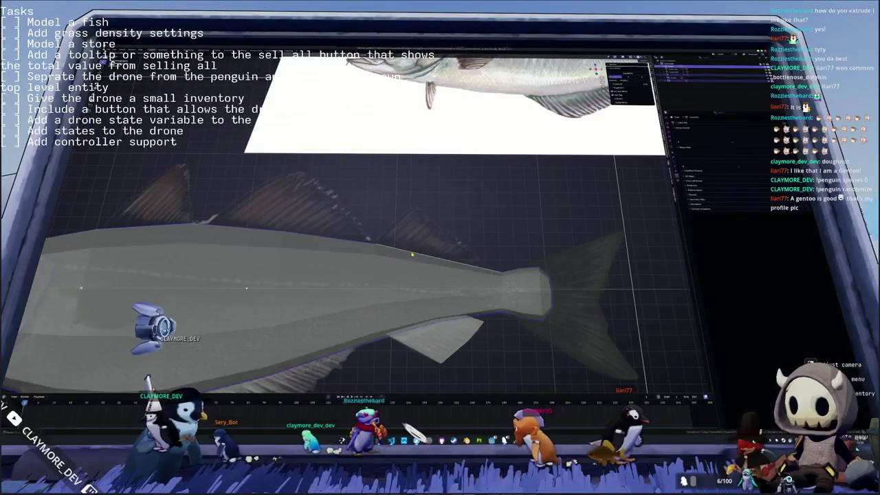
pyautogui.moveTo(412, 255); pyautogui.dragTo(454, 260, button='middle')
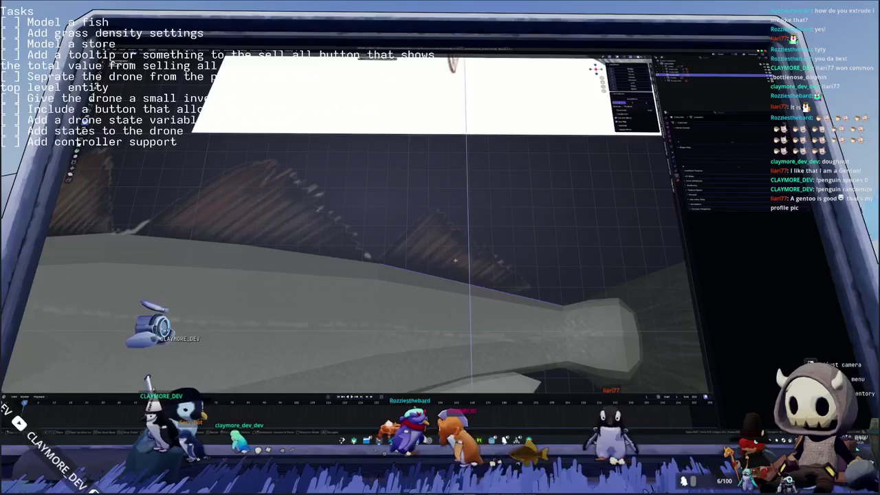
pyautogui.keyDown('shift'); pyautogui.rightClick(469, 287); pyautogui.keyUp('shift')
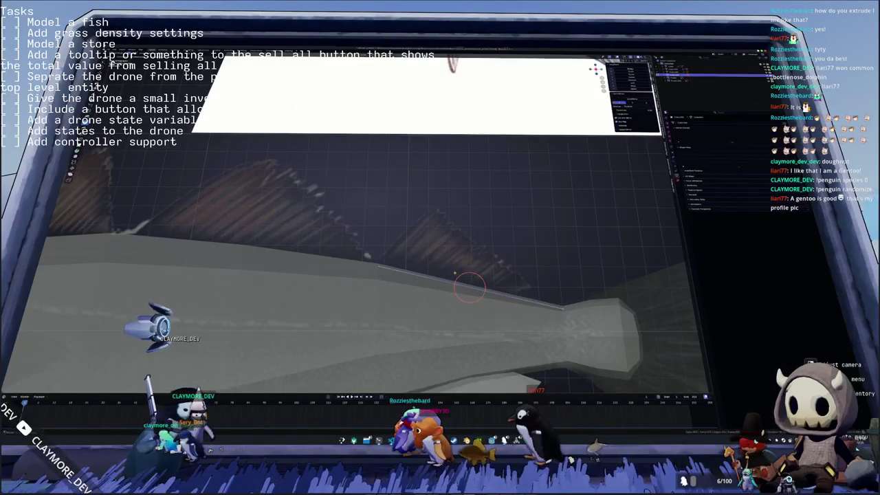
pyautogui.keyDown('shift'); pyautogui.rightClick(441, 281); pyautogui.keyUp('shift')
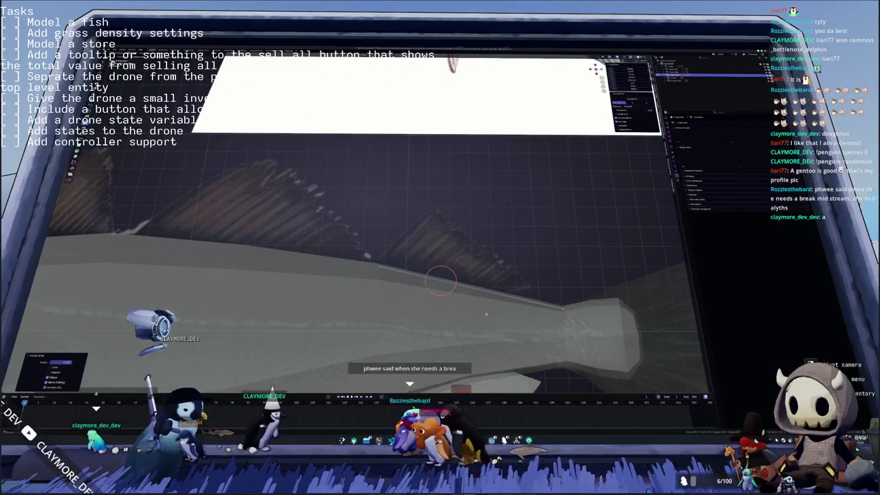
pyautogui.moveTo(487, 314); pyautogui.dragTo(508, 284, button='middle')
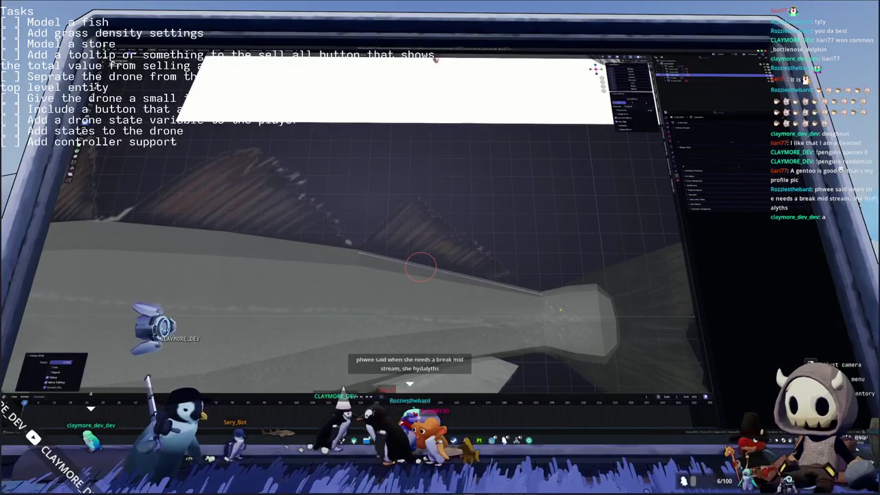
pyautogui.keyDown('shift'); pyautogui.rightClick(523, 277); pyautogui.keyUp('shift')
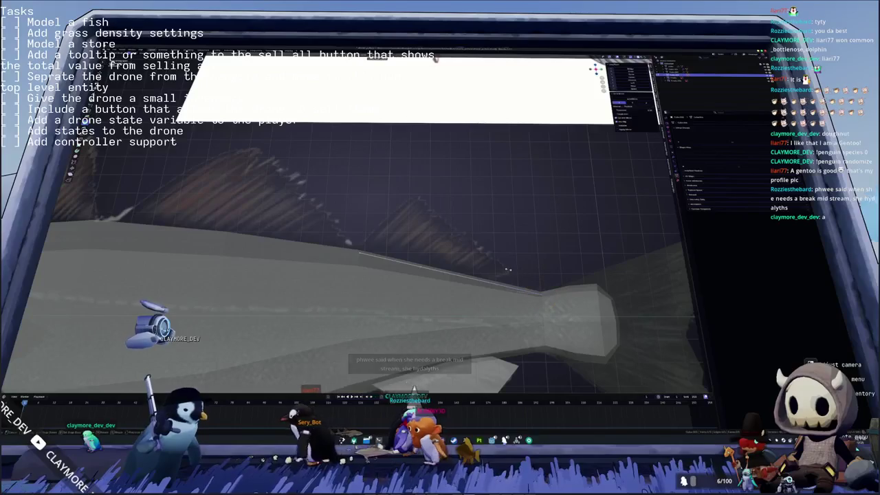
pyautogui.keyDown('shift'); pyautogui.rightClick(487, 263); pyautogui.keyUp('shift')
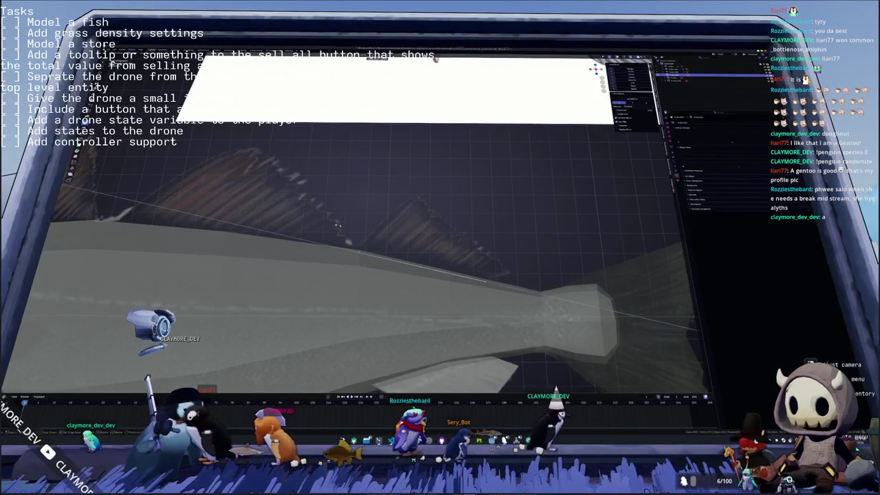
# Step: Extrude the edge into a face above the back and move its corners into a triangle
pyautogui.press('e')
pyautogui.click(446, 190)
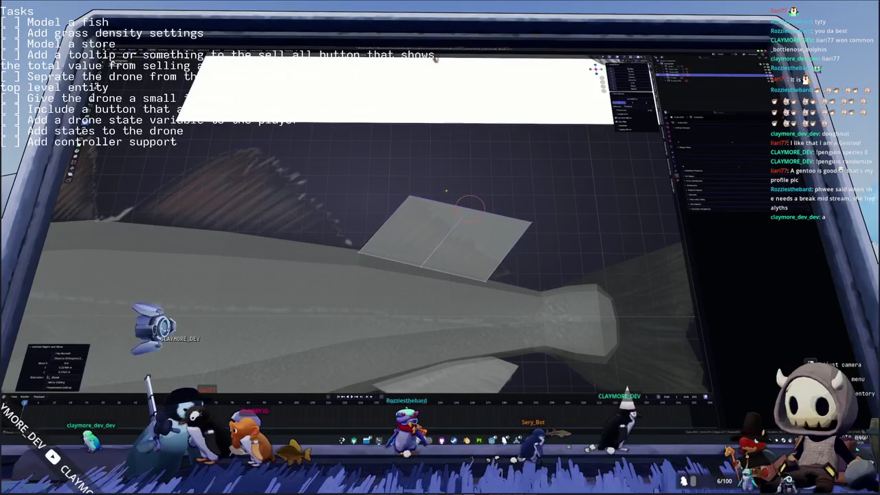
pyautogui.click(469, 213)
pyautogui.press('g')
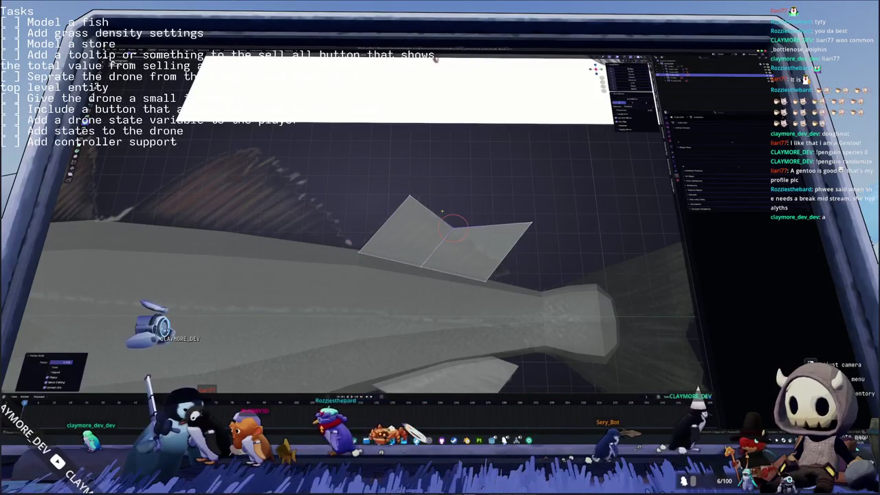
pyautogui.click(406, 180)
pyautogui.click(512, 197)
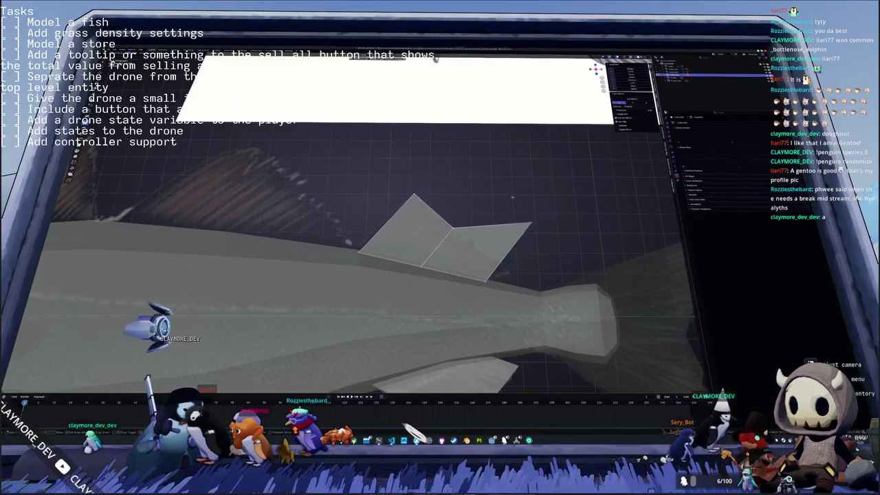
pyautogui.click(499, 264)
pyautogui.press('g')
pyautogui.click(509, 260)
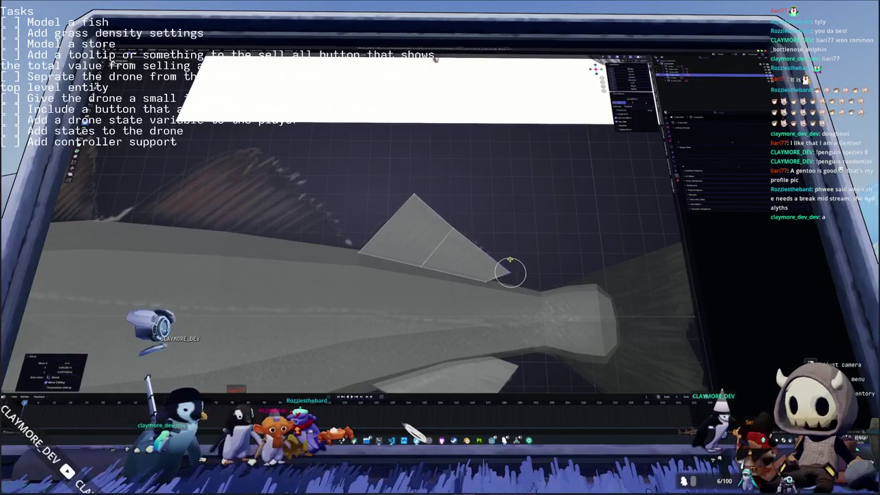
pyautogui.click(450, 217)
# Step: Add a cut across the top fin and slide its vertices into a swept-back shape
pyautogui.hotkey('shift', 'v')
pyautogui.click(457, 241)
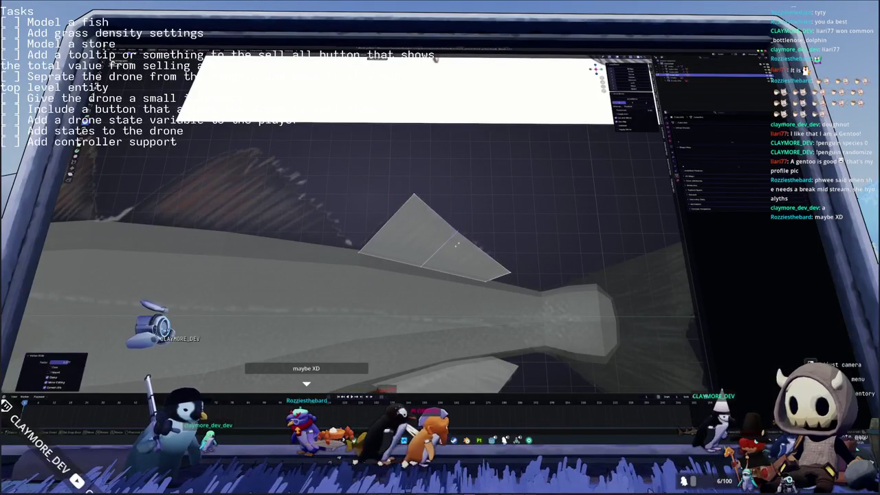
pyautogui.hotkey('shift', 'v')
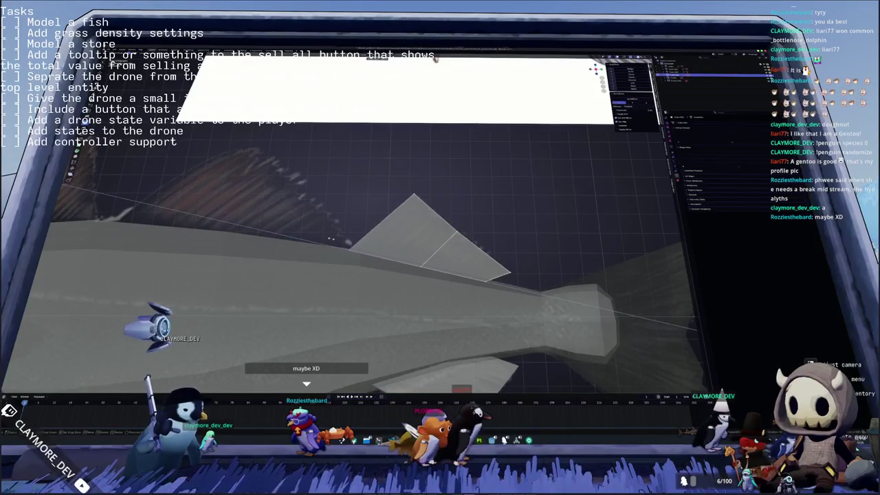
pyautogui.click(337, 242)
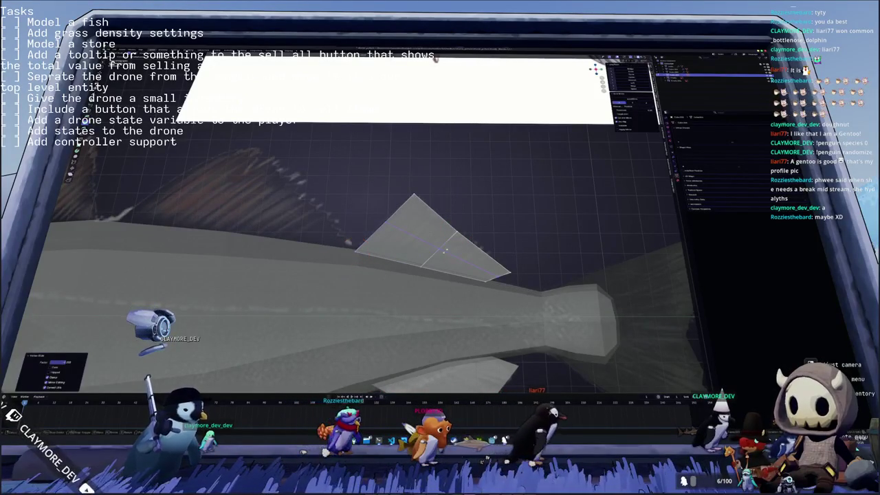
pyautogui.hotkey('shift', 'v')
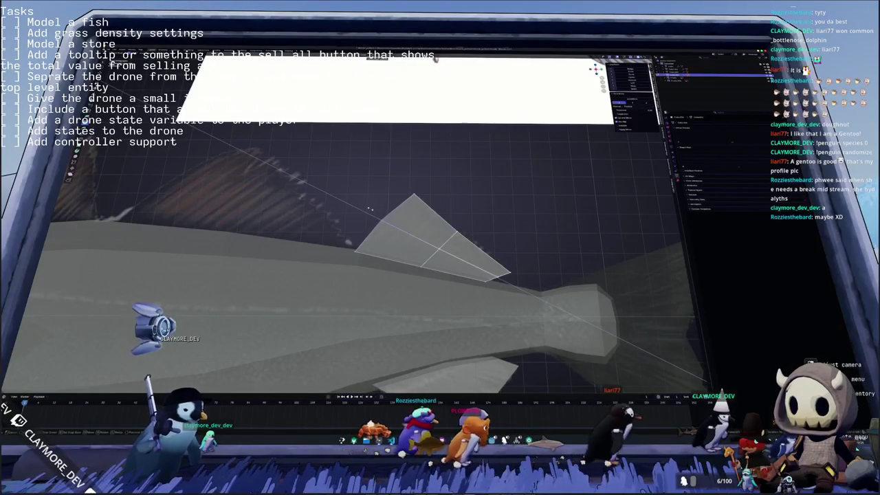
pyautogui.click(372, 209)
pyautogui.hotkey('shift', 'v')
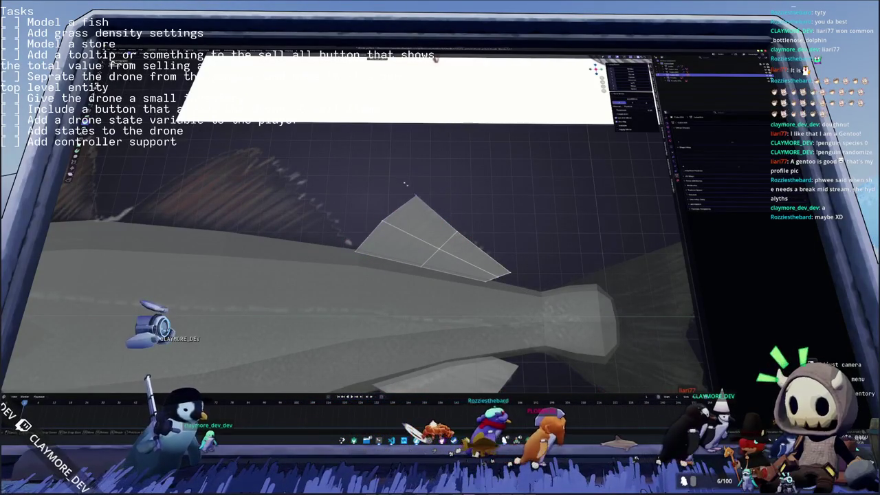
pyautogui.click(405, 184)
pyautogui.press('Escape')
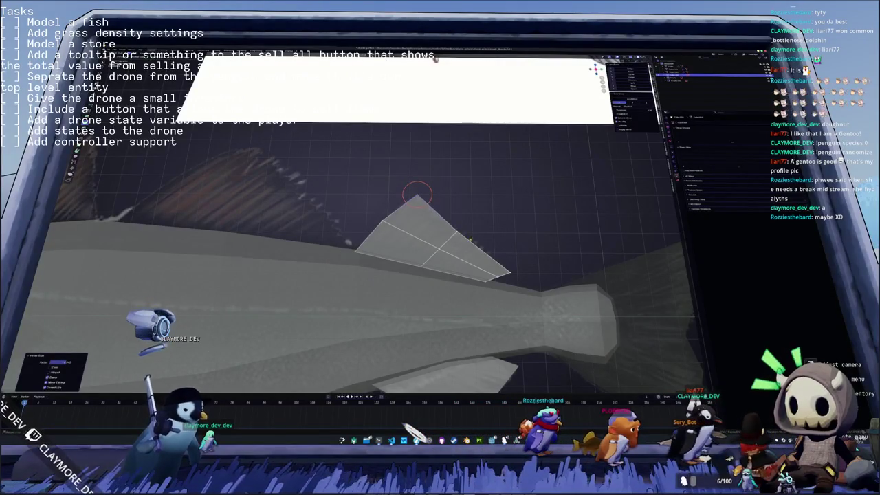
# Step: Check the dorsal fin from another angle and adjust its tip vertex
pyautogui.moveTo(417, 195); pyautogui.dragTo(410, 159, button='middle')
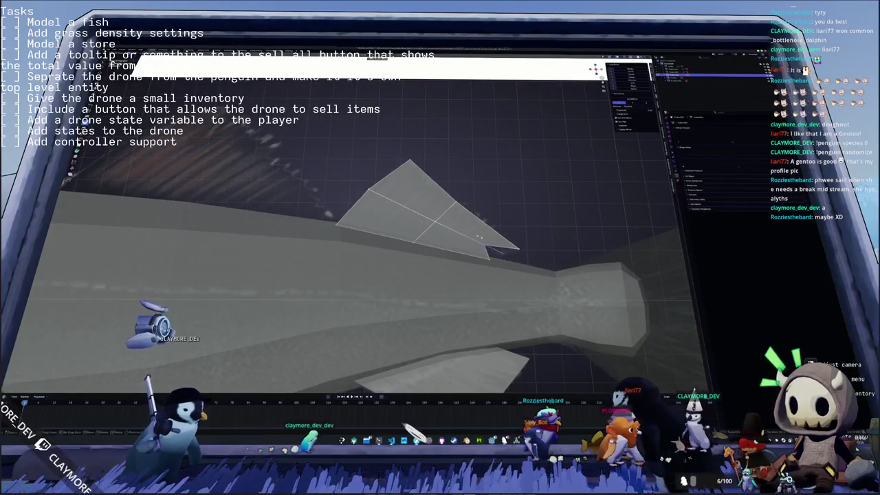
pyautogui.click(505, 253)
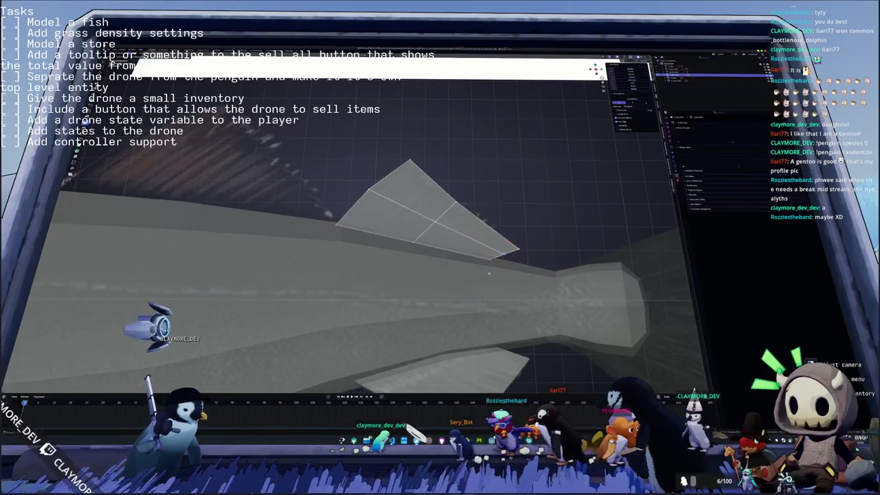
pyautogui.moveTo(488, 274)
pyautogui.mouseDown(button='middle')
pyautogui.moveTo(533, 256)
pyautogui.moveTo(400, 284)
pyautogui.mouseUp(button='middle')
pyautogui.keyDown('shift'); pyautogui.rightClick(433, 262); pyautogui.keyUp('shift')
pyautogui.click(401, 282)
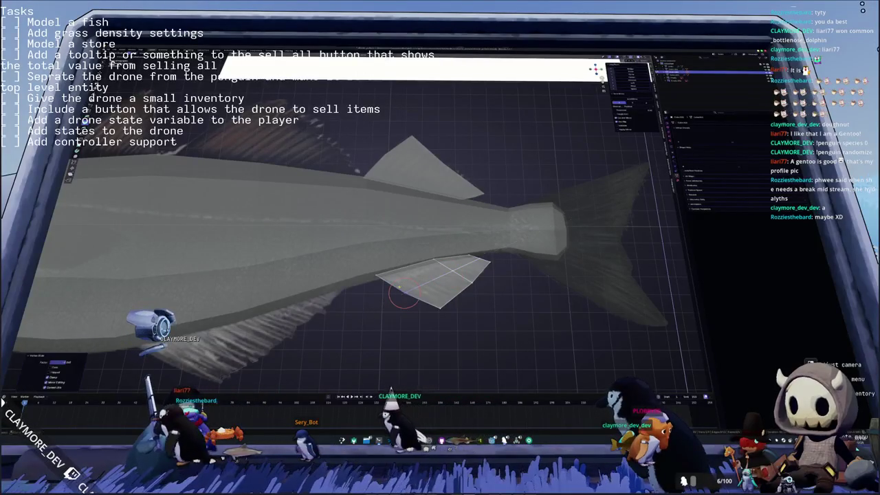
# Step: View the fish side-on and select the new plane on its back ahead of the dorsal fin
pyautogui.moveTo(401, 283); pyautogui.dragTo(495, 223, button='middle')
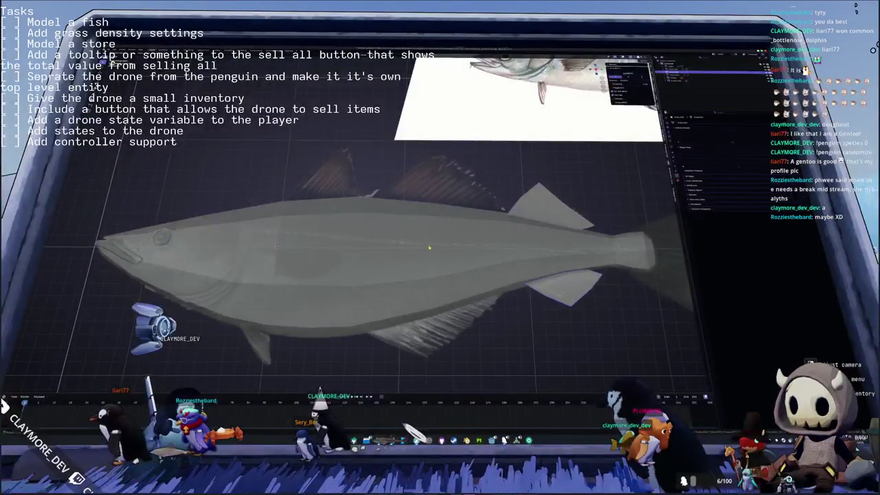
pyautogui.press('Tab')
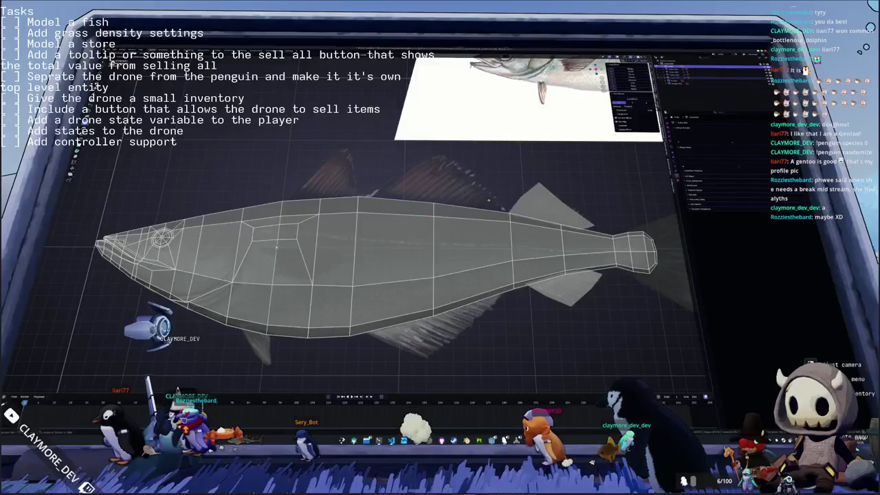
pyautogui.press('Tab')
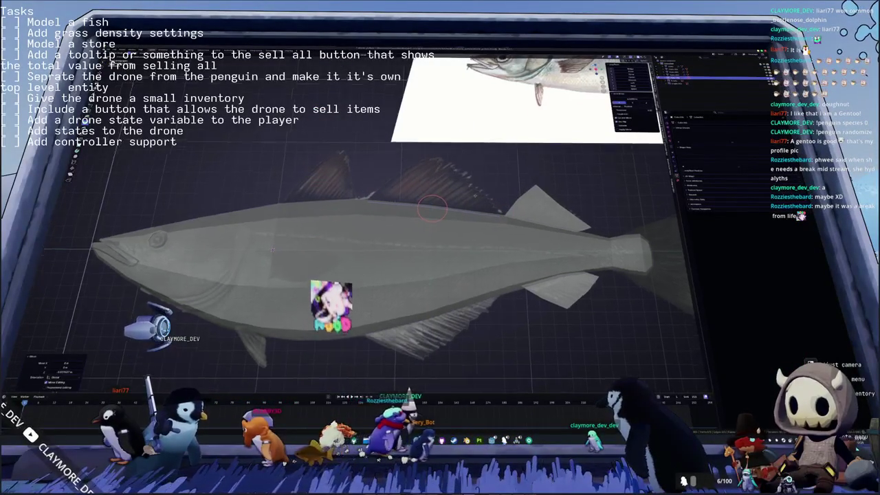
pyautogui.scroll(2, 436, 206)
pyautogui.click(507, 148)
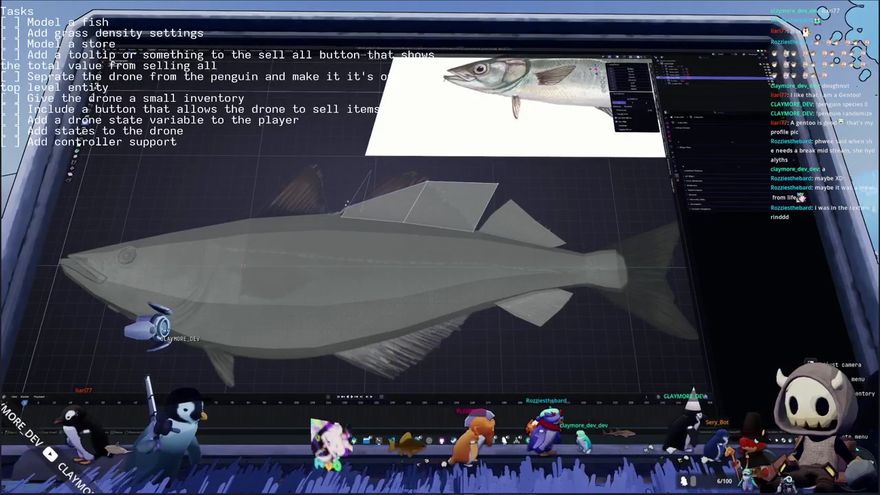
# Step: Slide the fin plane's top vertex and drop its edge vertex onto the reference fin outline
pyautogui.keyDown('shift'); pyautogui.rightClick(347, 205); pyautogui.keyUp('shift')
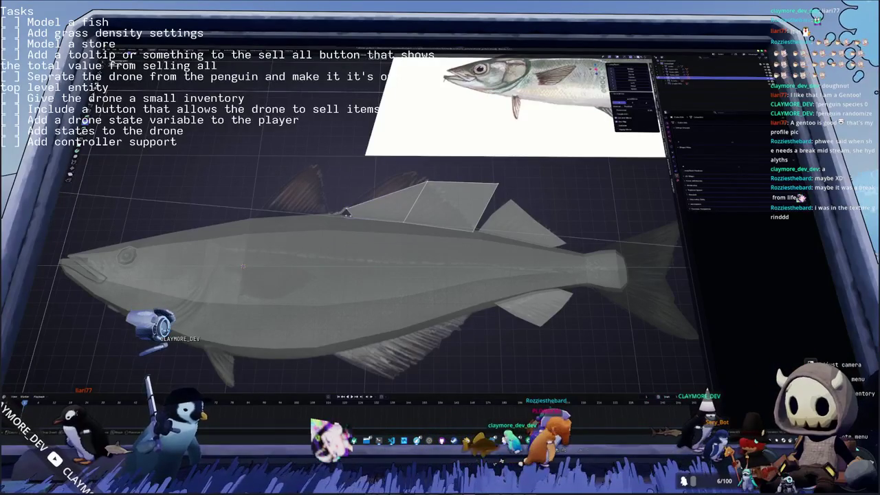
pyautogui.keyDown('shift'); pyautogui.rightClick(339, 217); pyautogui.keyUp('shift')
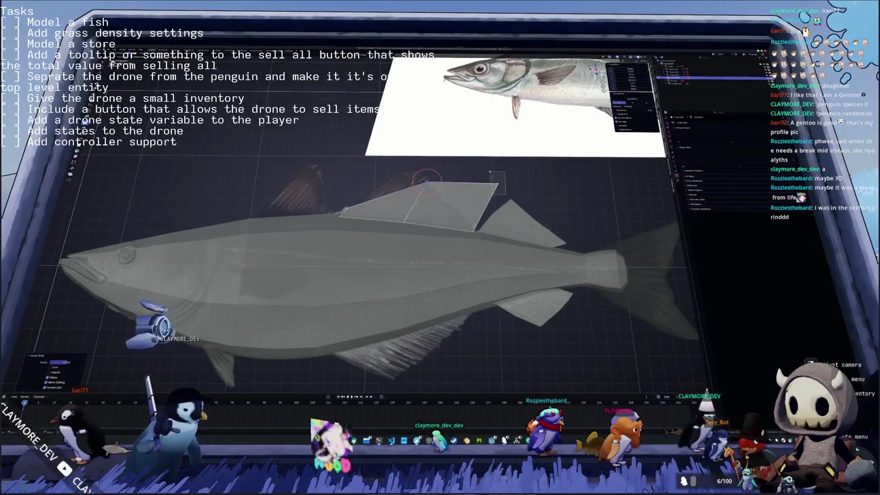
pyautogui.press('g')
pyautogui.click(467, 217)
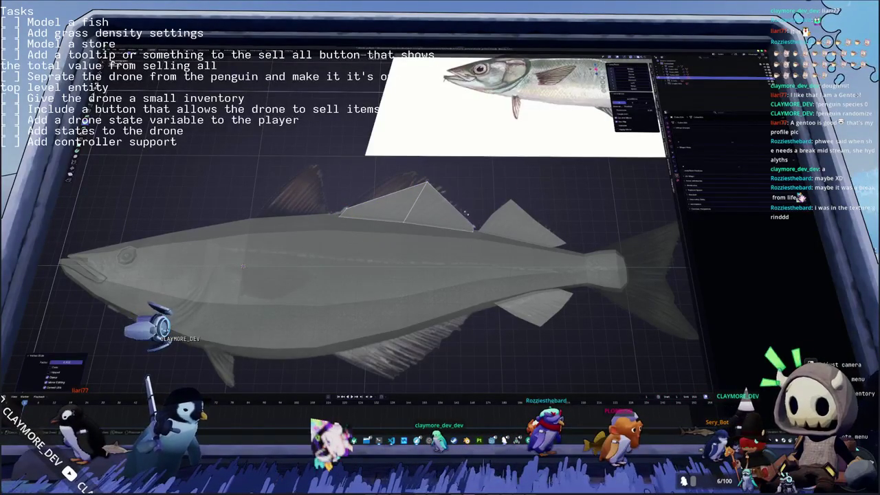
pyautogui.scroll(2, 465, 213)
pyautogui.scroll(1, 471, 211)
pyautogui.scroll(1, 475, 210)
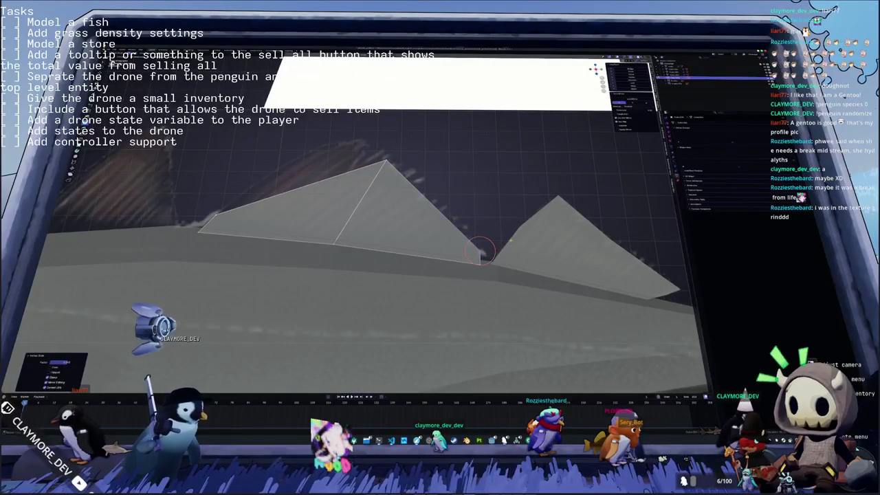
pyautogui.press('g')
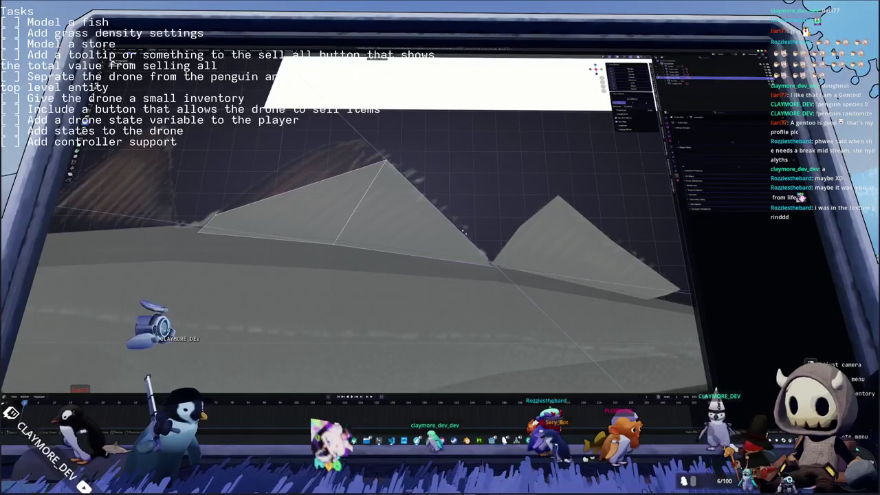
pyautogui.click(491, 231)
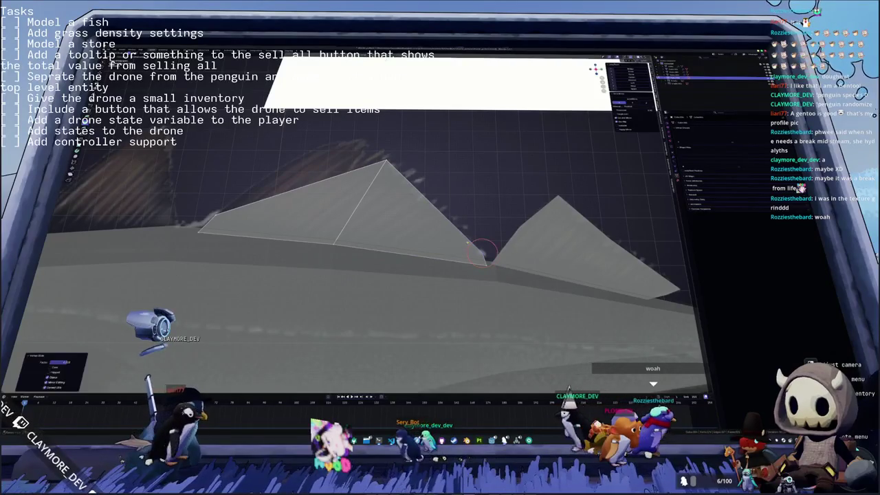
# Step: Raise the fin's peak vertex straight up and cut an edge loop across its left part
pyautogui.moveTo(440, 248); pyautogui.dragTo(495, 254, button='middle')
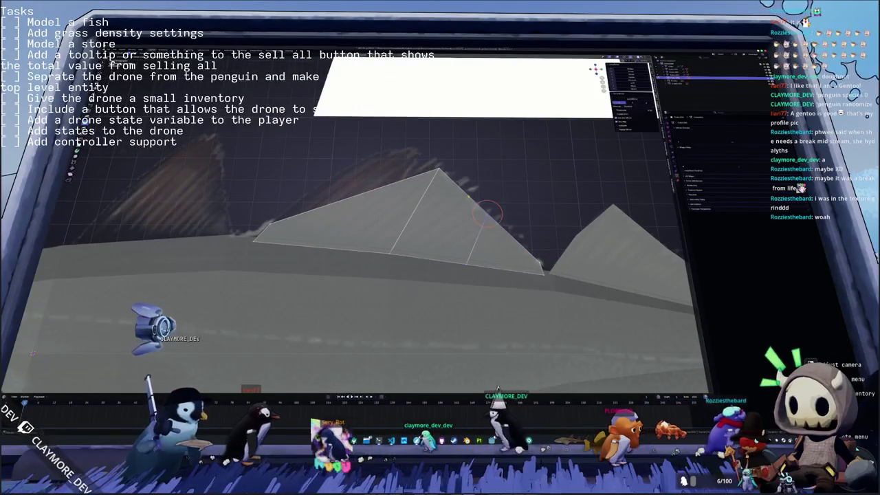
pyautogui.press('g')
pyautogui.press('z')
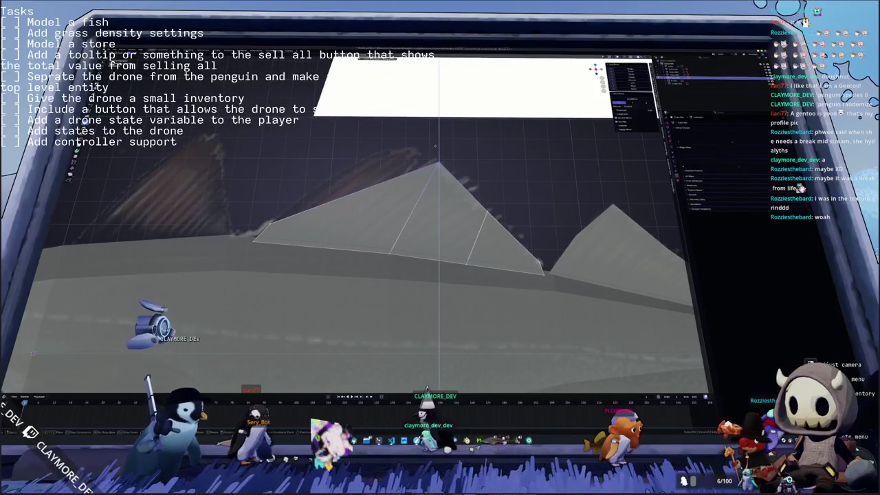
pyautogui.press('Return')
pyautogui.keyDown('shift'); pyautogui.moveTo(412, 193); pyautogui.dragTo(454, 192, button='middle'); pyautogui.keyUp('shift')
pyautogui.hotkey('ctrl', 'r')
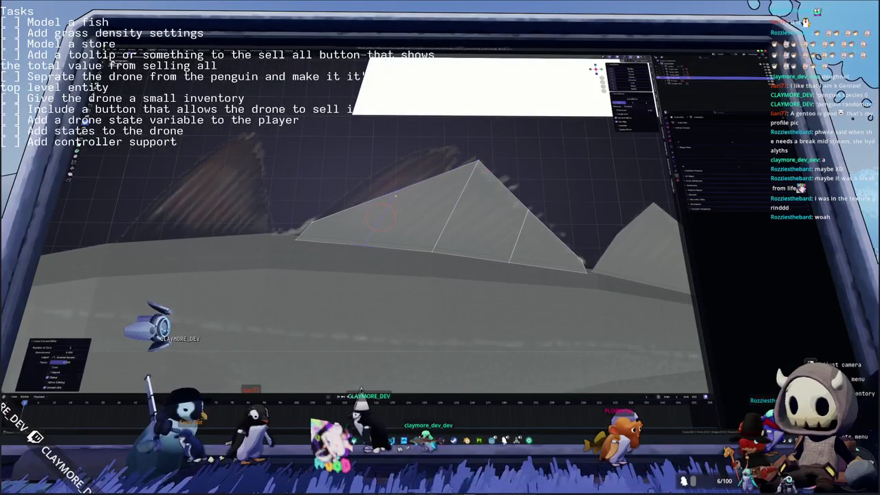
pyautogui.click(381, 219)
# Step: Move the fin's upper-left, left-end and top vertices vertically to match the reference outline
pyautogui.press('g')
pyautogui.press('z')
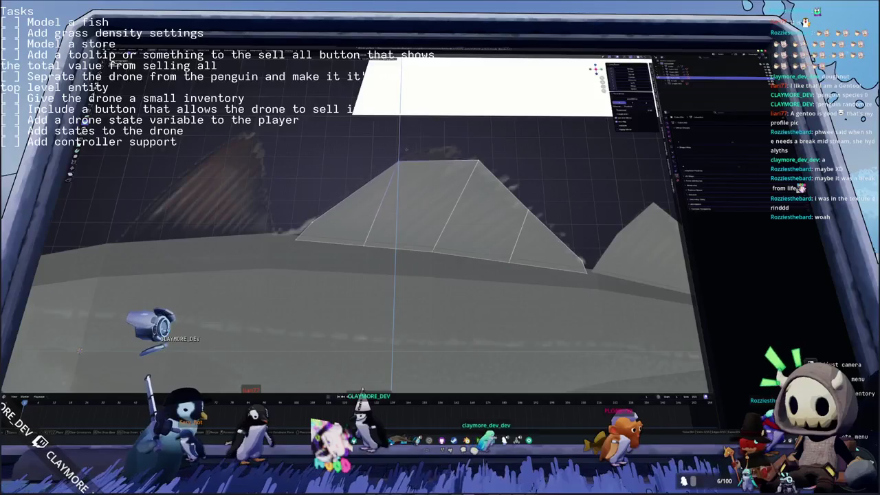
pyautogui.click(405, 149)
pyautogui.click(299, 237)
pyautogui.press('g')
pyautogui.press('z')
pyautogui.click(306, 210)
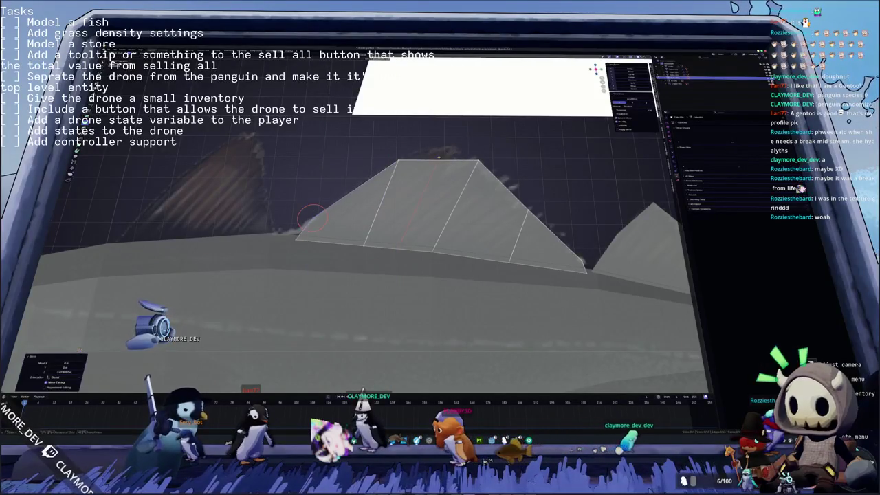
pyautogui.click(425, 154)
pyautogui.press('g')
pyautogui.press('z')
pyautogui.click(444, 138)
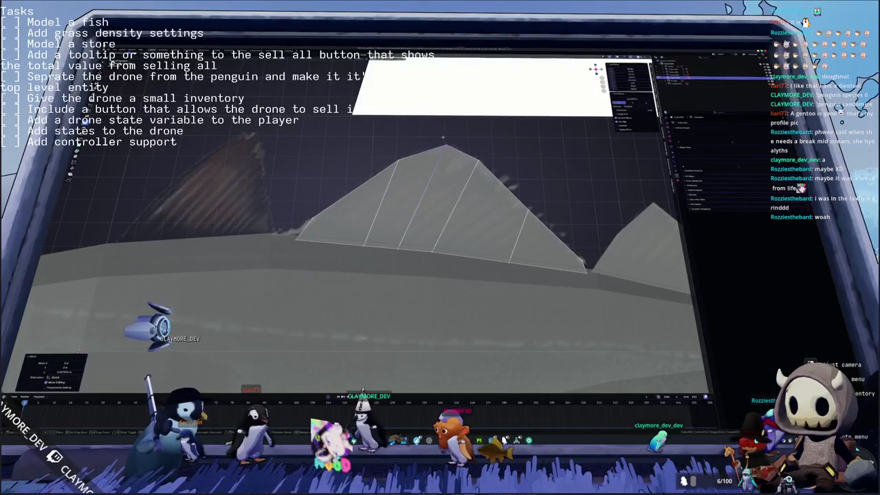
# Step: Check the peaked fin against the reference fish from another angle and leave Edit Mode
pyautogui.moveTo(444, 146); pyautogui.dragTo(509, 162, button='middle')
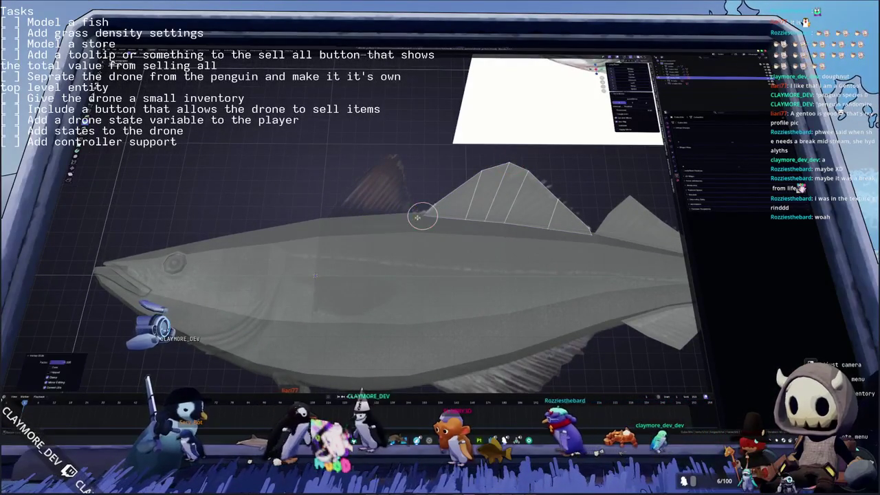
pyautogui.moveTo(414, 208)
pyautogui.mouseDown(button='middle')
pyautogui.moveTo(397, 225)
pyautogui.moveTo(371, 229)
pyautogui.mouseUp(button='middle')
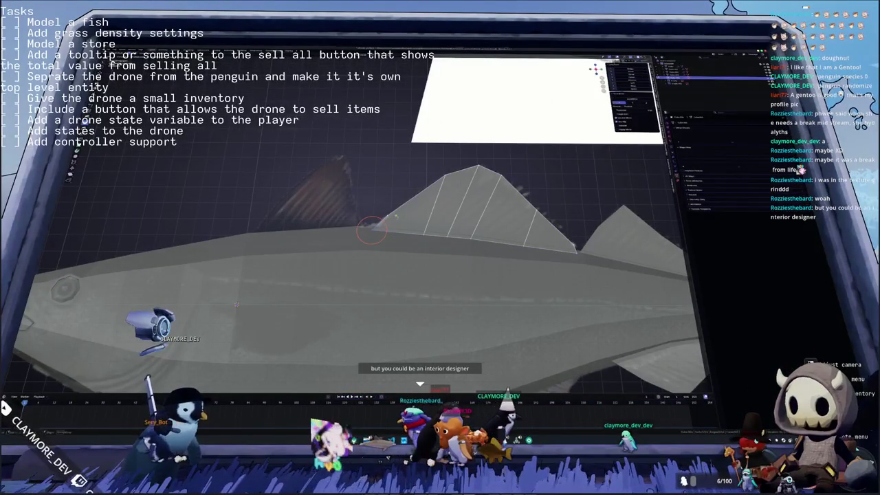
pyautogui.press('Tab')
pyautogui.scroll(-5, 381, 205)
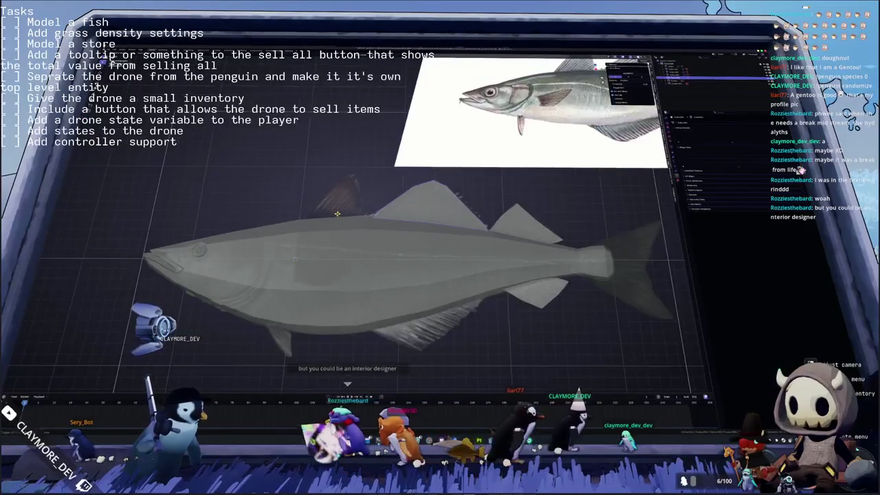
# Step: Briefly enter Edit Mode on the fish body, dismiss the edge menu, and return to Object Mode
pyautogui.press('Tab')
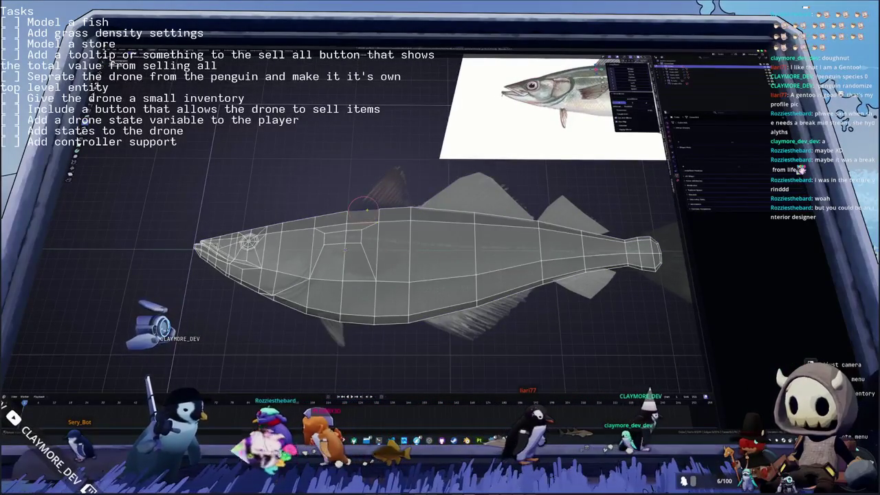
pyautogui.scroll(3, 391, 216)
pyautogui.rightClick(391, 217)
pyautogui.press('Escape')
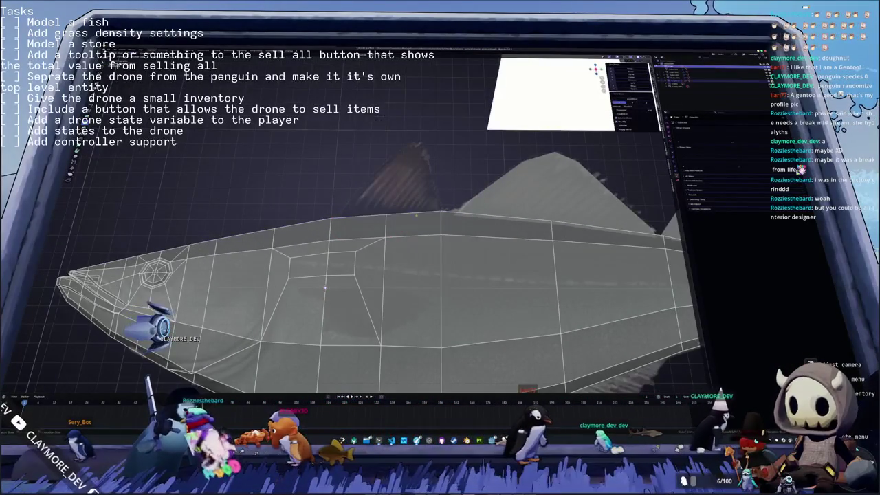
pyautogui.press('Tab')
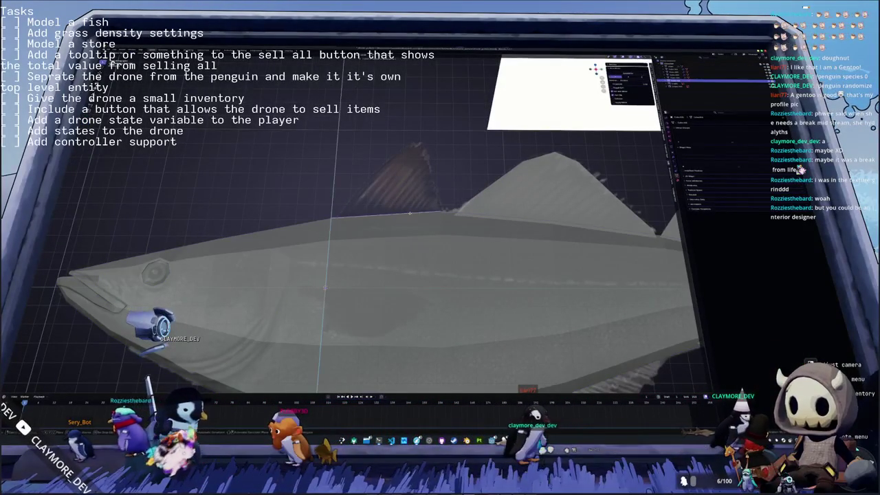
pyautogui.press('t')
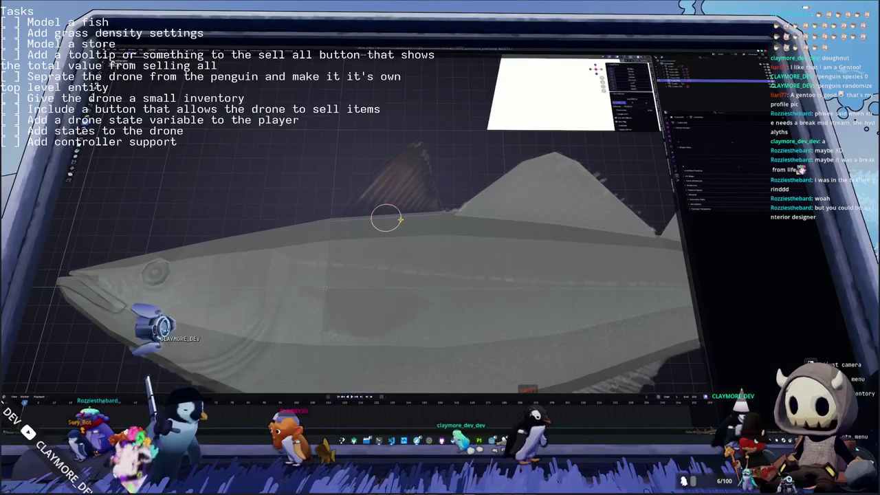
# Step: Extrude a new fin face upward and pull its top corner in to form a triangle
pyautogui.moveTo(385, 218); pyautogui.dragTo(420, 146)
pyautogui.click(420, 143)
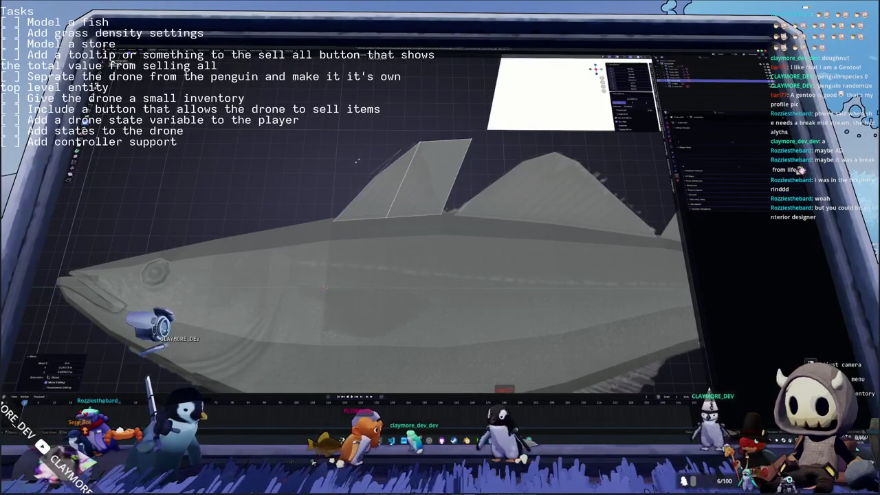
pyautogui.click(368, 175)
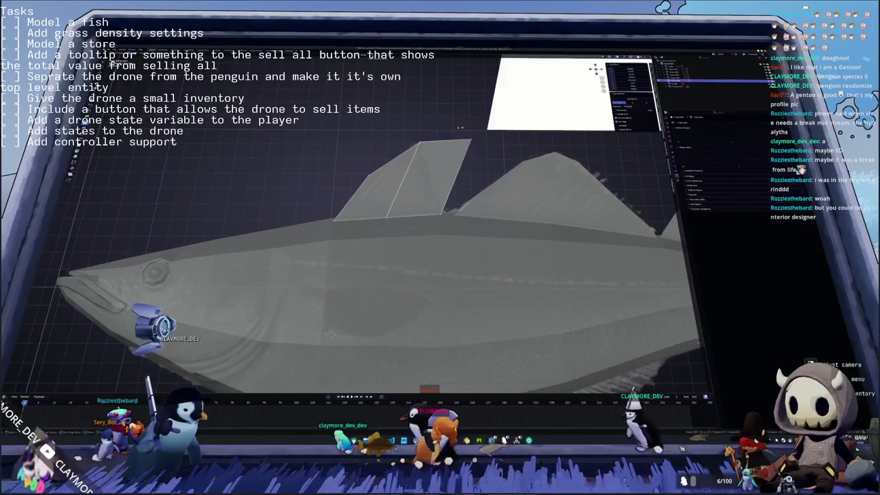
pyautogui.press('g')
pyautogui.click(432, 195)
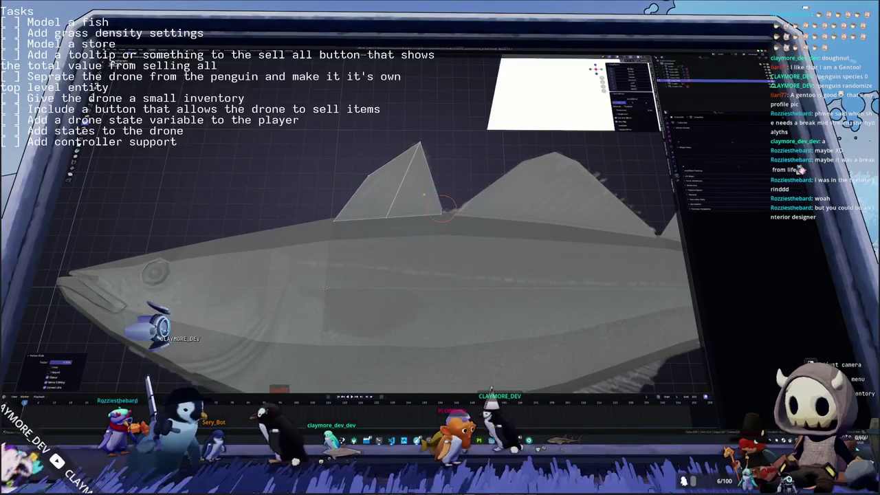
# Step: Orbit around the fin, select its top vertex and vertex-slide it along its edge
pyautogui.moveTo(429, 194); pyautogui.dragTo(459, 208, button='middle')
pyautogui.click(444, 168)
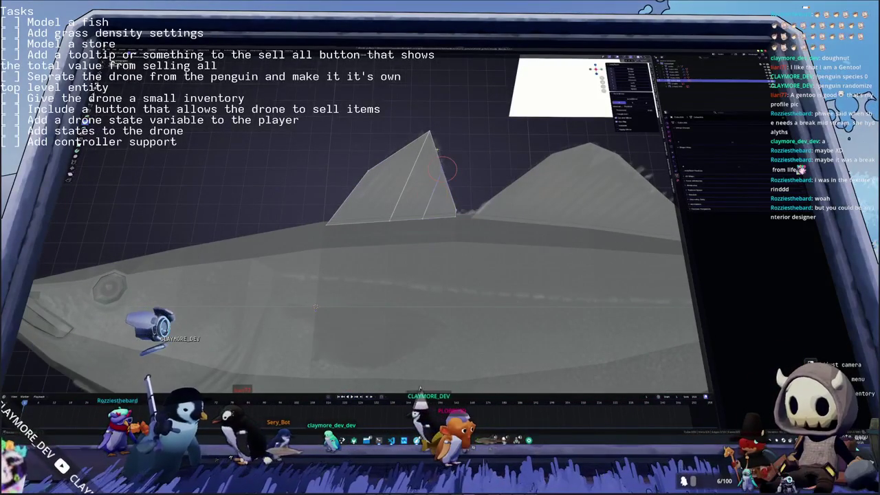
pyautogui.click(438, 145)
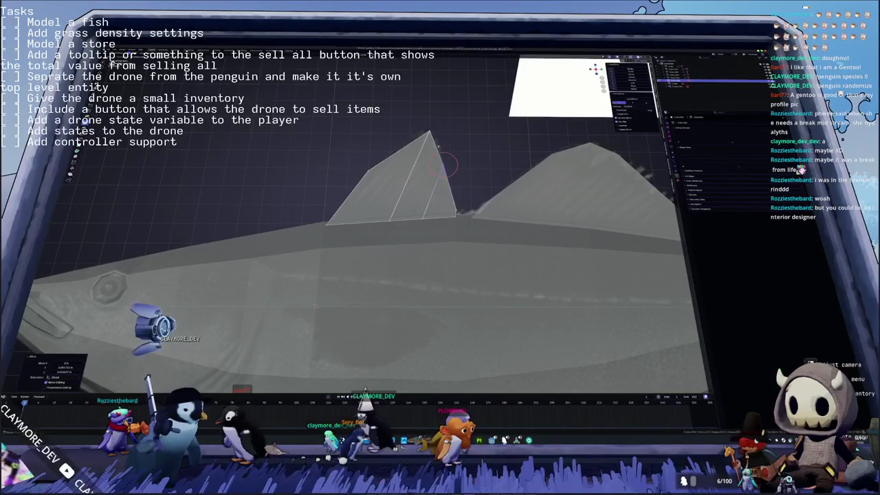
pyautogui.moveTo(437, 146); pyautogui.dragTo(432, 181, button='middle')
pyautogui.click(301, 327)
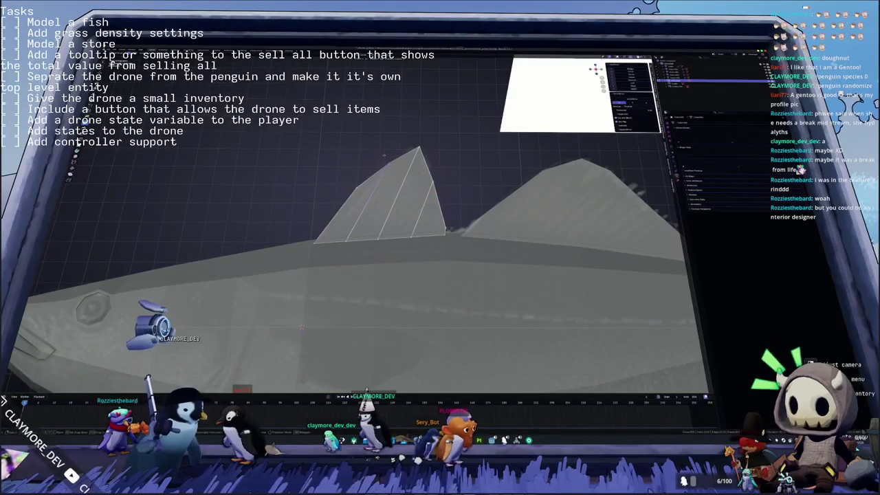
pyautogui.click(385, 153)
pyautogui.moveTo(385, 153); pyautogui.dragTo(377, 159, button='middle')
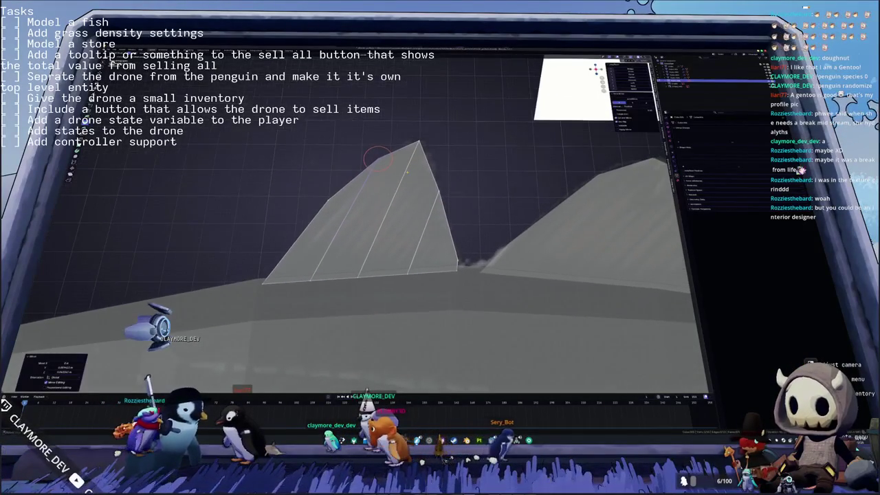
pyautogui.click(418, 141)
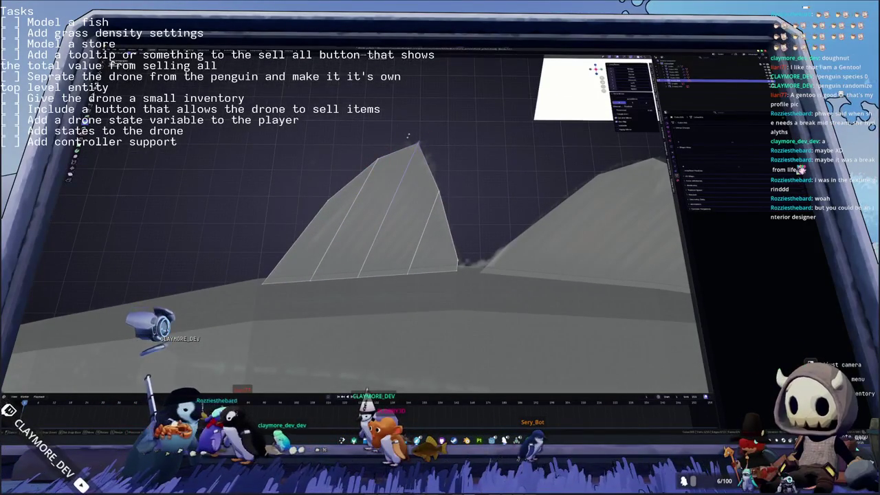
pyautogui.click(418, 141)
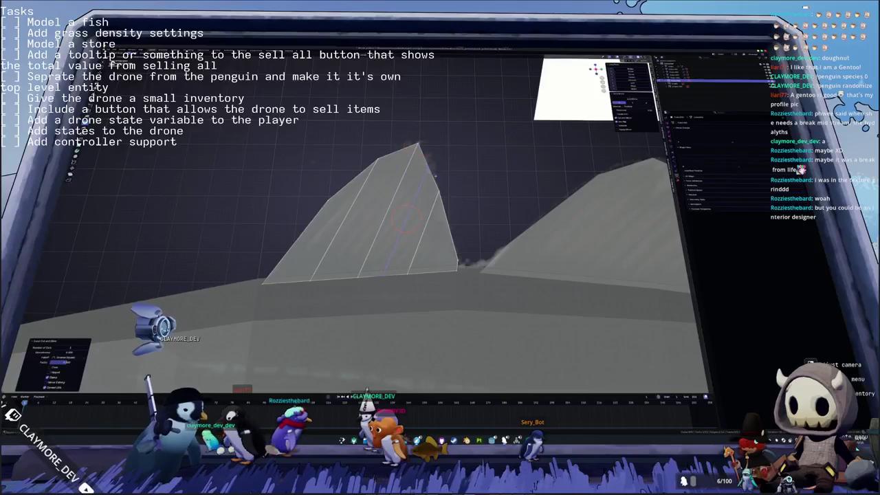
pyautogui.press('g')
pyautogui.press('g')
# Step: Pull the fin's top point up and left to the outline, then frame the whole fish
pyautogui.click(425, 155)
pyautogui.click(442, 190)
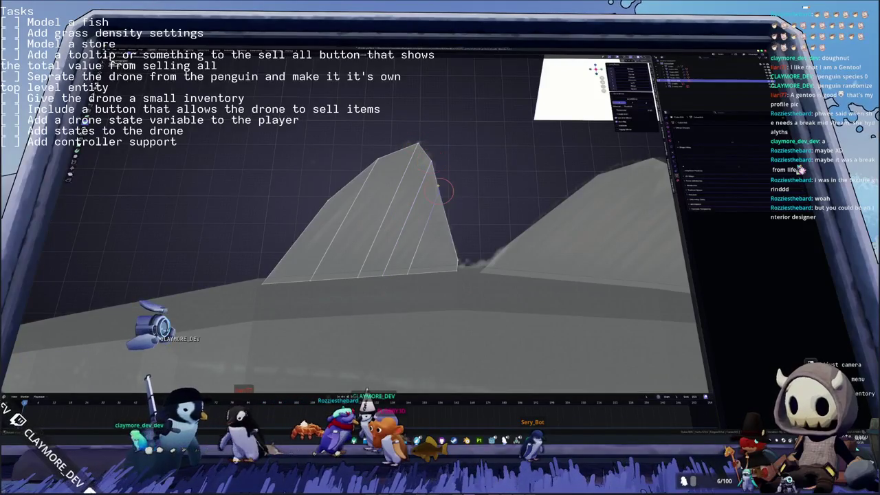
pyautogui.click(439, 186)
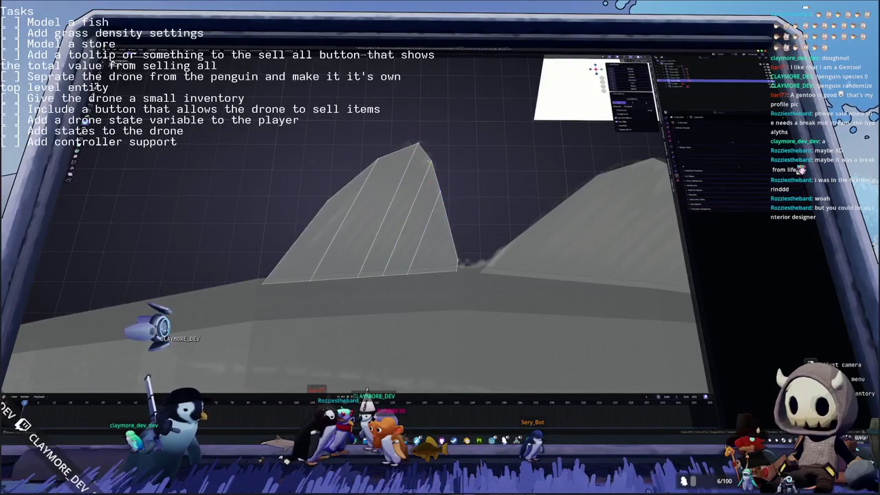
pyautogui.click(427, 150)
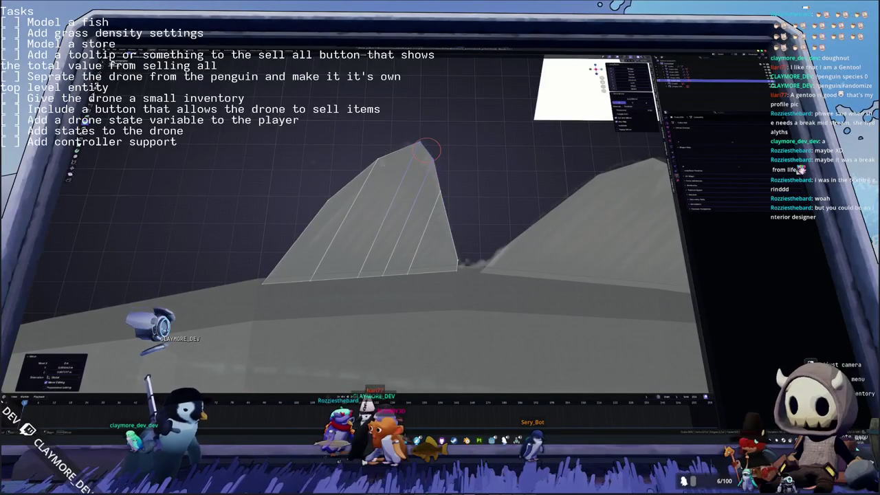
pyautogui.moveTo(427, 150); pyautogui.dragTo(419, 143)
pyautogui.press('Tab')
pyautogui.press('KP_Divide')
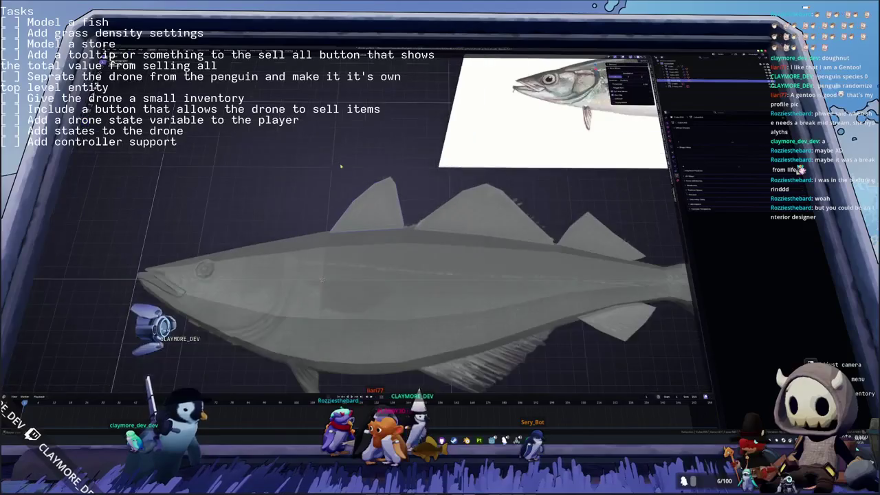
# Step: In top view, select the fish's lower edge loop and split it into a new fin object
pyautogui.press('KP_8')
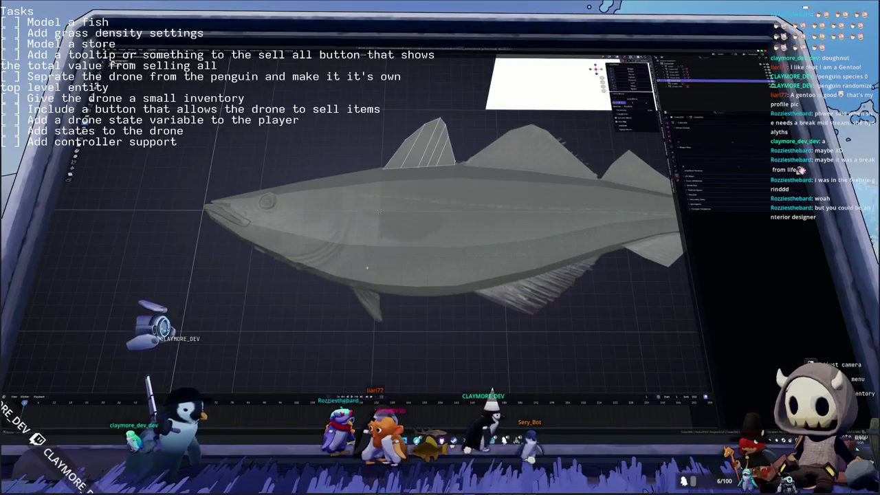
pyautogui.moveTo(420, 209); pyautogui.dragTo(361, 246, button='middle')
pyautogui.press('Tab')
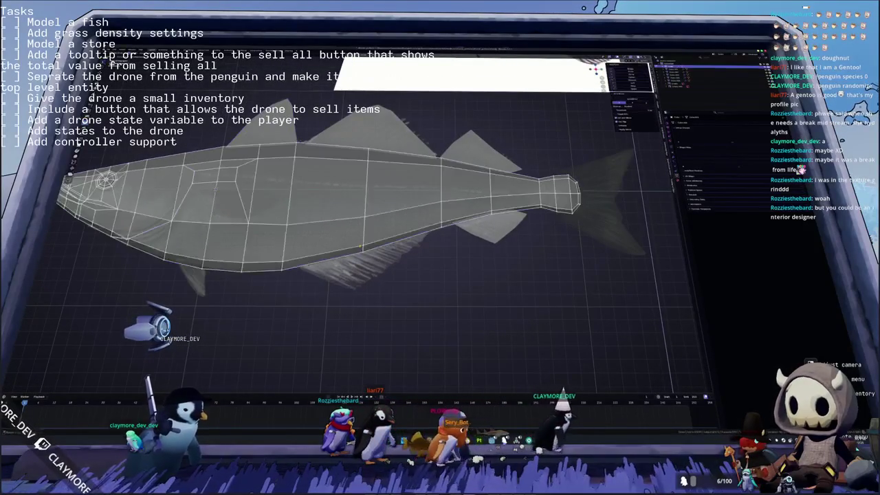
pyautogui.press('KP_7')
pyautogui.scroll(2, 375, 230)
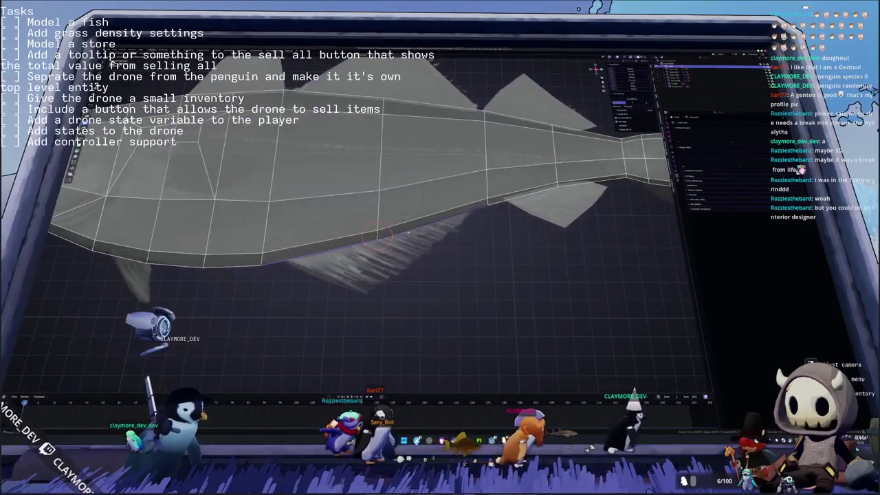
pyautogui.keyDown('alt'); pyautogui.click(365, 252); pyautogui.keyUp('alt')
pyautogui.rightClick(405, 246)
pyautogui.click(425, 247)
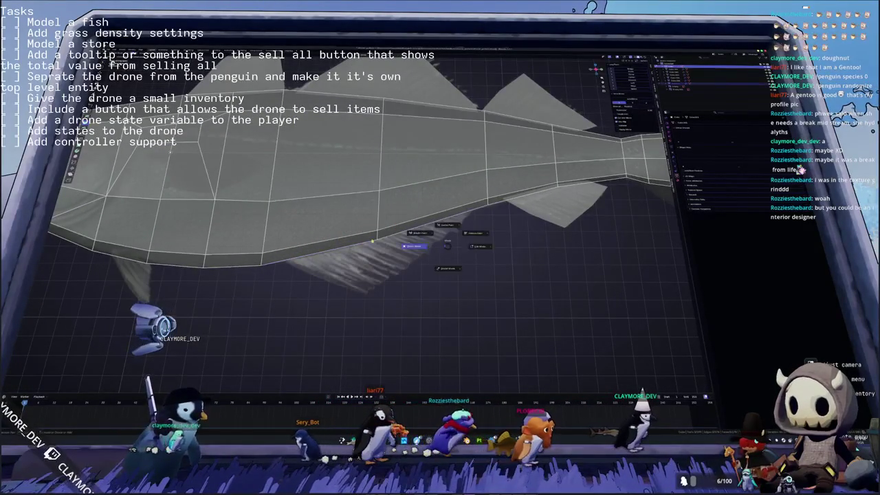
pyautogui.press('Tab')
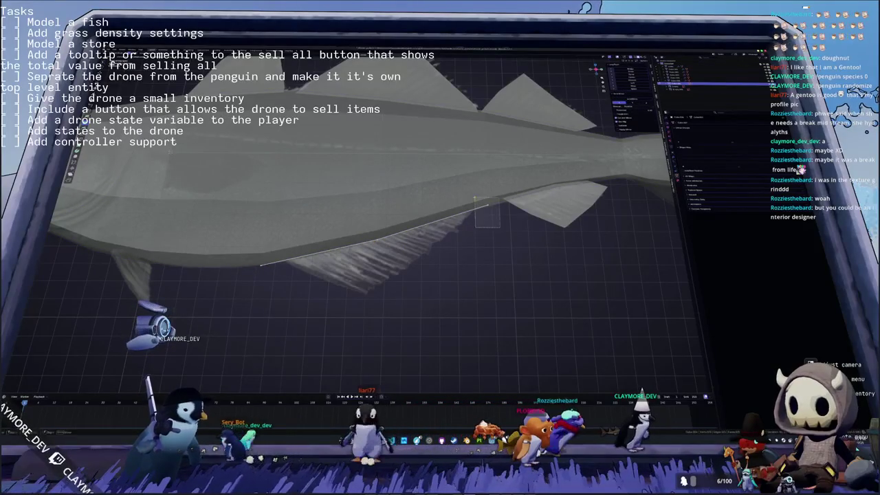
# Step: Pull the fin vertex down below the fish and collapse its right corner toward the upper edge
pyautogui.click(474, 210)
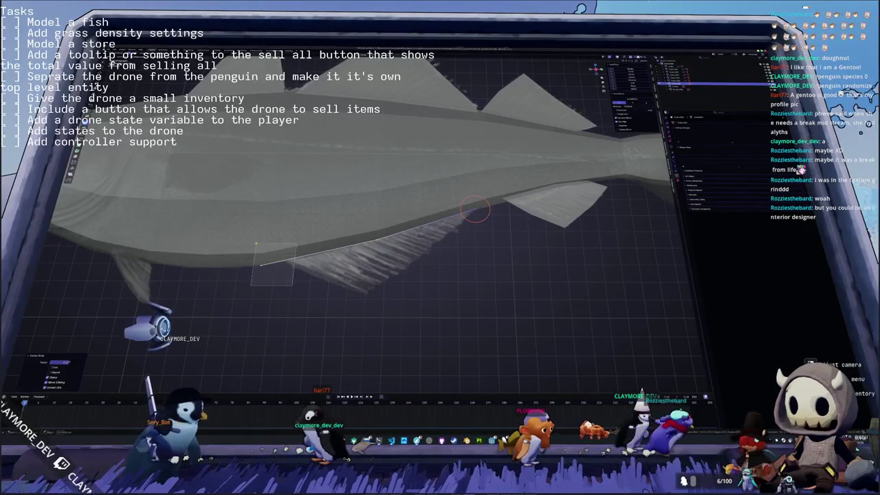
pyautogui.click(251, 241)
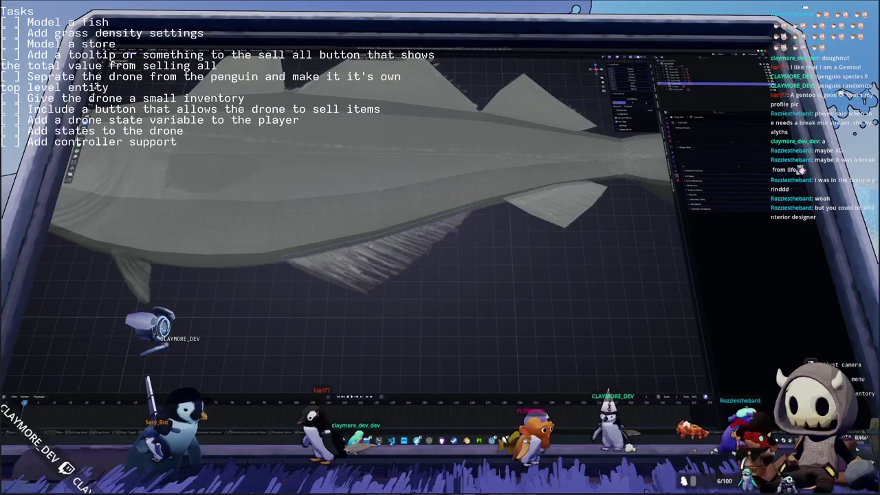
pyautogui.moveTo(379, 229)
pyautogui.mouseDown(button='middle')
pyautogui.moveTo(395, 212)
pyautogui.moveTo(435, 256)
pyautogui.mouseUp(button='middle')
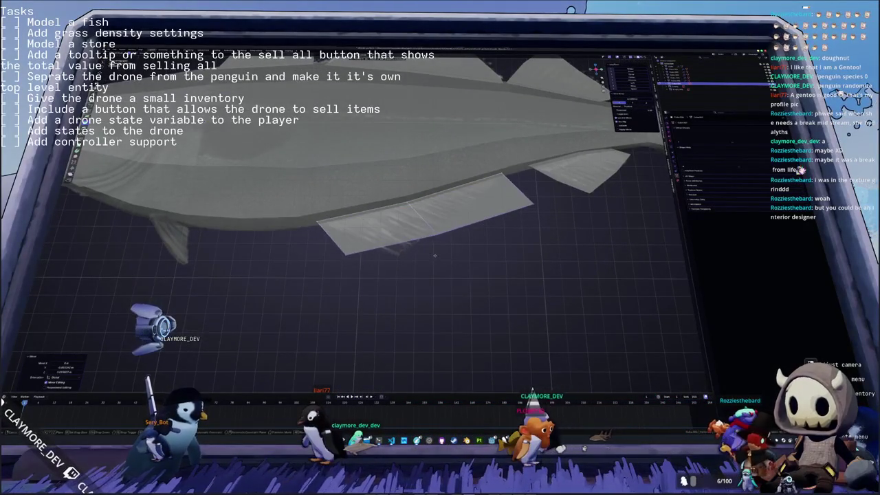
pyautogui.press('g')
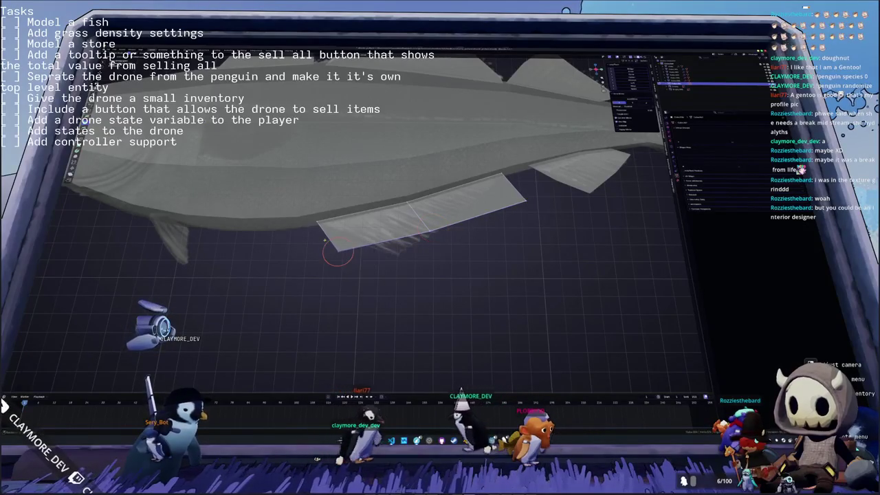
pyautogui.click(411, 246)
pyautogui.keyDown('shift'); pyautogui.rightClick(527, 201); pyautogui.keyUp('shift')
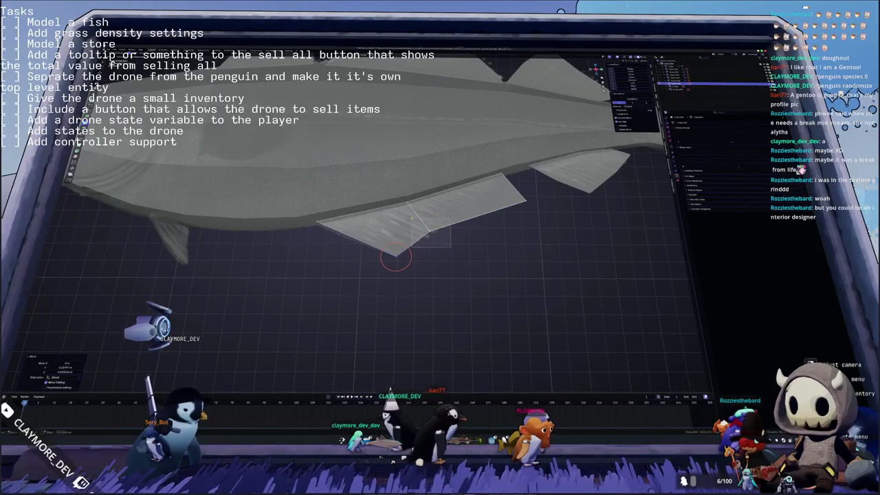
pyautogui.press('s')
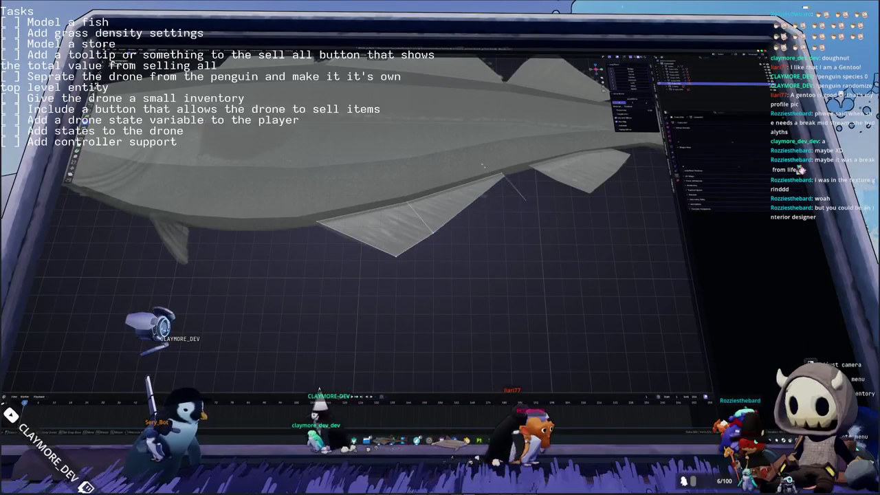
pyautogui.click(492, 163)
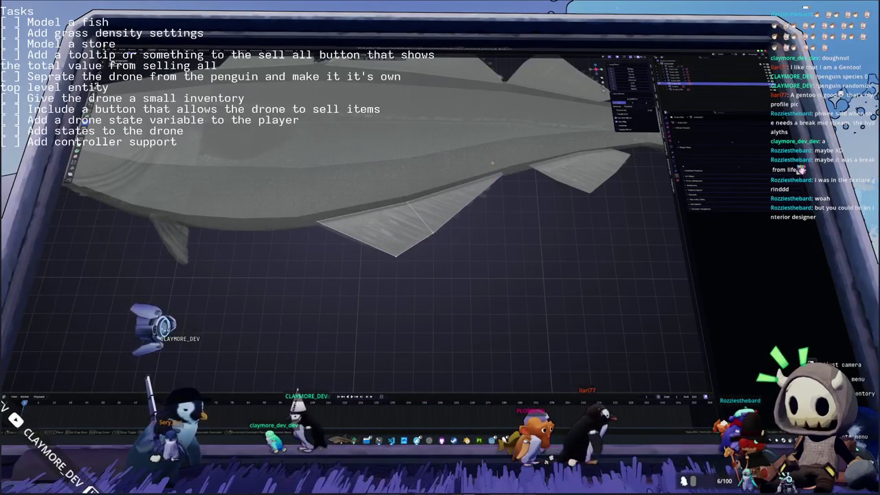
pyautogui.moveTo(493, 163); pyautogui.dragTo(364, 246, button='middle')
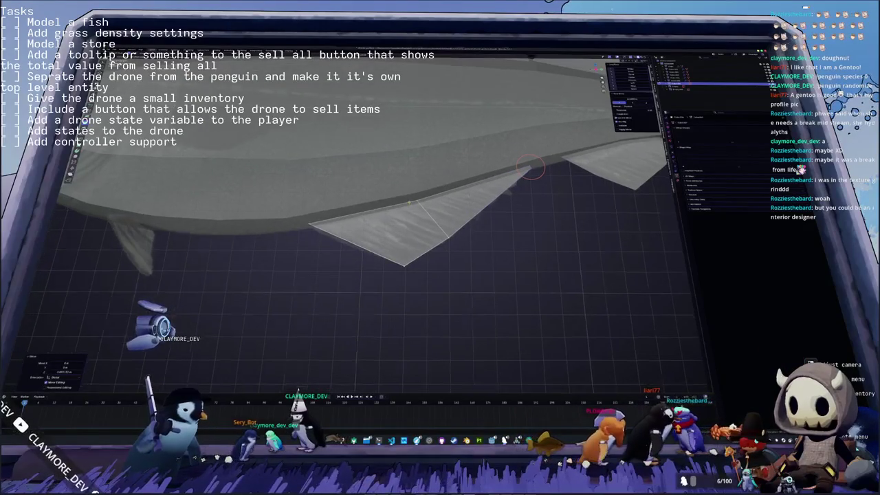
pyautogui.hotkey('shift', 's')
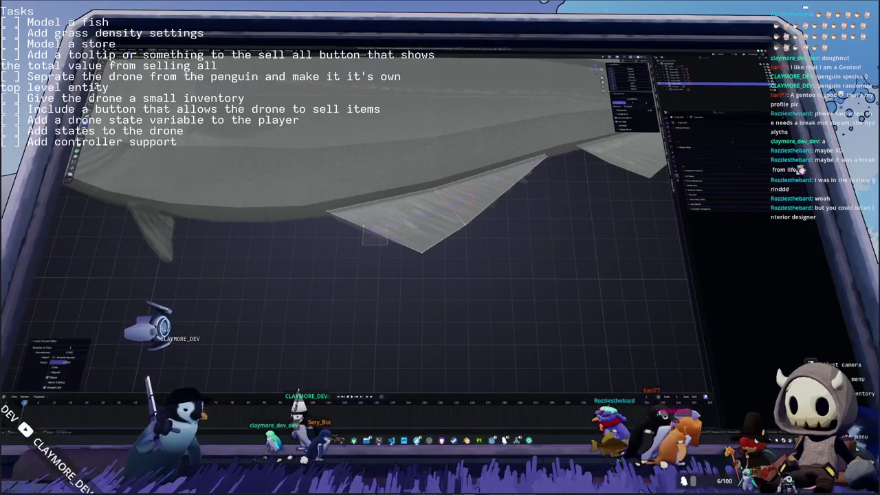
pyautogui.keyDown('shift'); pyautogui.rightClick(369, 236); pyautogui.keyUp('shift')
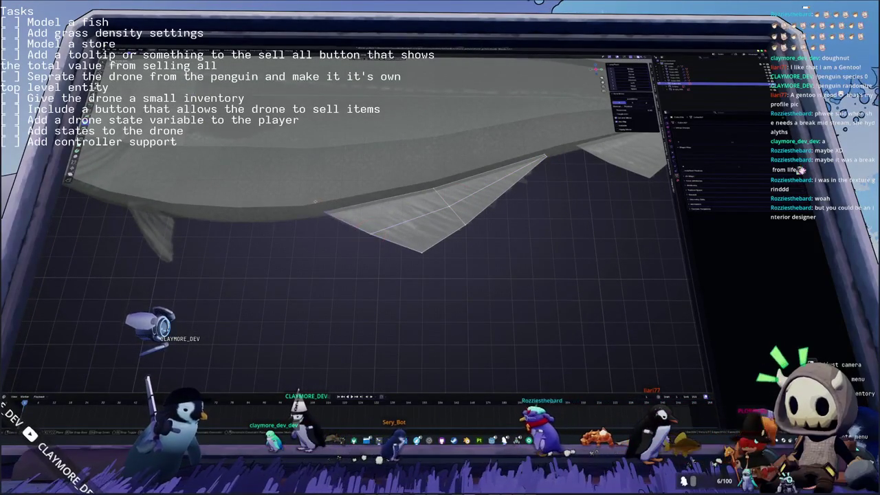
pyautogui.moveTo(412, 206); pyautogui.dragTo(378, 220, button='middle')
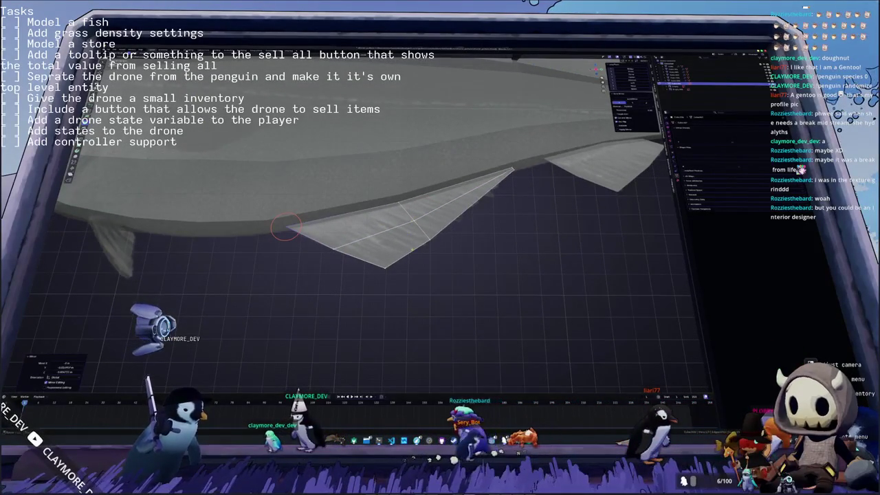
# Step: Cut an edge loop across the fin and move its tip vertically into place
pyautogui.hotkey('ctrl', 'r')
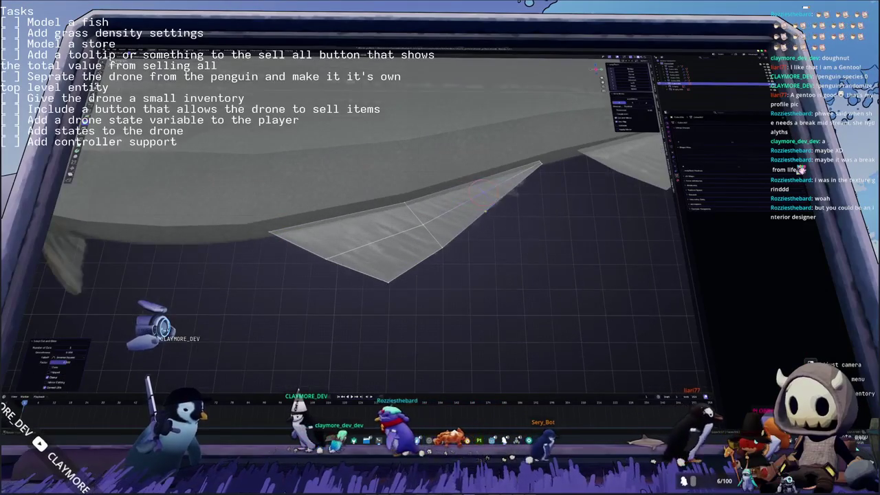
pyautogui.moveTo(528, 230); pyautogui.dragTo(492, 213, button='middle')
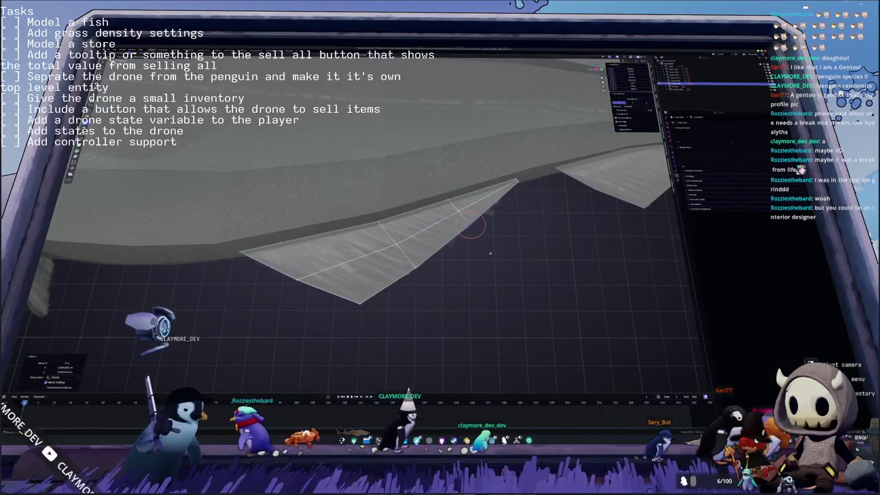
pyautogui.moveTo(487, 234)
pyautogui.mouseDown(button='middle')
pyautogui.moveTo(507, 253)
pyautogui.moveTo(476, 224)
pyautogui.moveTo(595, 163)
pyautogui.mouseUp(button='middle')
pyautogui.press('g')
pyautogui.press('z')
pyautogui.click(506, 252)
# Step: Connect a new edge across the fin with F and scale it toward the tip
pyautogui.press('Tab')
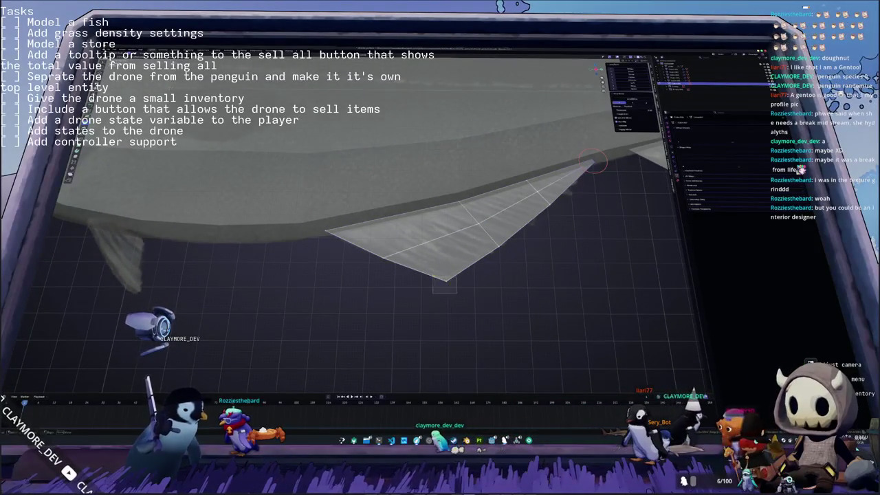
pyautogui.keyDown('shift'); pyautogui.moveTo(434, 275); pyautogui.dragTo(382, 260, button='right'); pyautogui.keyUp('shift')
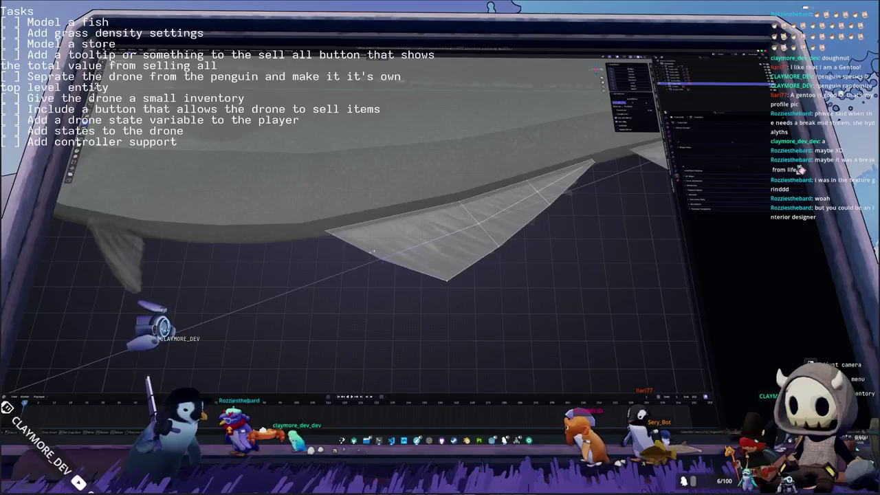
pyautogui.keyDown('shift'); pyautogui.rightClick(380, 260); pyautogui.keyUp('shift')
pyautogui.press('f')
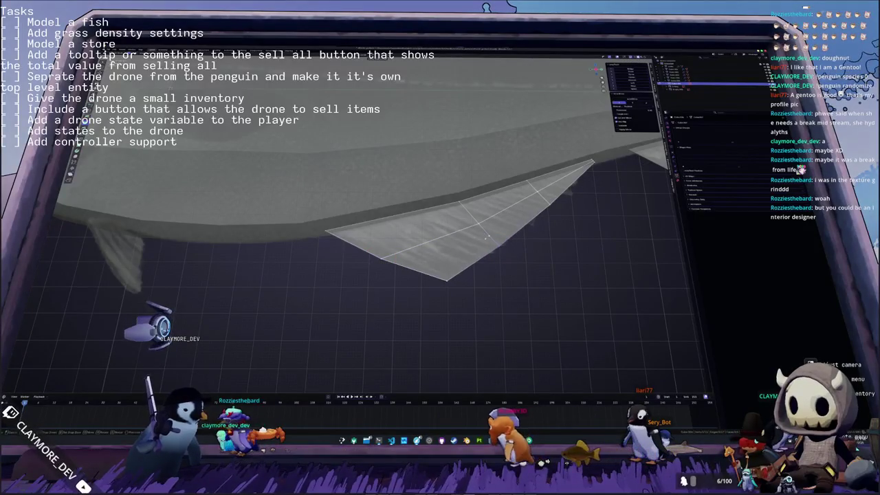
pyautogui.press('s')
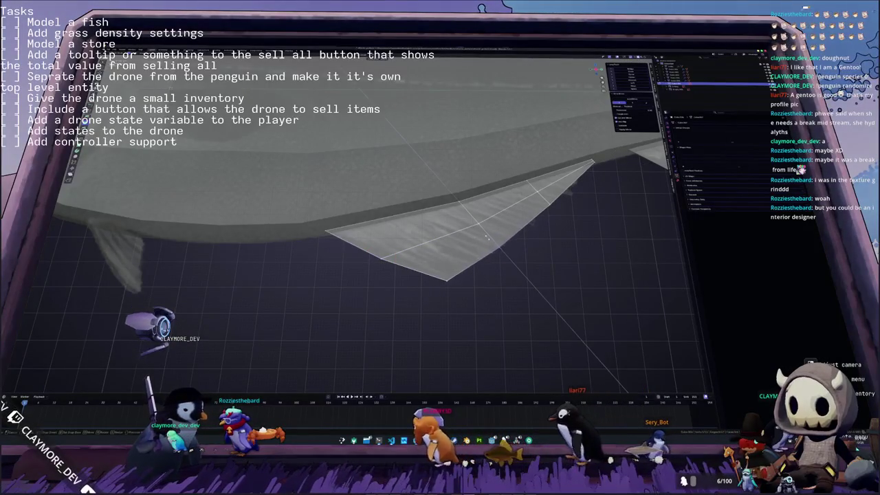
pyautogui.click(486, 237)
# Step: Switch the viewport to Solid shading from the Z pie menu
pyautogui.scroll(-3, 482, 244)
pyautogui.scroll(-2, 454, 244)
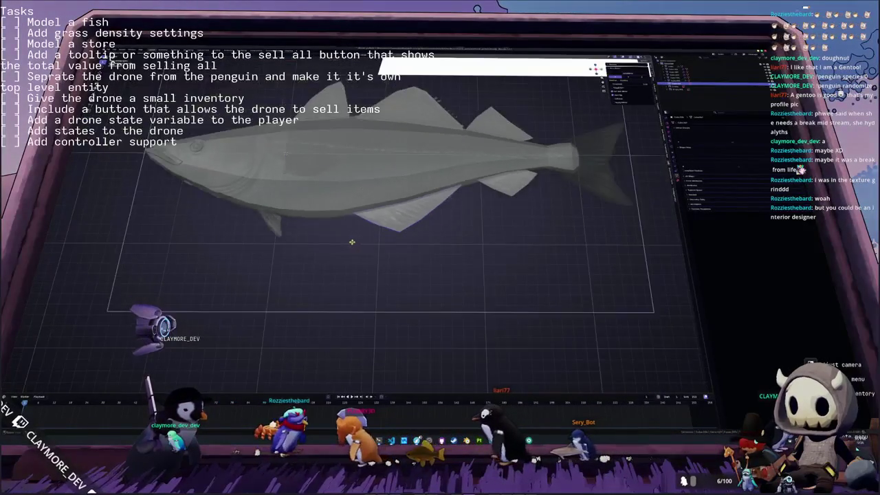
pyautogui.scroll(-2, 431, 245)
pyautogui.scroll(1, 431, 246)
pyautogui.scroll(2, 376, 250)
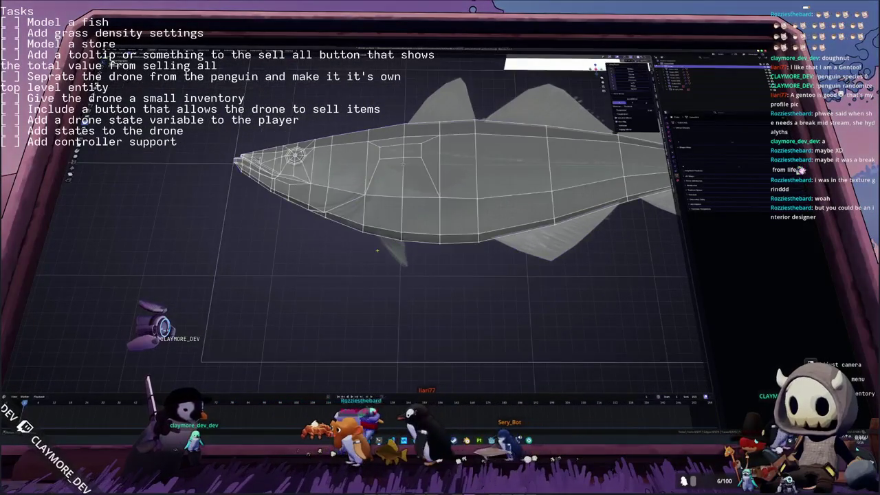
pyautogui.scroll(2, 385, 234)
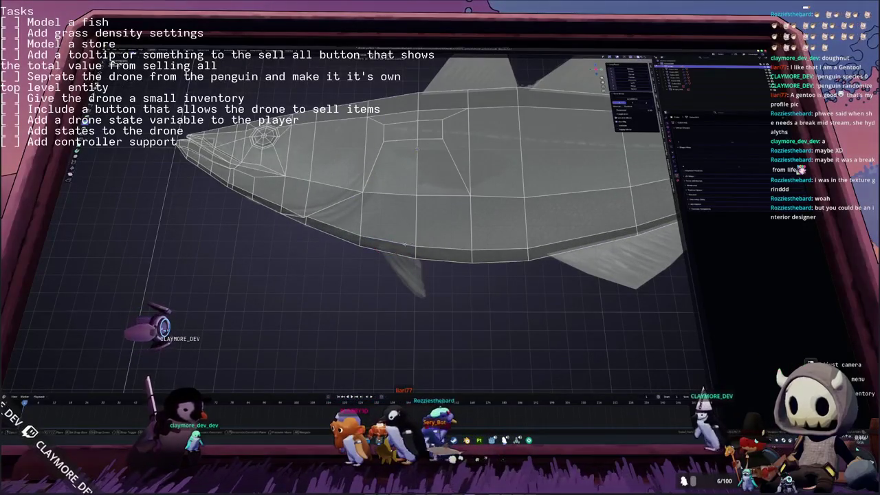
pyautogui.rightClick(389, 239)
pyautogui.press('z')
pyautogui.click(383, 243)
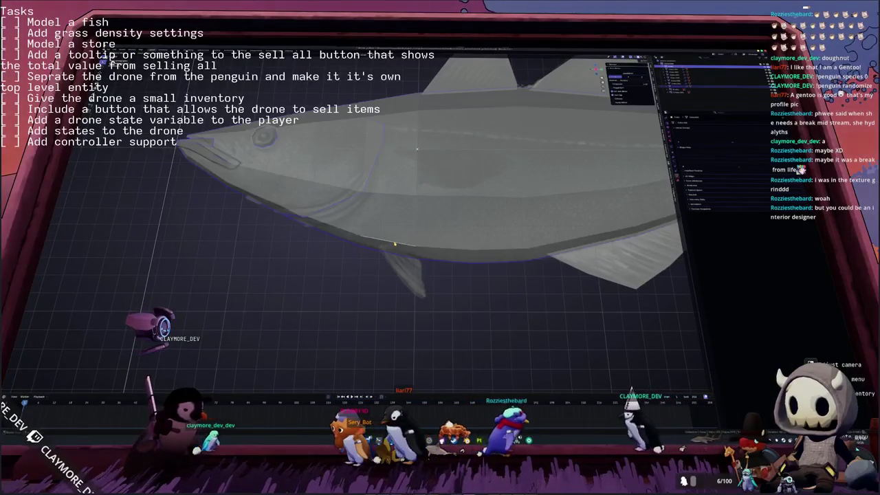
# Step: In Edit Mode, select the fish's lower edge and orbit to face the fish nose-on
pyautogui.press('Tab')
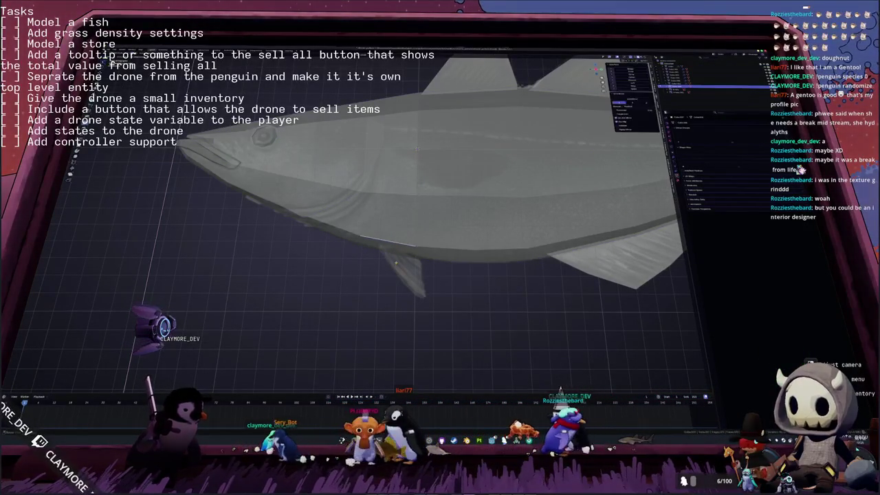
pyautogui.click(375, 238)
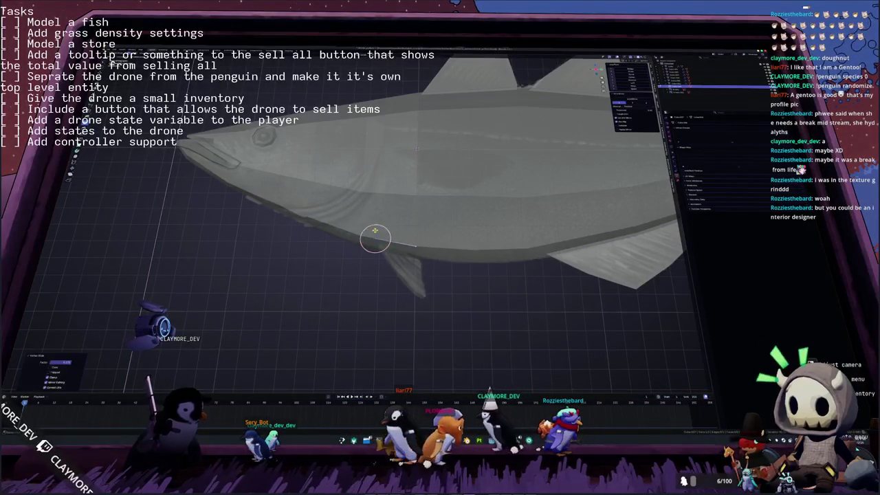
pyautogui.press('g')
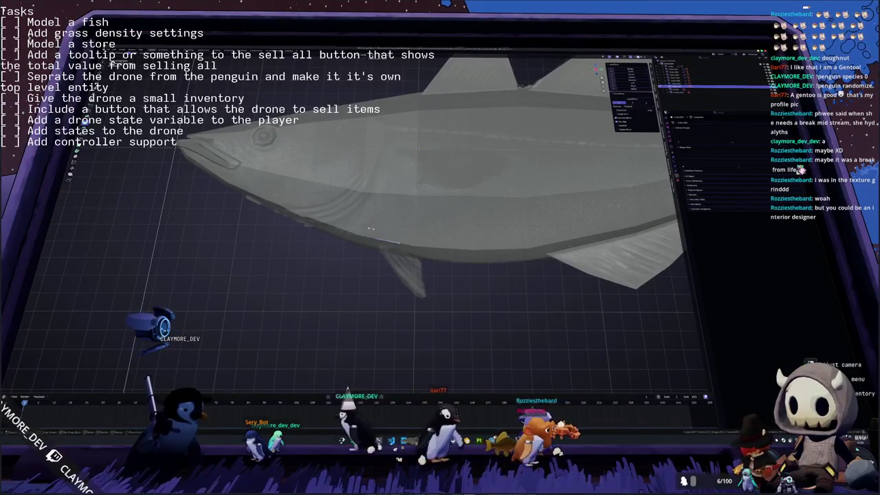
pyautogui.click(387, 240)
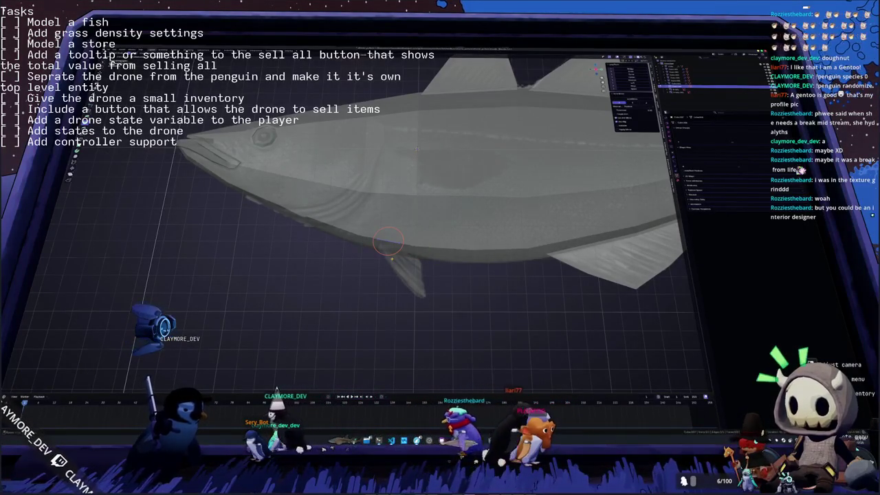
pyautogui.moveTo(388, 240); pyautogui.dragTo(454, 250, button='middle')
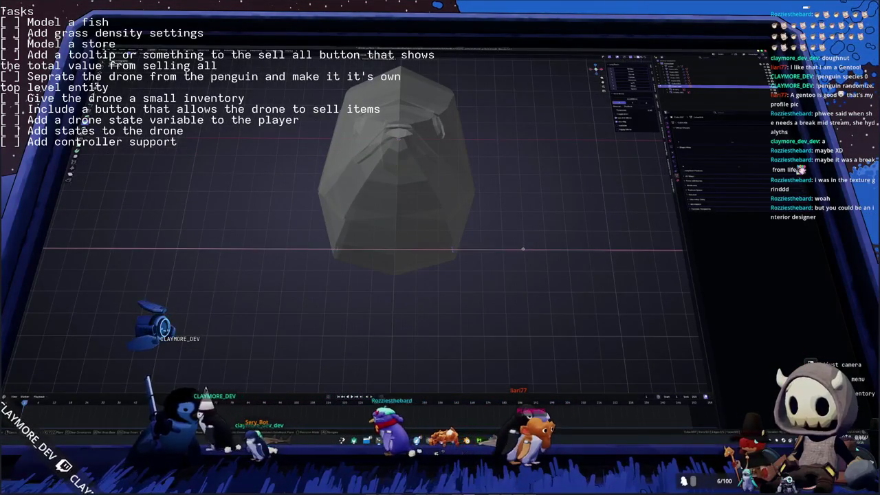
# Step: Stretch the fin's lower edge down and right, moving its lower tip further right
pyautogui.click(451, 249)
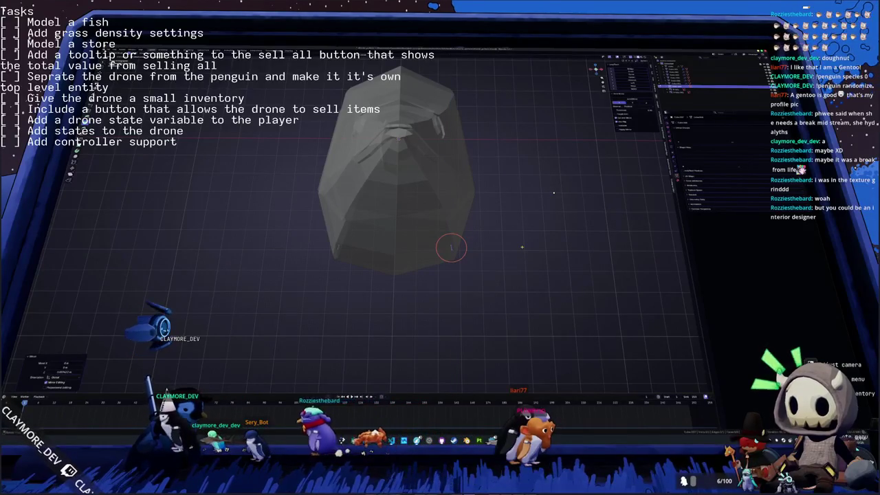
pyautogui.moveTo(451, 248)
pyautogui.mouseDown(button='middle')
pyautogui.moveTo(392, 247)
pyautogui.moveTo(404, 222)
pyautogui.mouseUp(button='middle')
pyautogui.moveTo(398, 258); pyautogui.dragTo(457, 290)
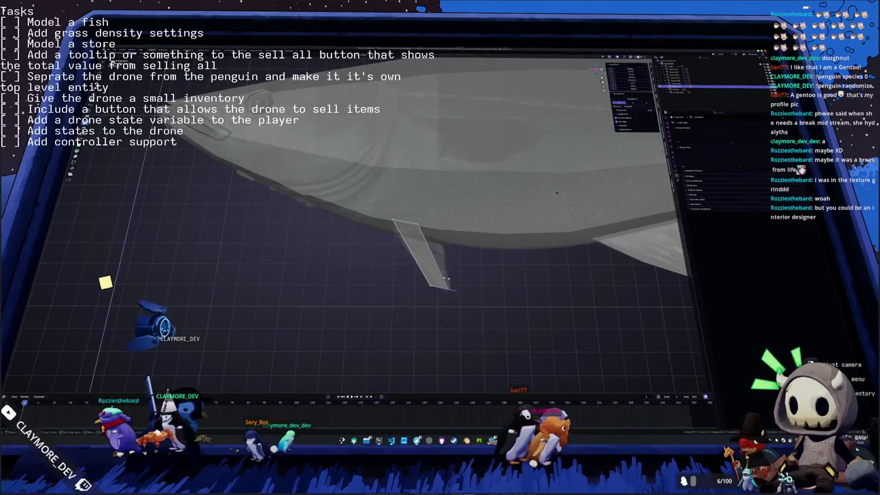
pyautogui.click(450, 289)
pyautogui.press('g')
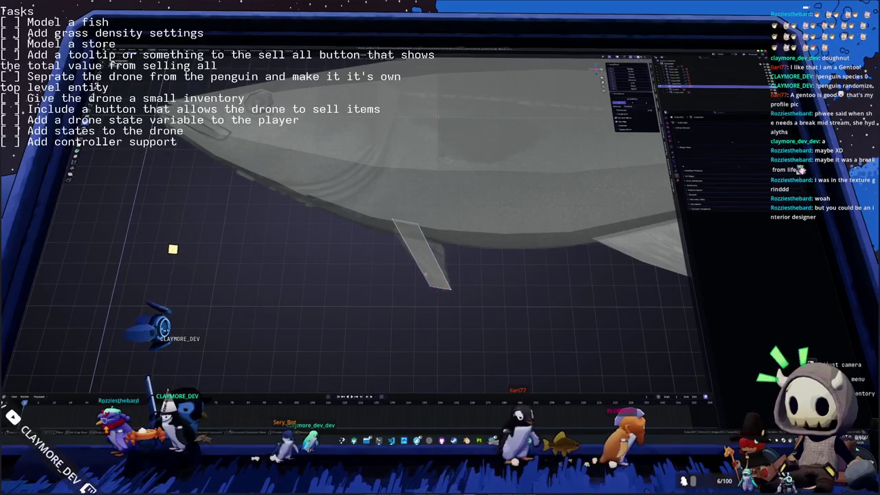
pyautogui.click(443, 286)
# Step: Add a crosswise edge loop to the fin and select the vertices along its top
pyautogui.hotkey('ctrl', 'r')
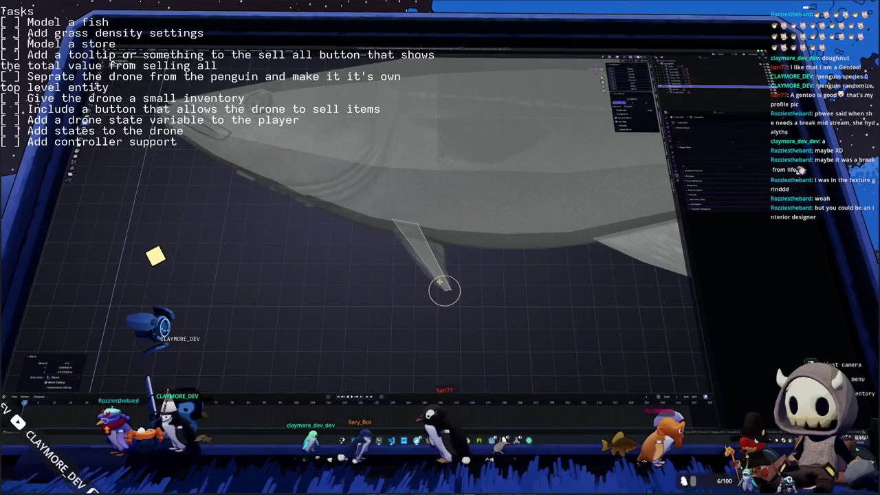
pyautogui.click(442, 291)
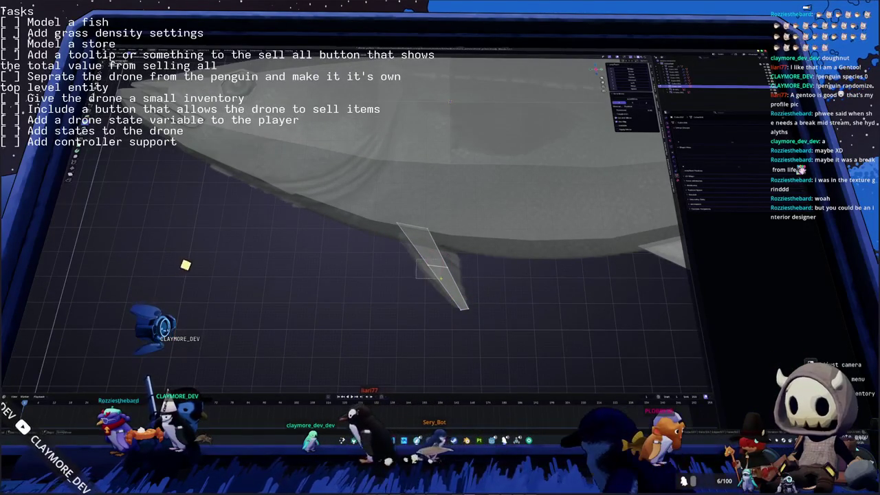
pyautogui.click(427, 269)
pyautogui.keyDown('shift'); pyautogui.rightClick(421, 272); pyautogui.keyUp('shift')
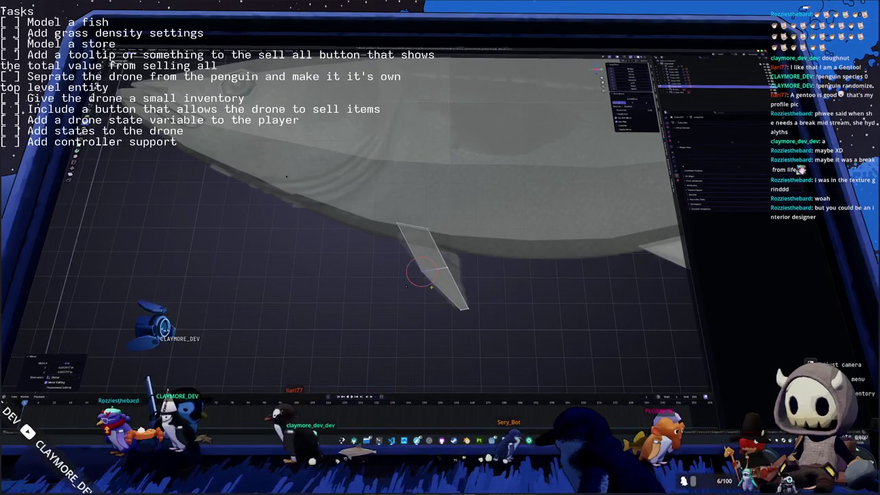
pyautogui.click(407, 284)
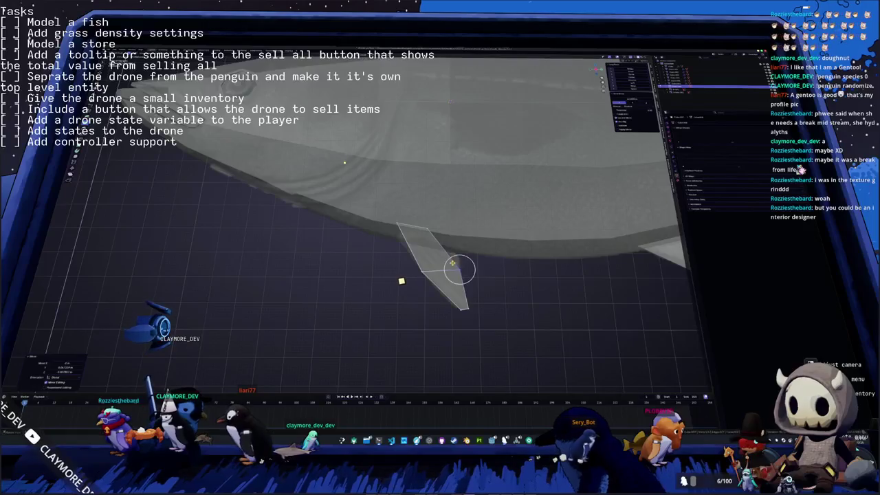
pyautogui.scroll(2, 404, 281)
pyautogui.click(460, 256)
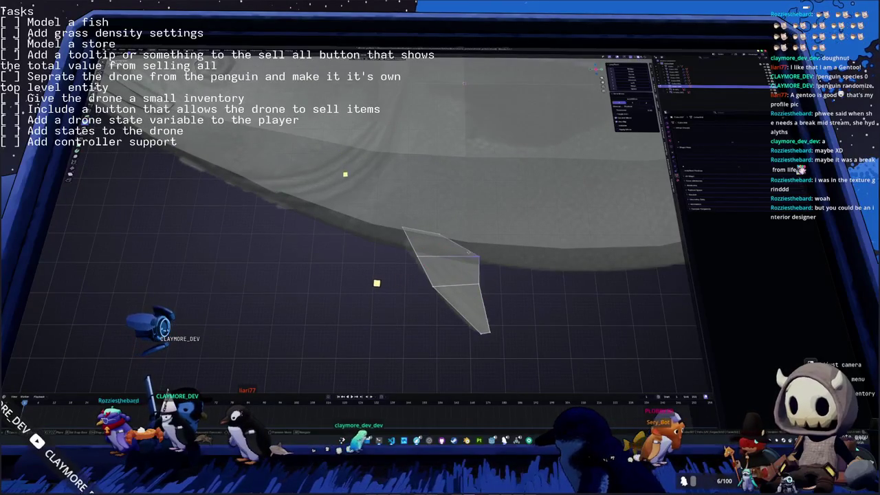
pyautogui.keyDown('shift'); pyautogui.rightClick(479, 258); pyautogui.keyUp('shift')
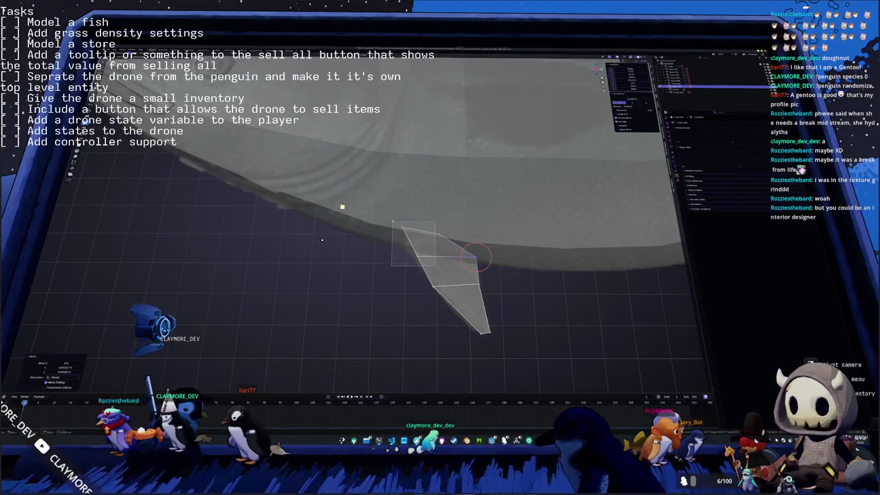
pyautogui.moveTo(392, 223); pyautogui.dragTo(390, 221)
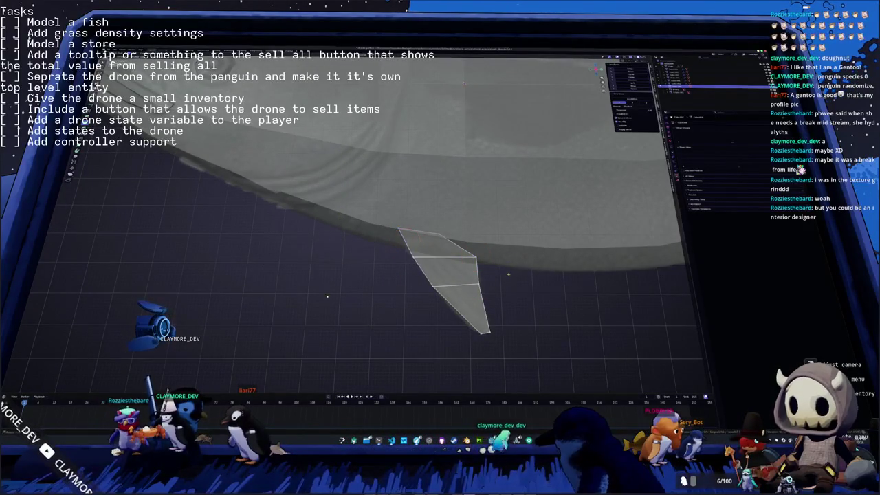
# Step: Shift the fin sideways along X and tilt it, toggling X-ray and undoing the tilt
pyautogui.moveTo(336, 240); pyautogui.dragTo(506, 276, button='middle')
pyautogui.hotkey('ctrl', 'z')
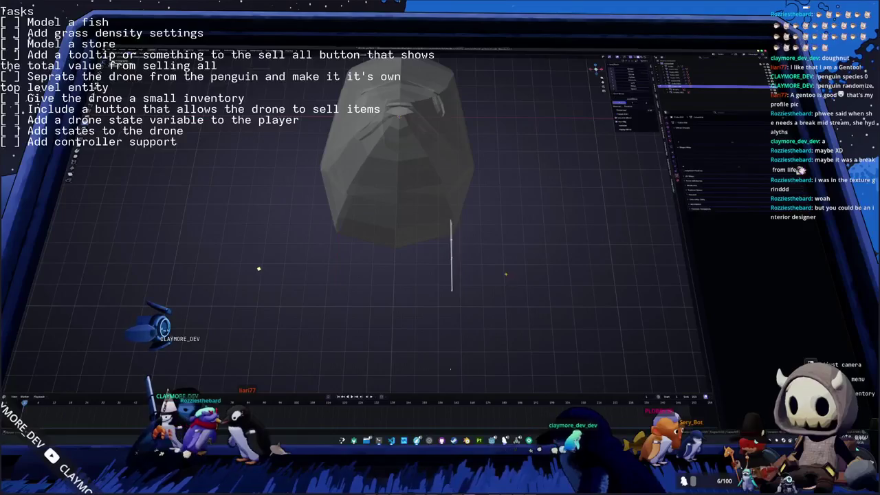
pyautogui.press('x')
pyautogui.click(476, 256)
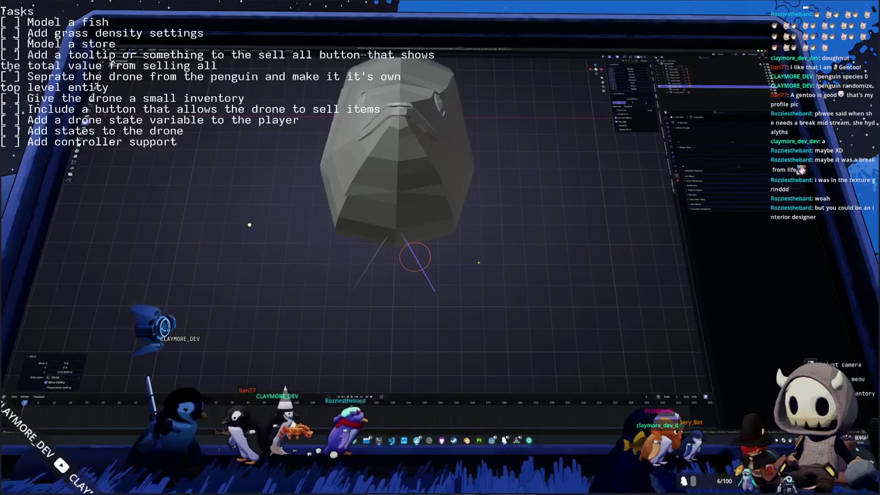
pyautogui.hotkey('ctrl', 'shift', 'z')
pyautogui.click(481, 272)
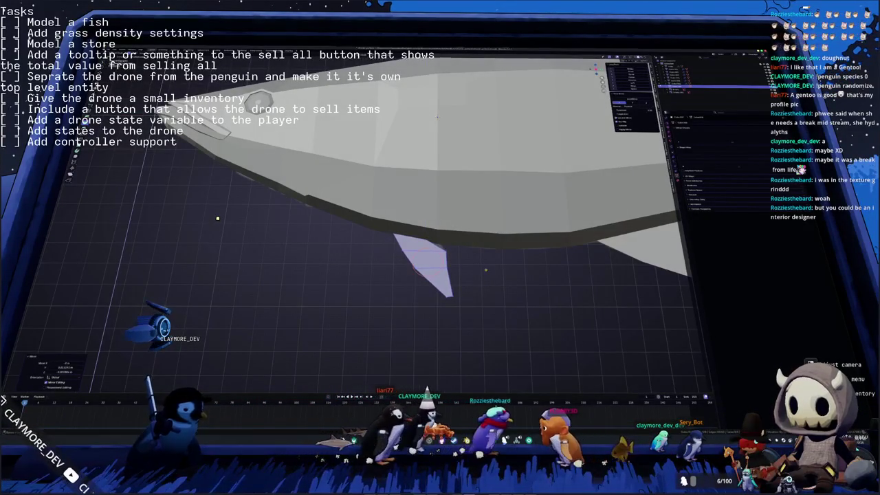
pyautogui.hotkey('alt', 'z')
pyautogui.hotkey('ctrl', 'z')
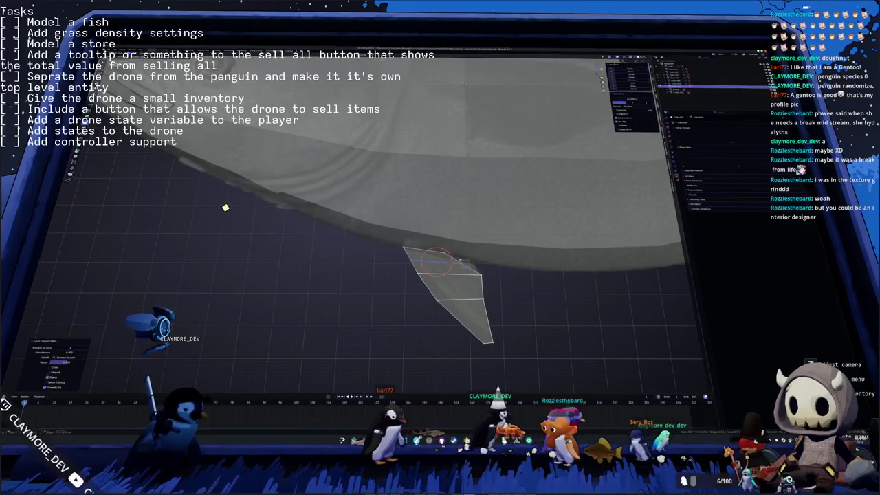
pyautogui.click(231, 206)
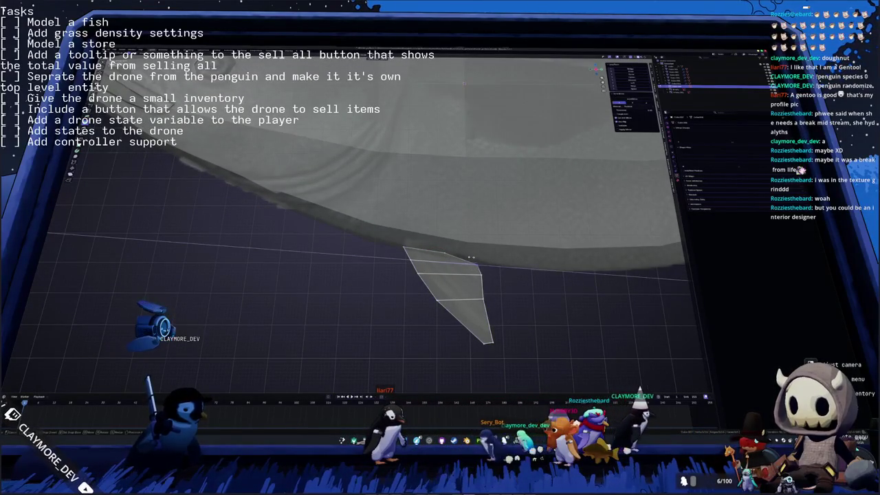
# Step: Slide a fin vertex along its edge, then leave Edit Mode with X-ray off to view the whole fish
pyautogui.hotkey('shift', 'v')
pyautogui.click(473, 261)
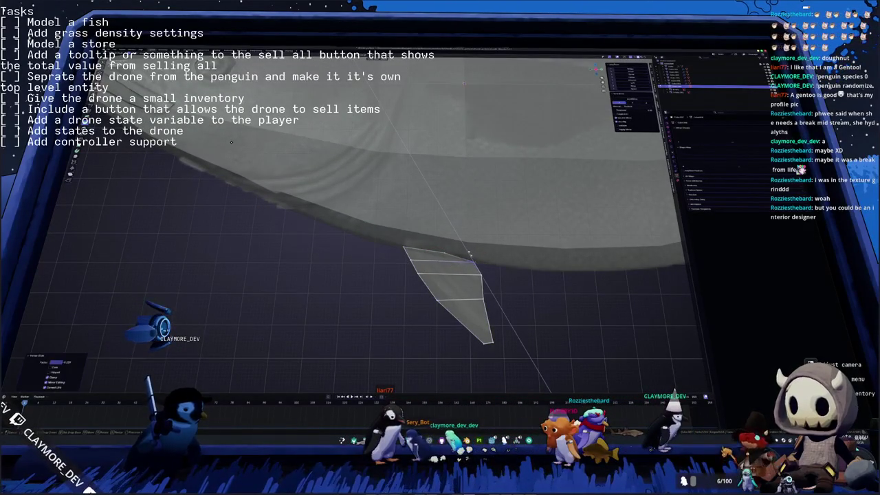
pyautogui.click(403, 247)
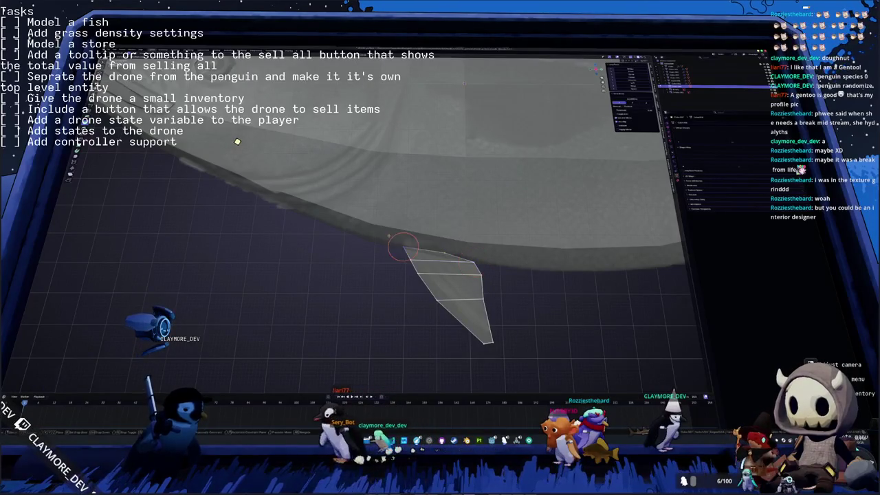
pyautogui.press('Tab')
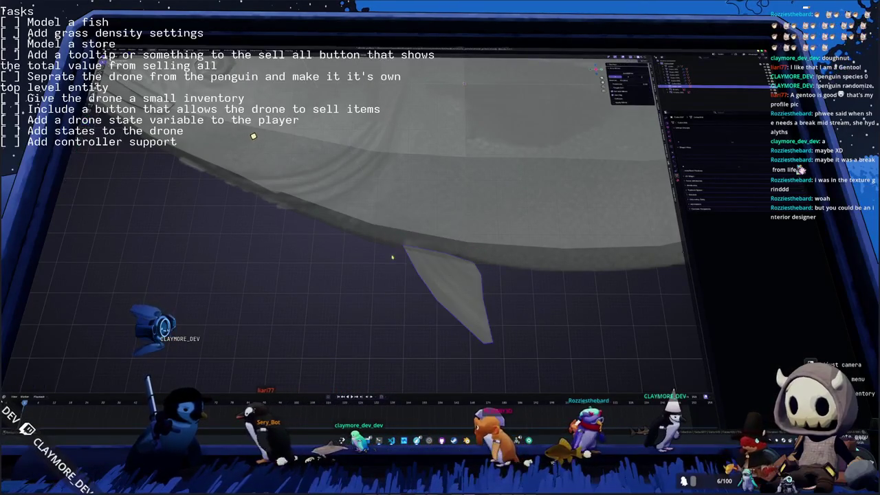
pyautogui.hotkey('alt', 'z')
pyautogui.moveTo(406, 277)
pyautogui.mouseDown(button='middle')
pyautogui.moveTo(442, 234)
pyautogui.moveTo(406, 218)
pyautogui.mouseUp(button='middle')
pyautogui.scroll(-3, 442, 233)
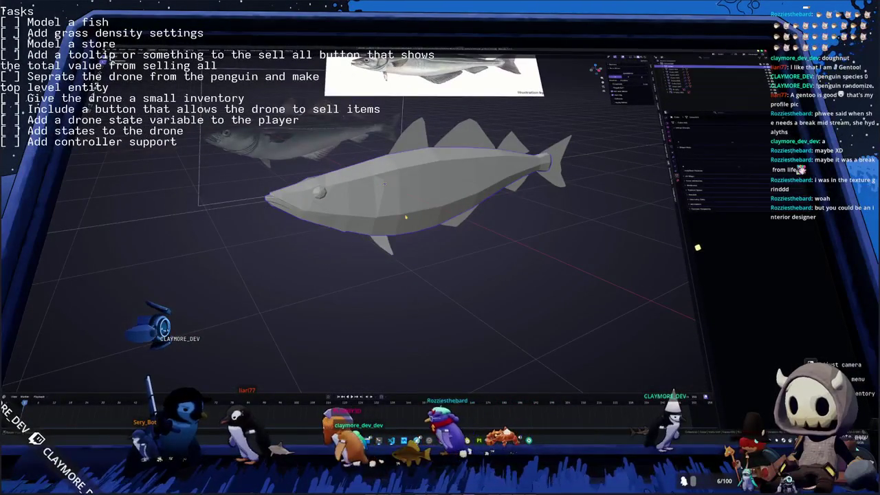
# Step: Switch to the side view and line the fish mesh up with the side reference image
pyautogui.press('KP_1')
pyautogui.press('Tab')
pyautogui.scroll(3, 405, 217)
pyautogui.moveTo(406, 217); pyautogui.dragTo(401, 186, button='middle')
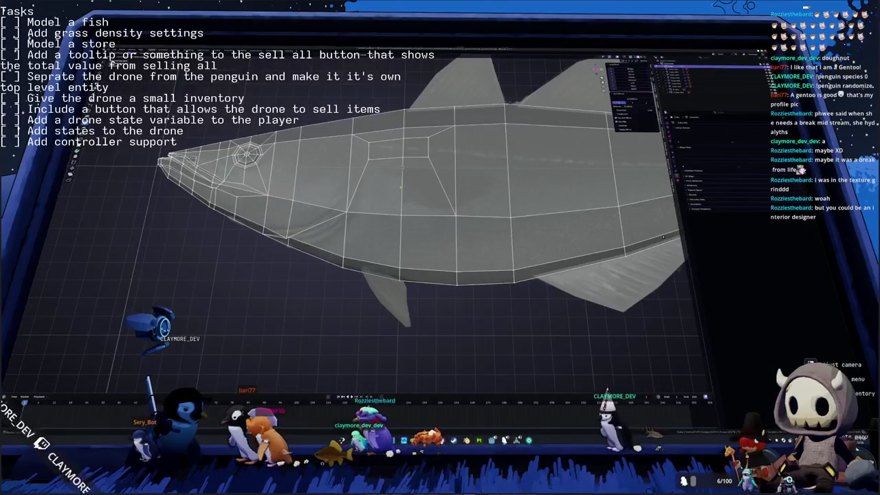
# Step: Leave Edit Mode on the fish and select a different object in the scene
pyautogui.rightClick(402, 189)
pyautogui.press('Tab')
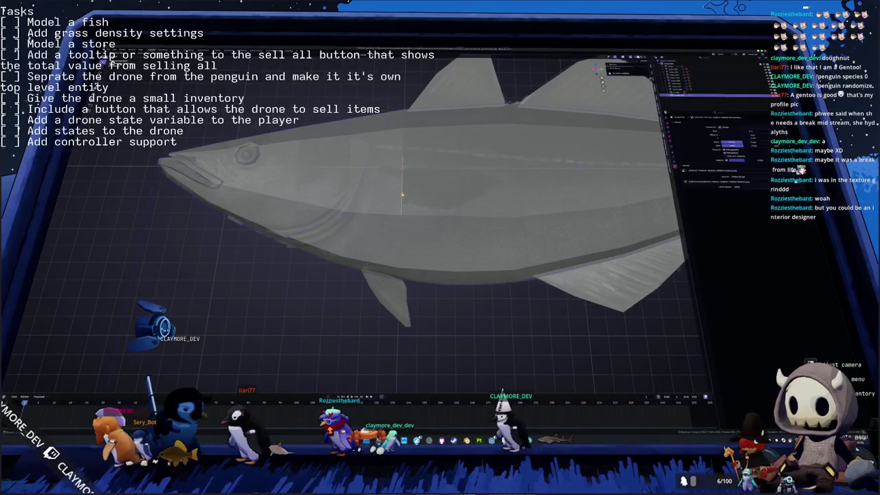
pyautogui.click(680, 90)
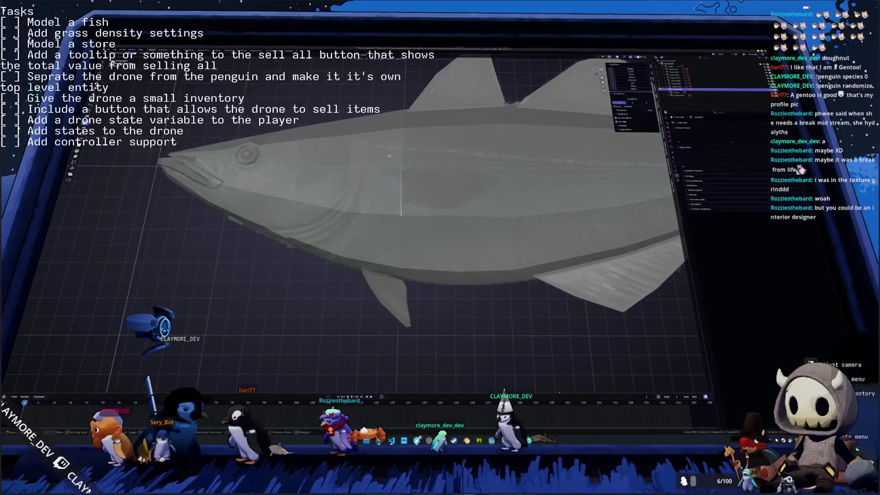
pyautogui.click(391, 191)
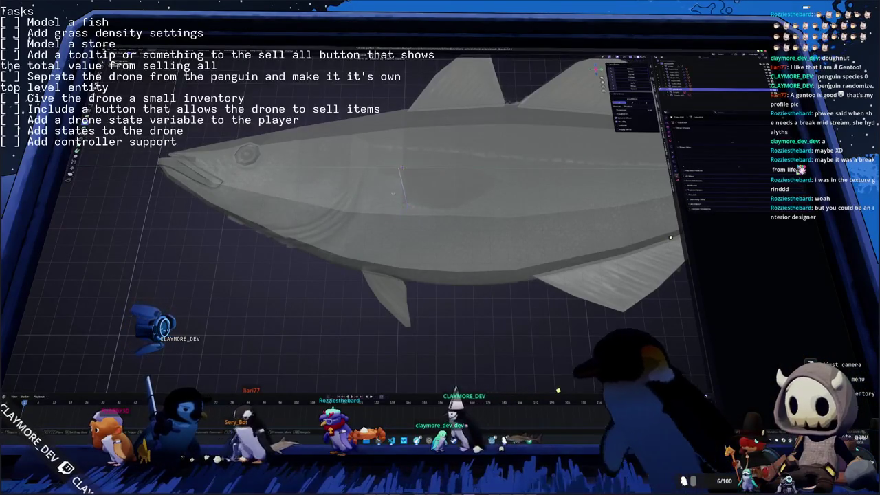
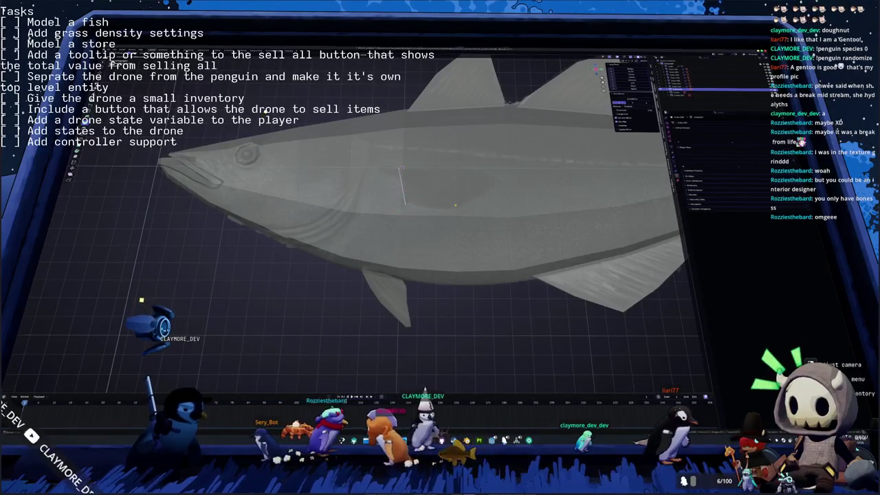
# Step: Extrude the fin edge twice toward the tail and merge the back corners into a pointed tip
pyautogui.scroll(2, 420, 187)
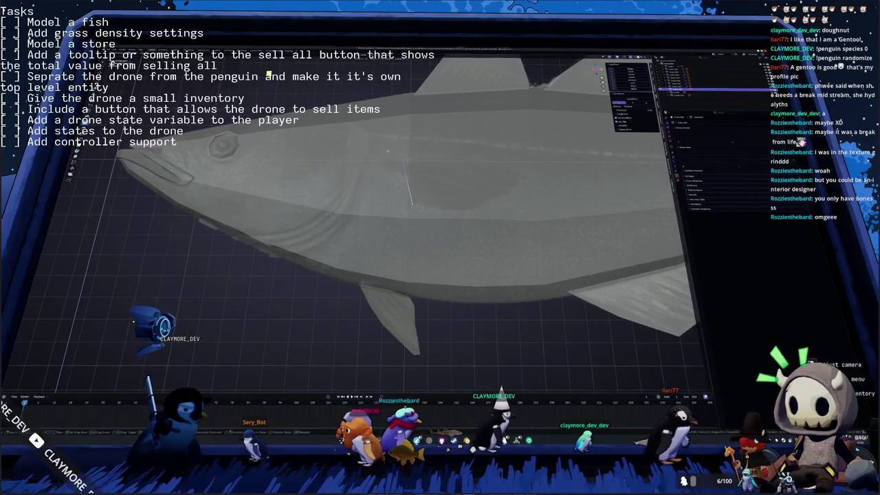
pyautogui.hotkey('shift', 's')
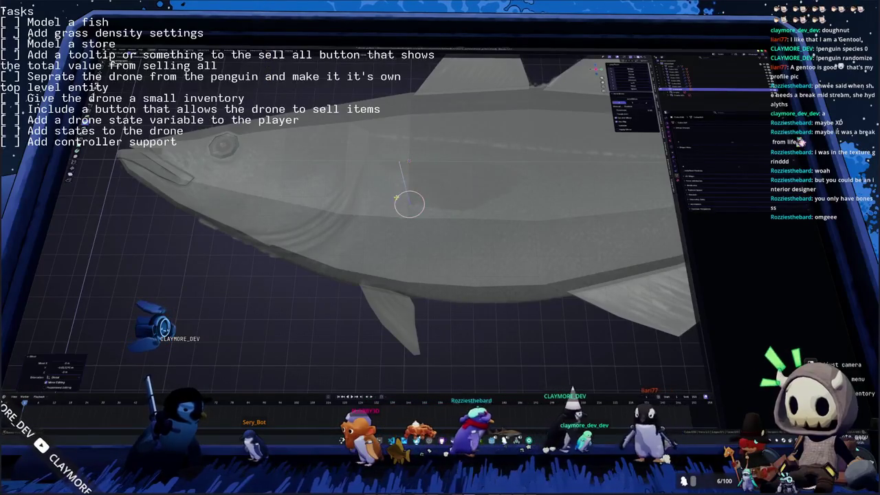
pyautogui.moveTo(409, 203); pyautogui.dragTo(469, 209)
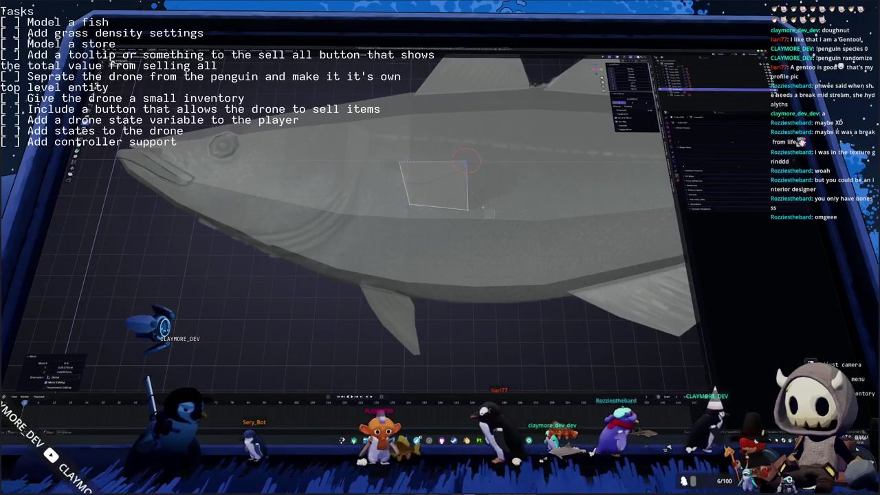
pyautogui.press('e')
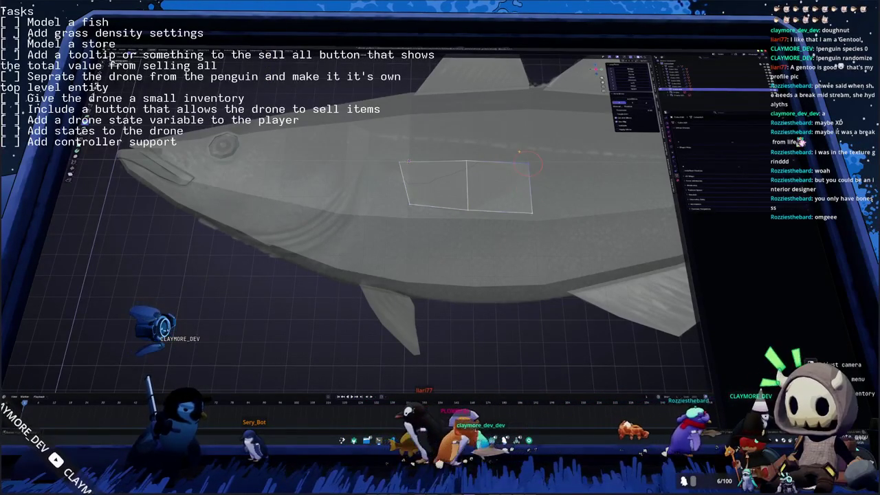
pyautogui.moveTo(531, 163); pyautogui.dragTo(529, 175)
pyautogui.moveTo(532, 212); pyautogui.dragTo(530, 178)
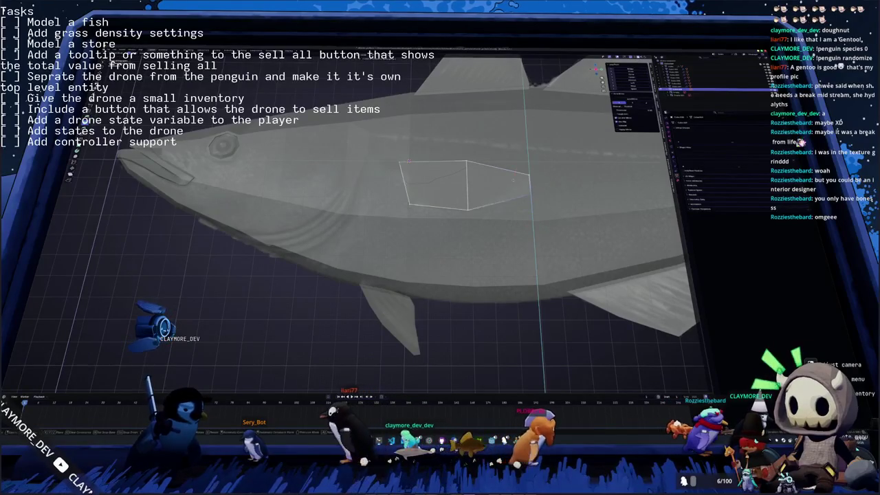
# Step: In side view, move a fin vertex along Z to refine the fin's shape
pyautogui.press('KP_3')
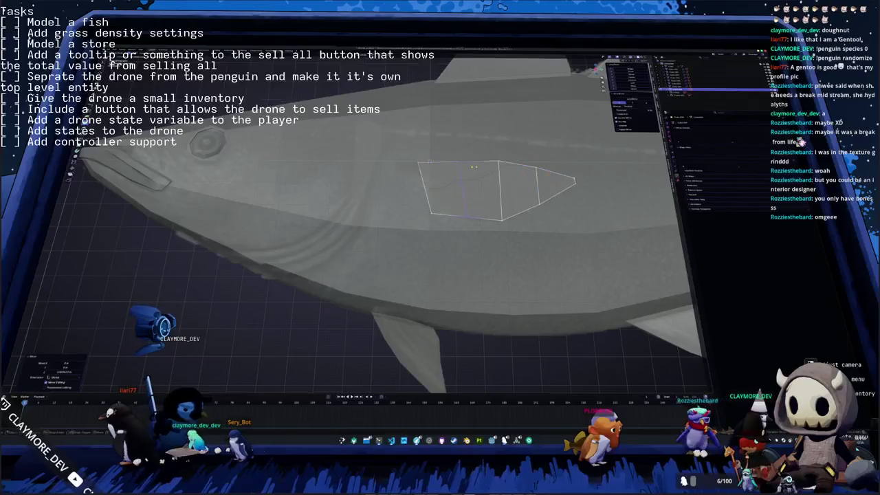
pyautogui.click(458, 160)
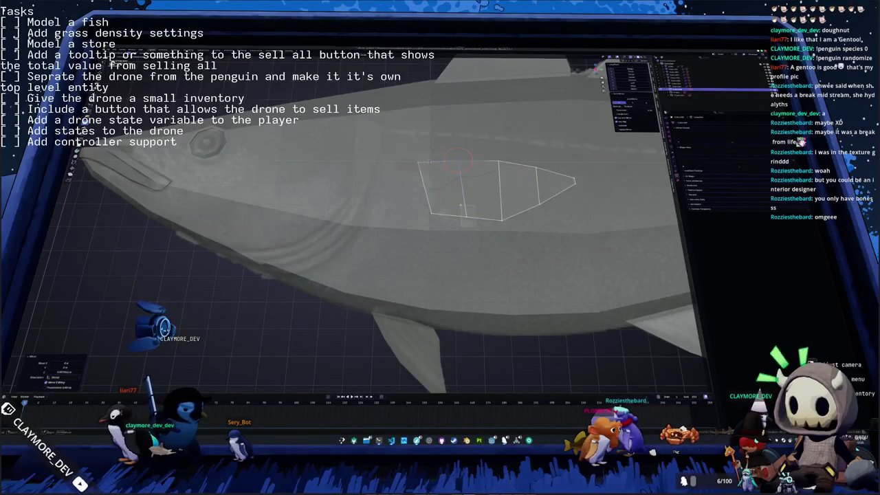
pyautogui.press('g')
pyautogui.press('z')
pyautogui.click(465, 217)
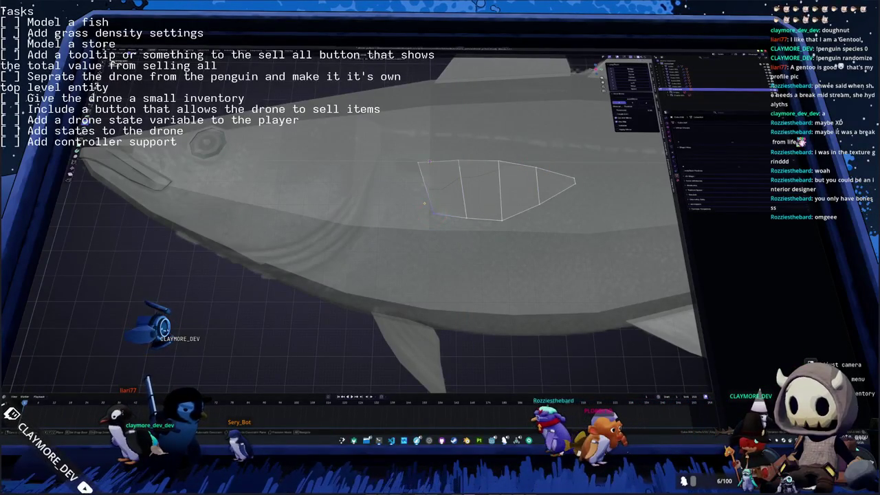
# Step: From top view, rotate the fin piece on X and mirror it across the X axis
pyautogui.moveTo(425, 204); pyautogui.dragTo(452, 223, button='middle')
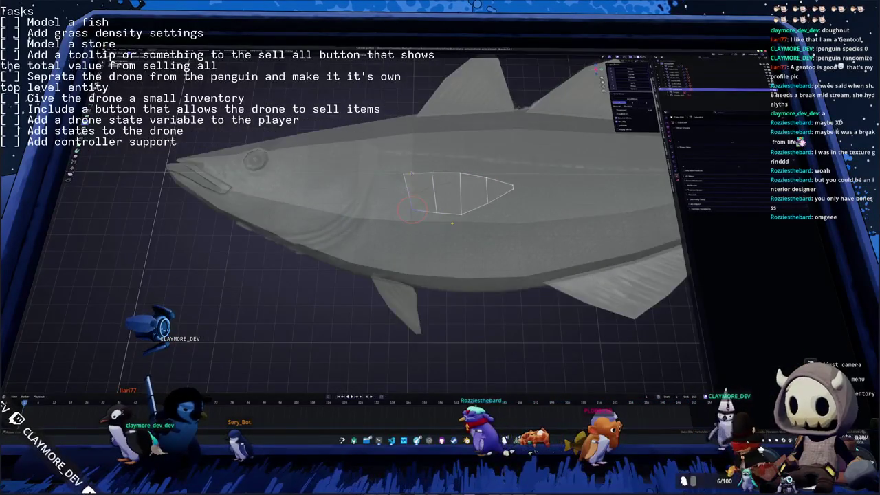
pyautogui.press('KP_7')
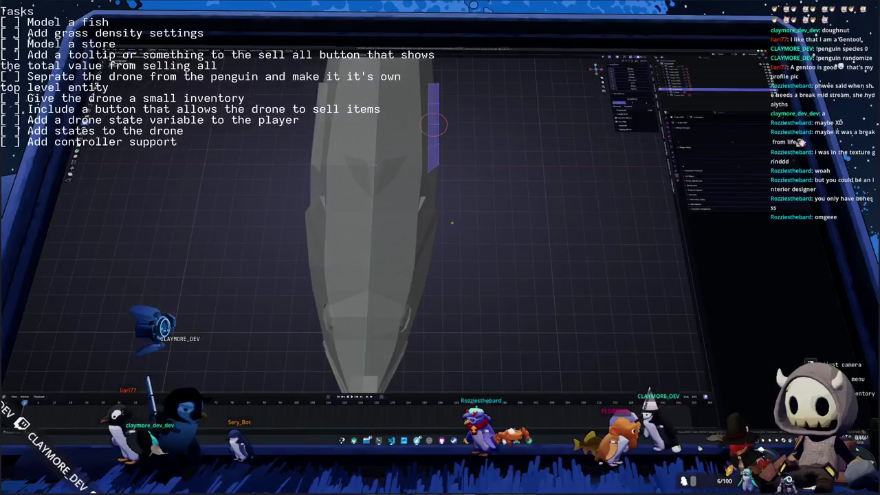
pyautogui.click(491, 158)
pyautogui.press('r')
pyautogui.press('x')
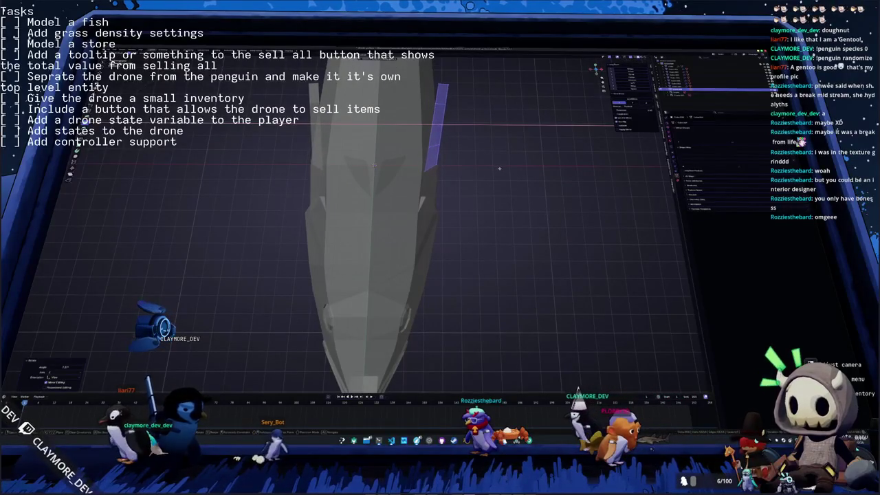
pyautogui.hotkey('ctrl', 'm')
pyautogui.press('x')
pyautogui.click(437, 123)
# Step: In side view, slide the fin's lower-left vertex and adjust its pointed back tip
pyautogui.press('KP_3')
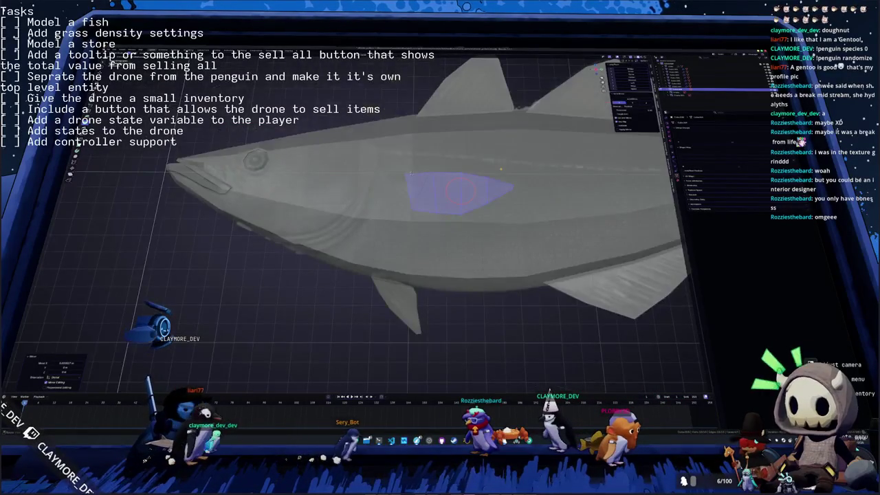
pyautogui.scroll(2, 426, 195)
pyautogui.scroll(1, 426, 194)
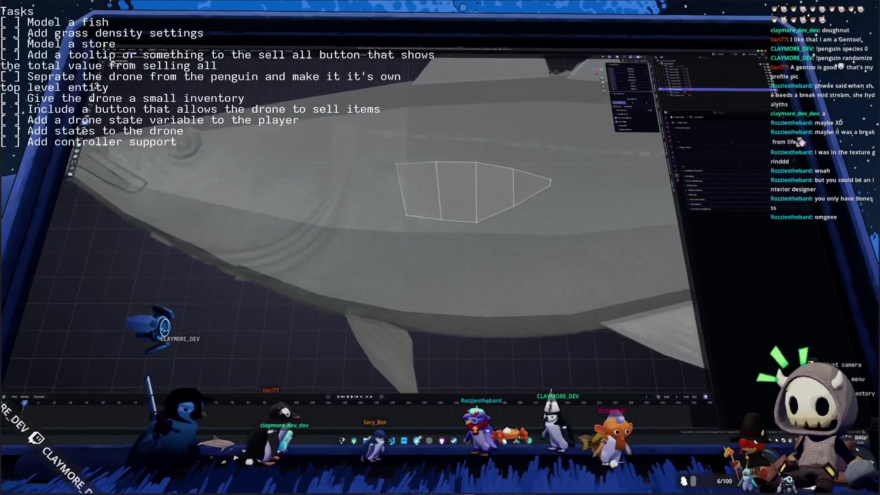
pyautogui.scroll(1, 426, 194)
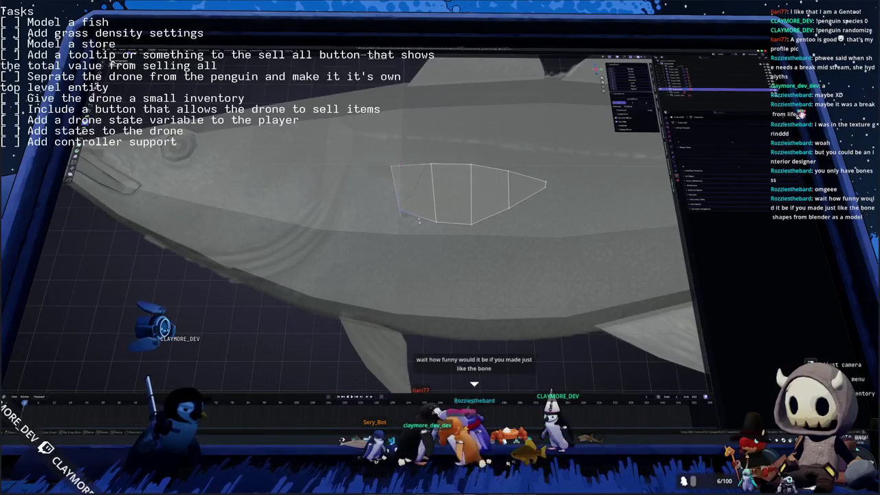
pyautogui.click(402, 212)
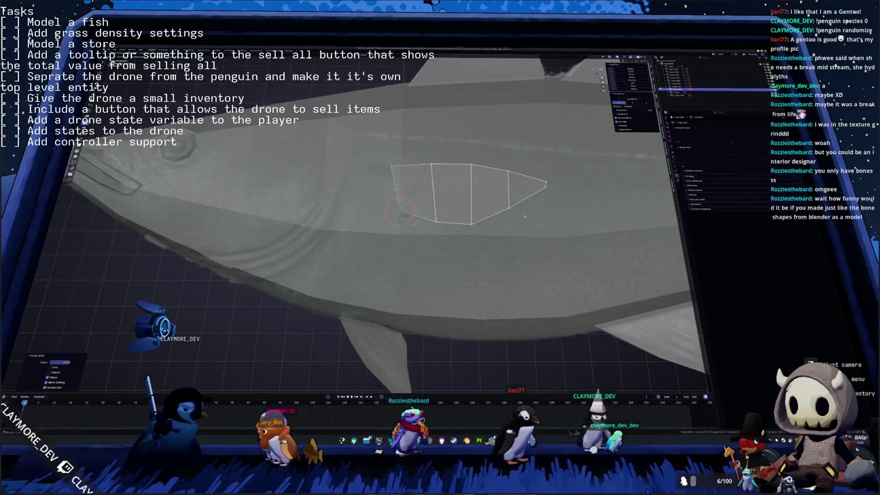
pyautogui.click(502, 208)
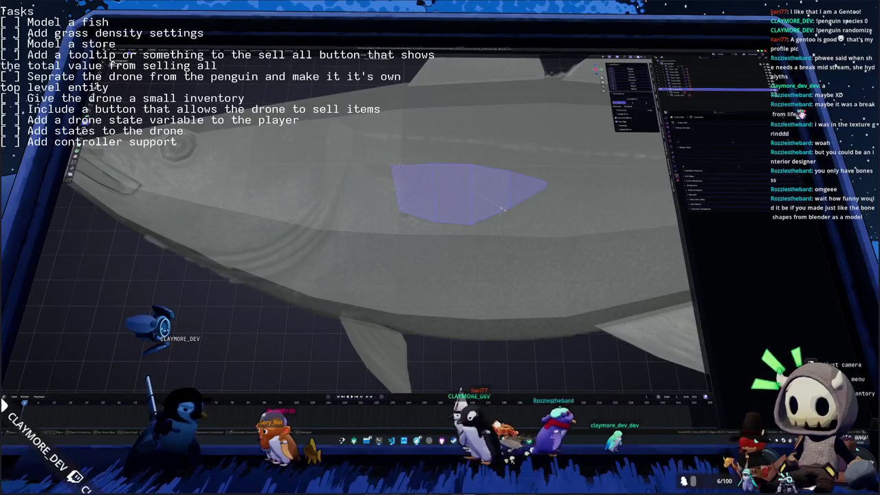
pyautogui.scroll(2, 490, 185)
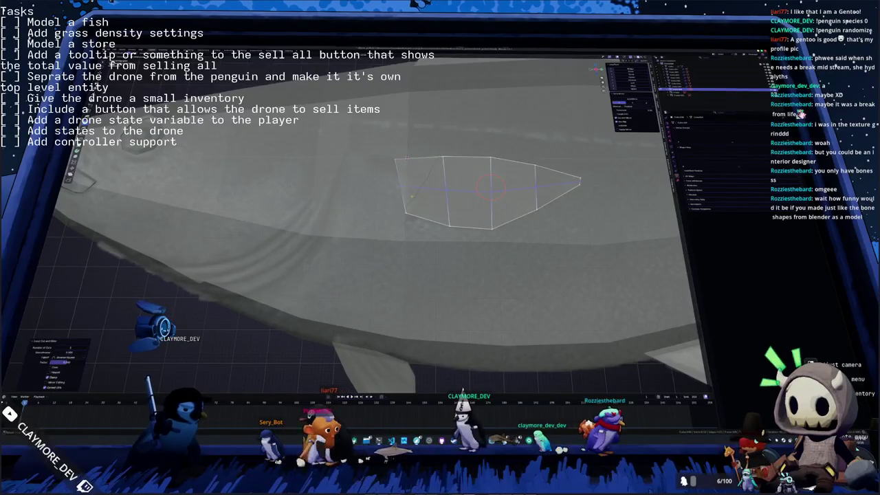
# Step: Place the 3D cursor on the fin and slide its lower-left vertex along X
pyautogui.keyDown('shift'); pyautogui.rightClick(406, 183); pyautogui.keyUp('shift')
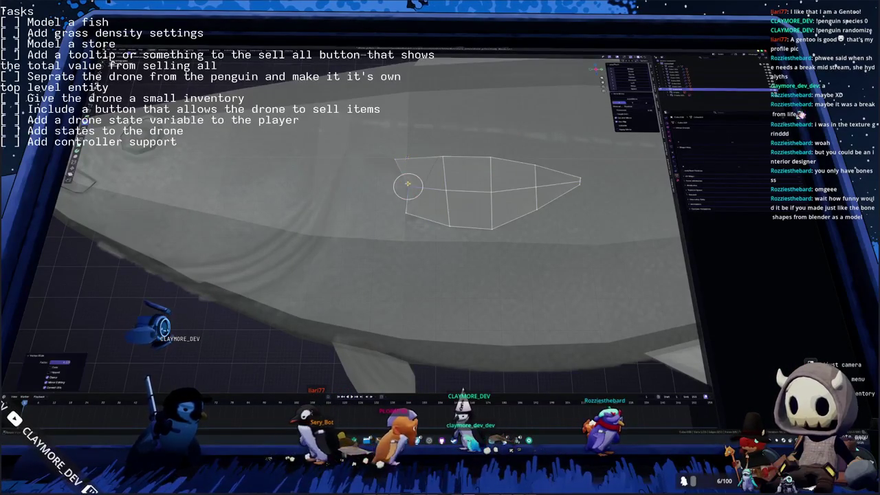
pyautogui.keyDown('shift'); pyautogui.moveTo(407, 186); pyautogui.dragTo(389, 205, button='right'); pyautogui.keyUp('shift')
pyautogui.press('g')
pyautogui.press('x')
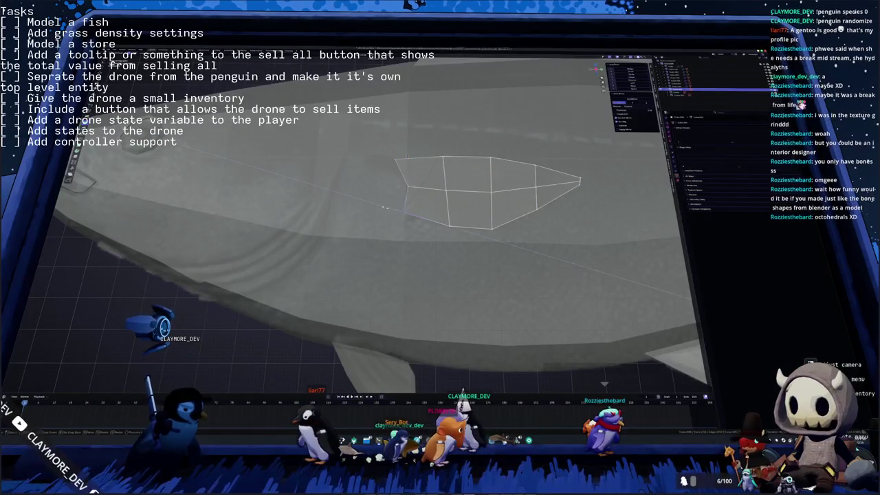
pyautogui.click(383, 206)
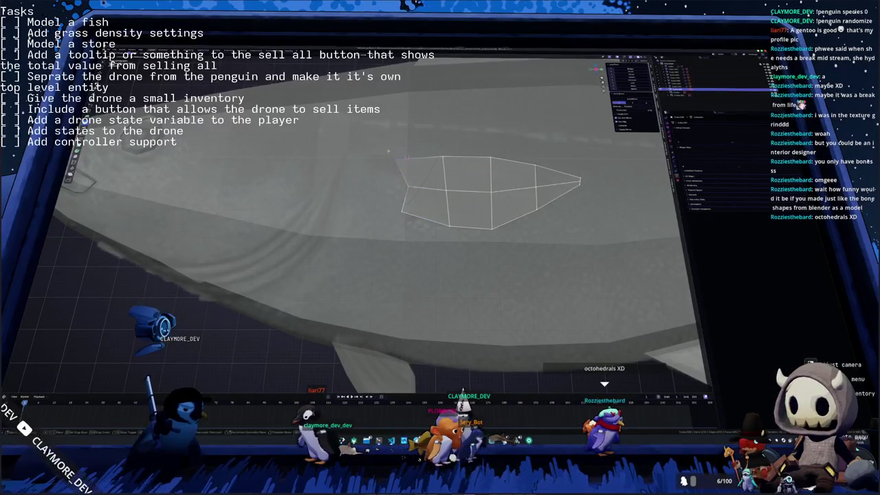
# Step: Orbit around the whole fish, checking it from top, front and side views
pyautogui.press('f')
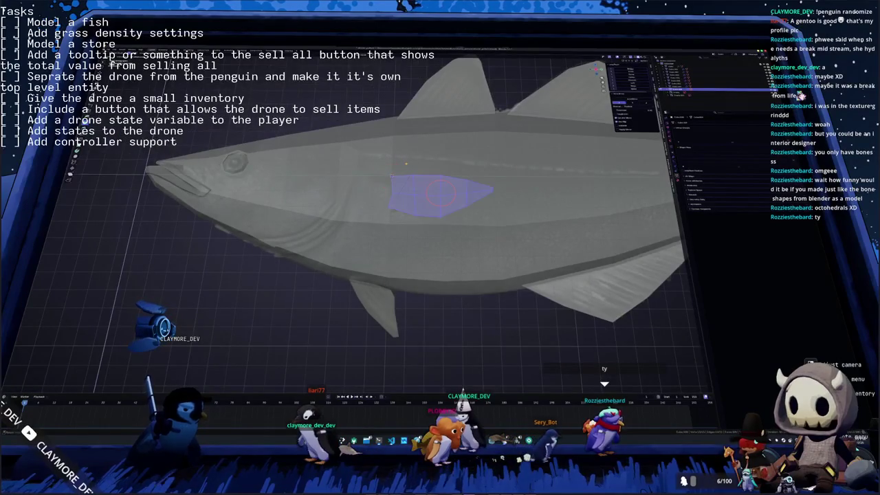
pyautogui.moveTo(399, 151); pyautogui.dragTo(406, 163, button='middle')
pyautogui.press('KP_7')
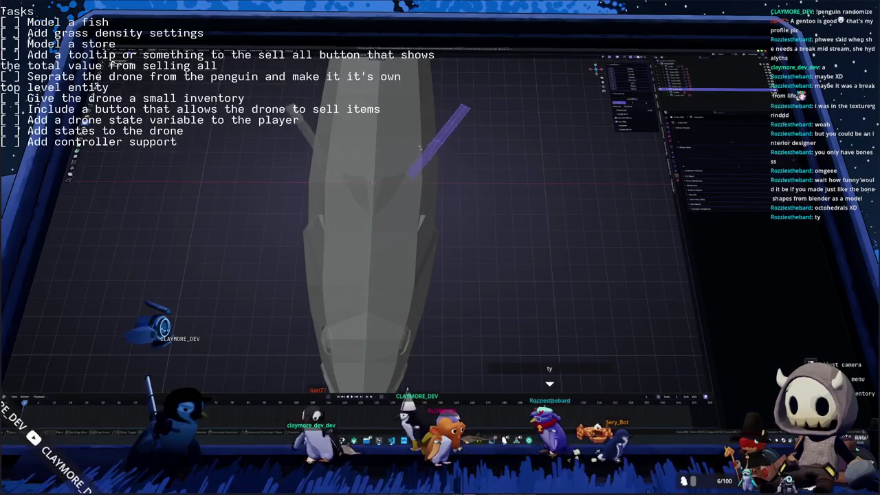
pyautogui.press('KP_1')
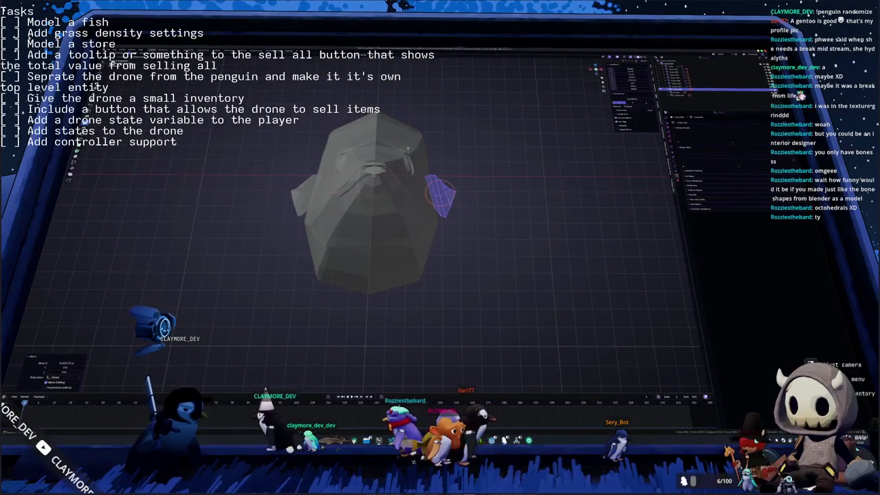
pyautogui.moveTo(409, 147); pyautogui.dragTo(380, 173, button='middle')
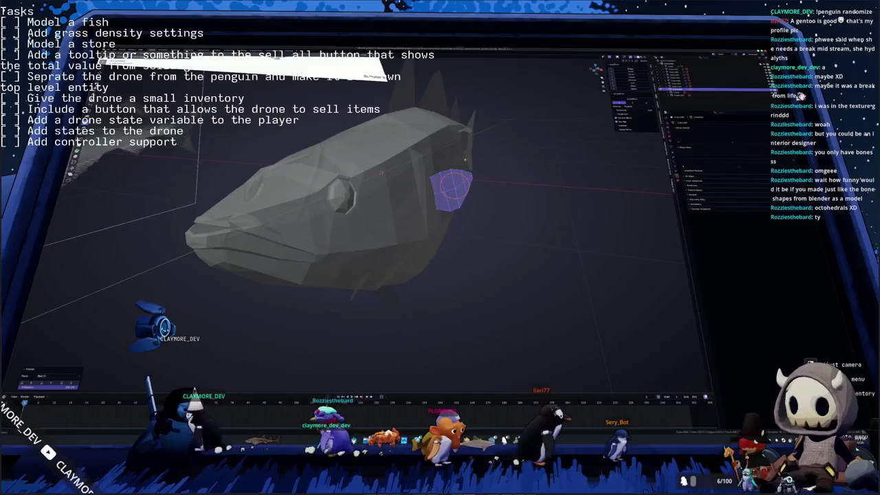
pyautogui.moveTo(380, 172)
pyautogui.mouseDown(button='middle')
pyautogui.moveTo(466, 157)
pyautogui.moveTo(512, 183)
pyautogui.mouseUp(button='middle')
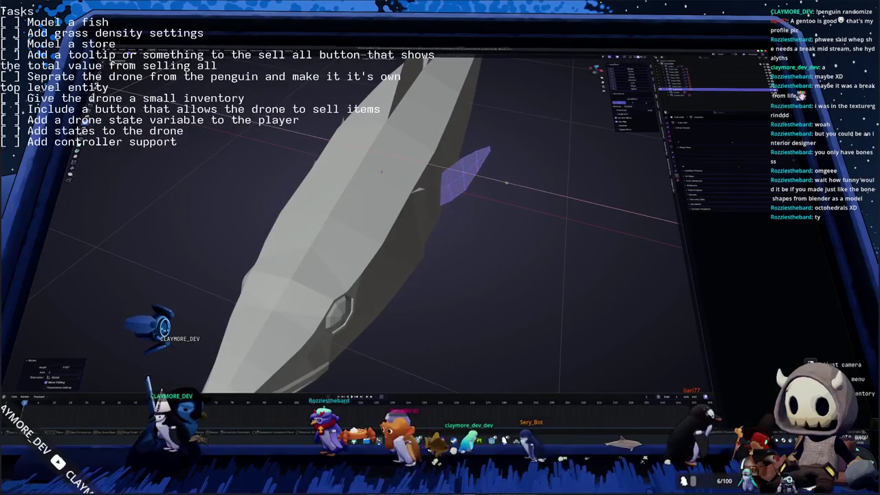
pyautogui.press('z')
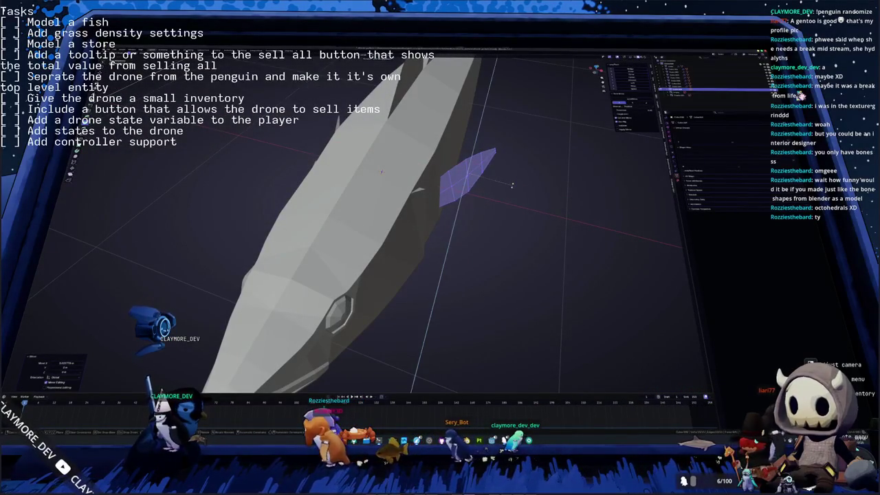
pyautogui.moveTo(511, 185); pyautogui.dragTo(438, 208, button='middle')
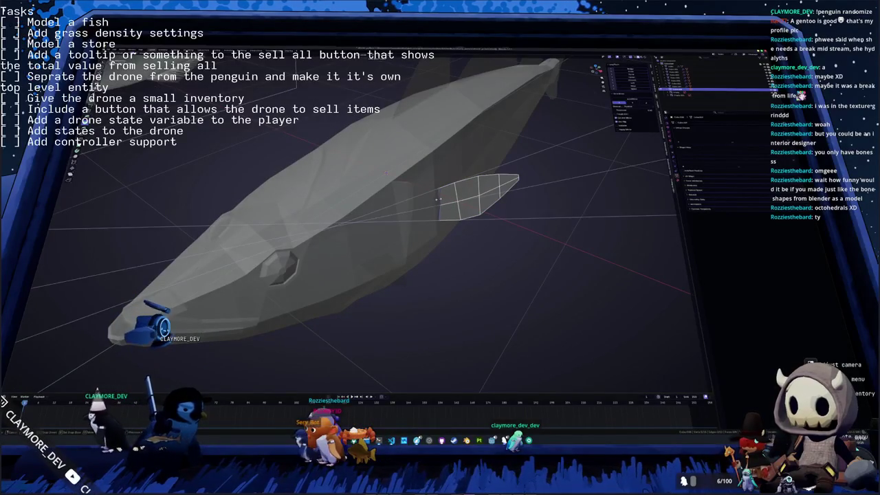
pyautogui.press('KP_1')
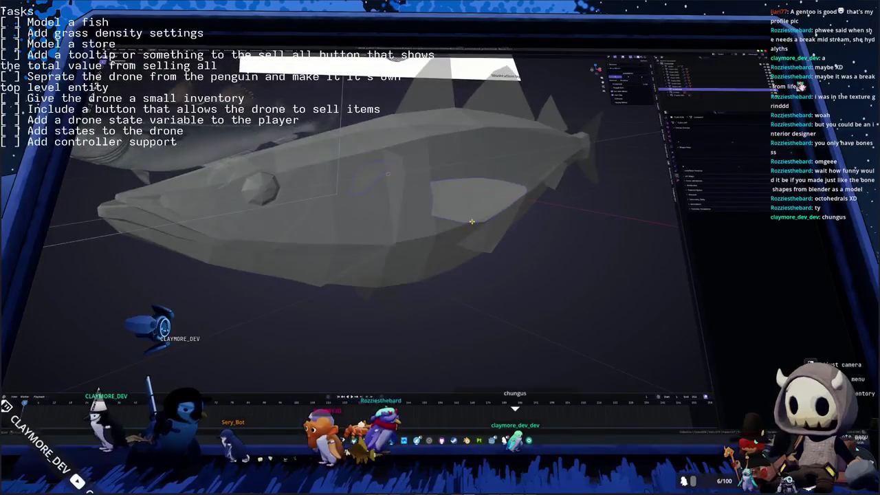
pyautogui.moveTo(435, 199)
pyautogui.mouseDown(button='middle')
pyautogui.moveTo(482, 237)
pyautogui.moveTo(369, 271)
pyautogui.moveTo(437, 235)
pyautogui.mouseUp(button='middle')
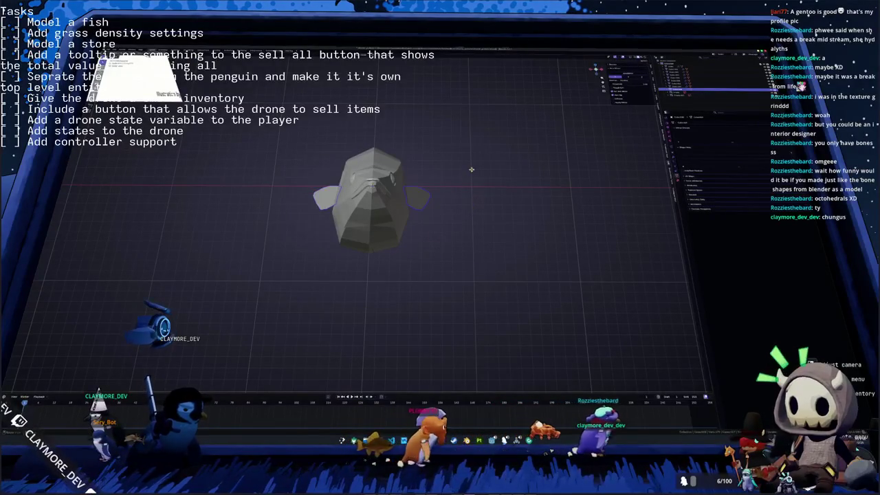
pyautogui.scroll(2, 505, 187)
# Step: Inspect the right fin through the fish mesh with X-ray toggled on, then off
pyautogui.press('Tab')
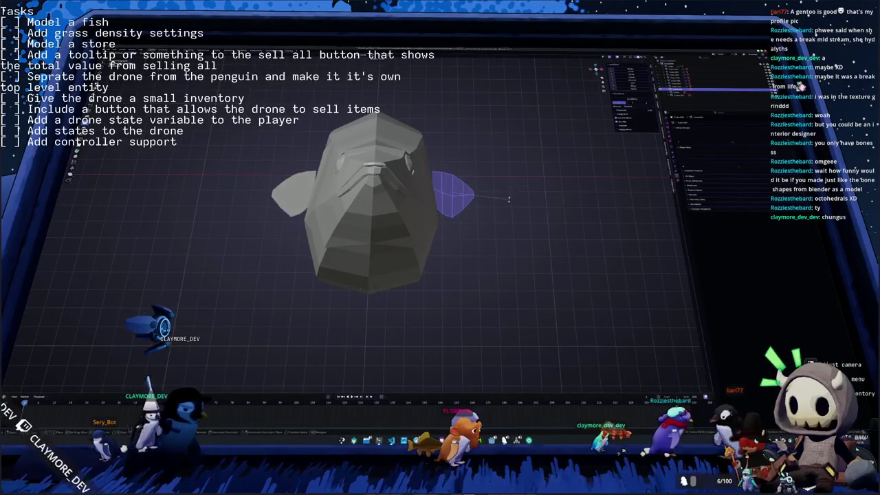
pyautogui.scroll(2, 506, 193)
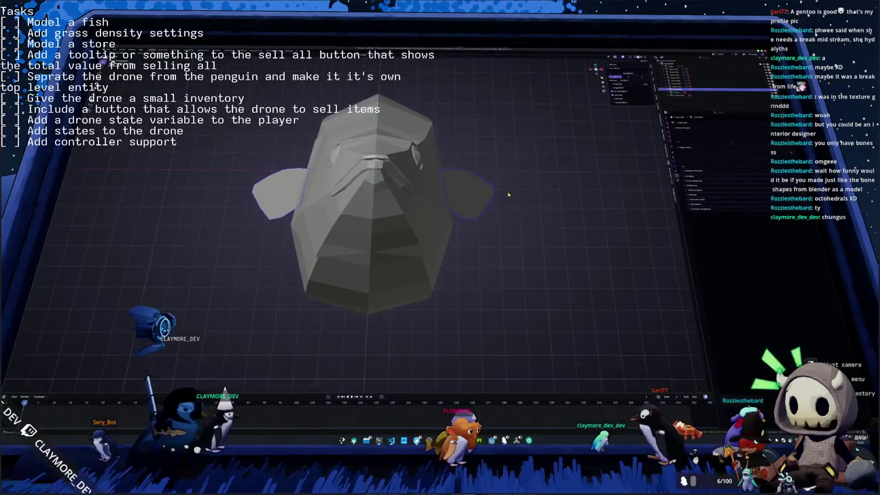
pyautogui.hotkey('alt', 'z')
pyautogui.scroll(-3, 511, 198)
pyautogui.moveTo(510, 199)
pyautogui.mouseDown(button='middle')
pyautogui.moveTo(442, 239)
pyautogui.moveTo(381, 188)
pyautogui.mouseUp(button='middle')
pyautogui.hotkey('alt', 'z')
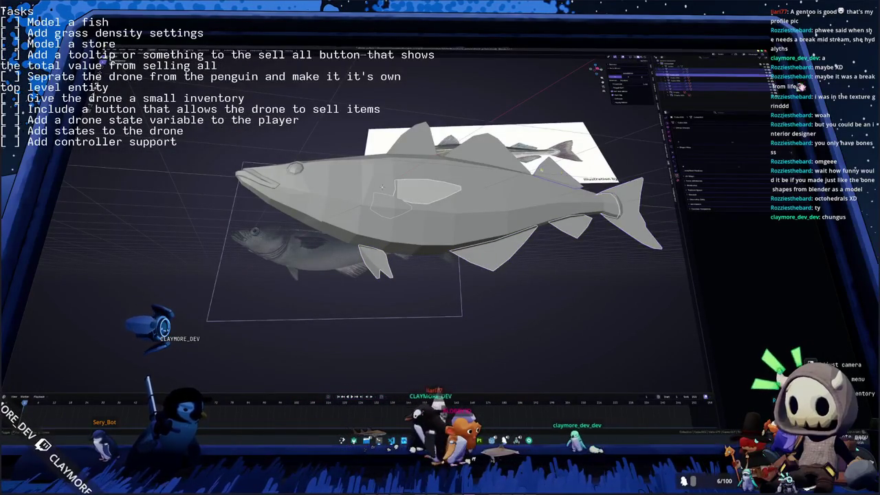
# Step: Switch to front view and zoom in close on the fish's head
pyautogui.press('KP_1')
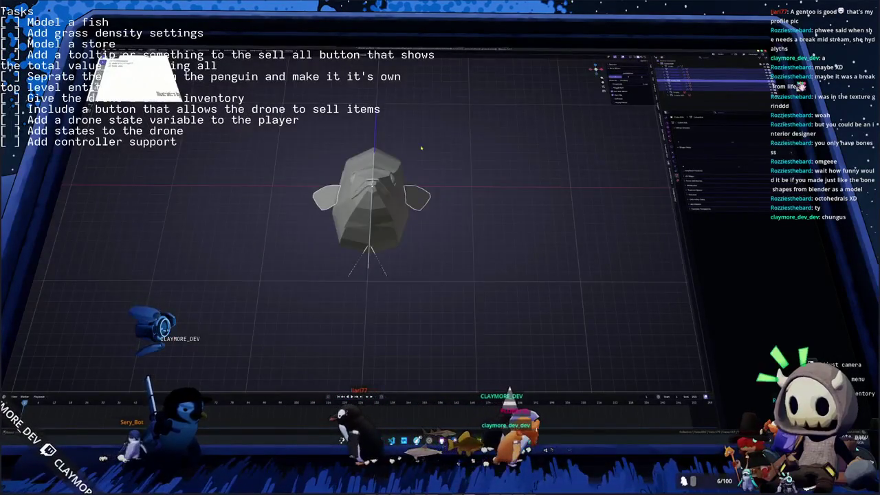
pyautogui.scroll(5, 411, 147)
pyautogui.moveTo(412, 147); pyautogui.dragTo(522, 173, button='middle')
pyautogui.scroll(2, 522, 173)
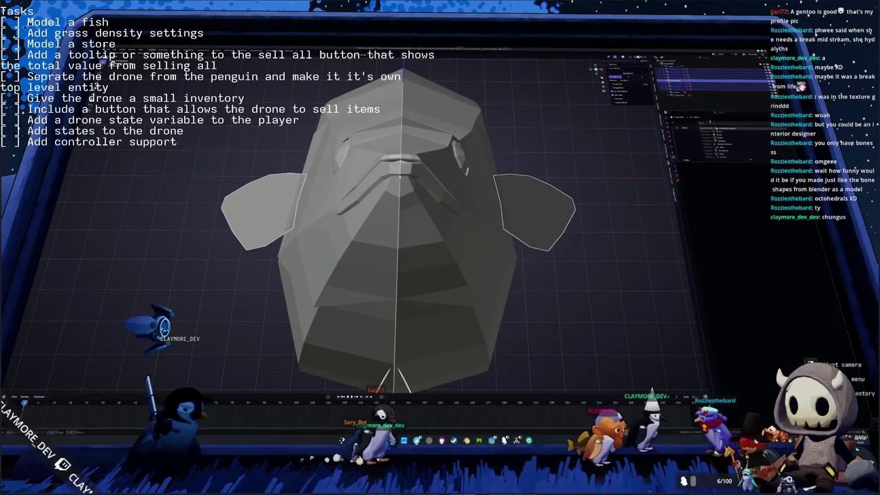
# Step: Apply the fish's object transforms from the Ctrl+A menu, then apply a further transform
pyautogui.hotkey('ctrl', 'a')
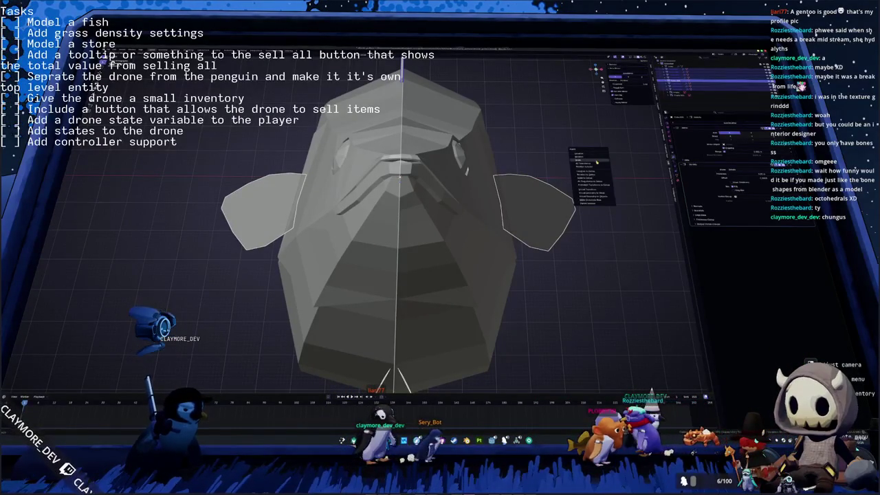
pyautogui.click(591, 178)
pyautogui.scroll(-2, 591, 179)
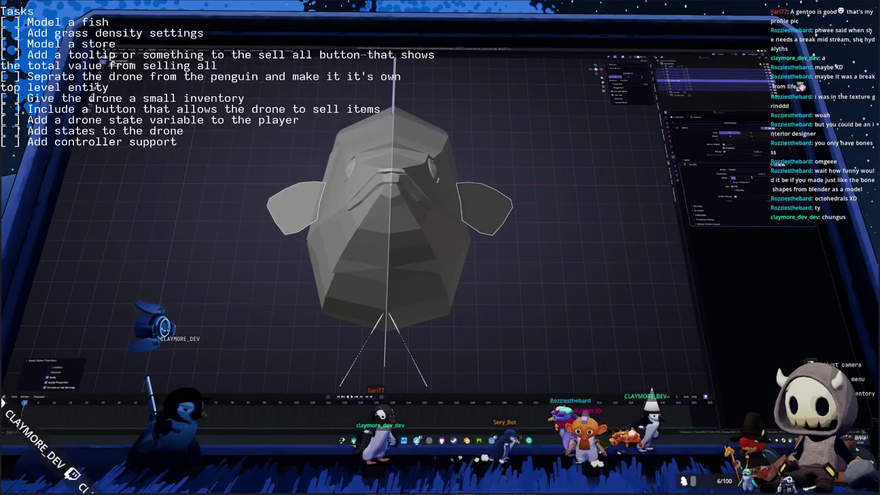
pyautogui.click(746, 179)
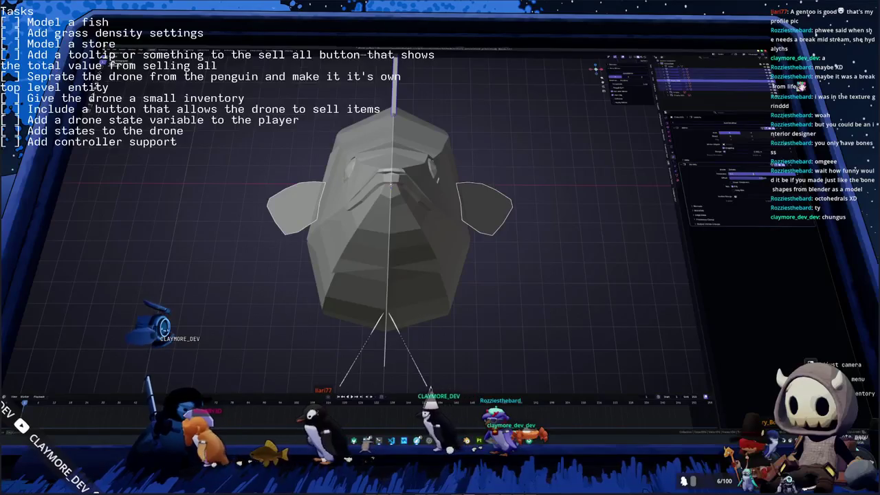
pyautogui.scroll(-2, 106, 64)
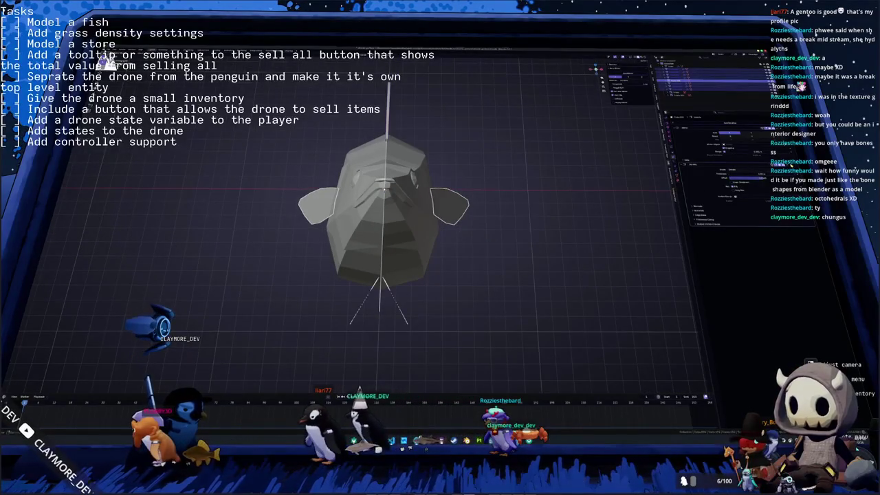
pyautogui.hotkey('ctrl', 'a')
pyautogui.click(529, 296)
# Step: Insert 'Add an axolotyllty penguin' below 'Model a fish' in the OBS task-list text source
pyautogui.moveTo(530, 296); pyautogui.dragTo(436, 330, button='middle')
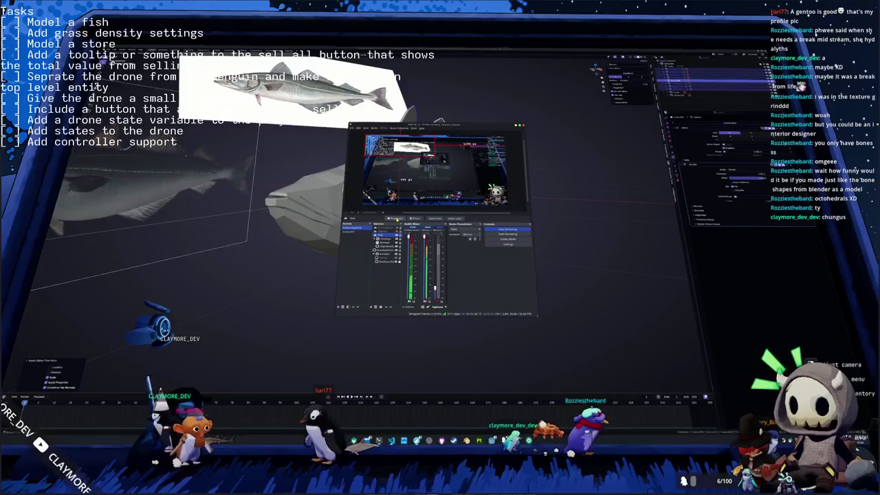
pyautogui.click(328, 234)
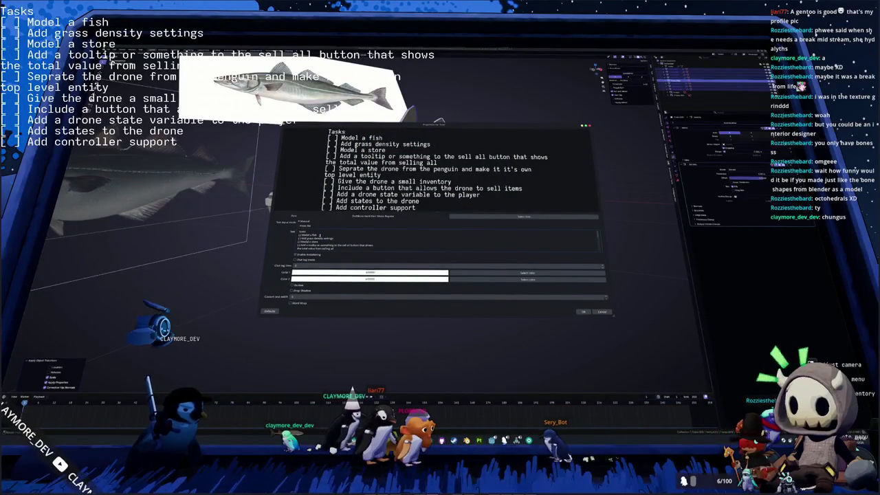
pyautogui.press('Return')
pyautogui.write('[ ] Add an axolotyllty penguin')
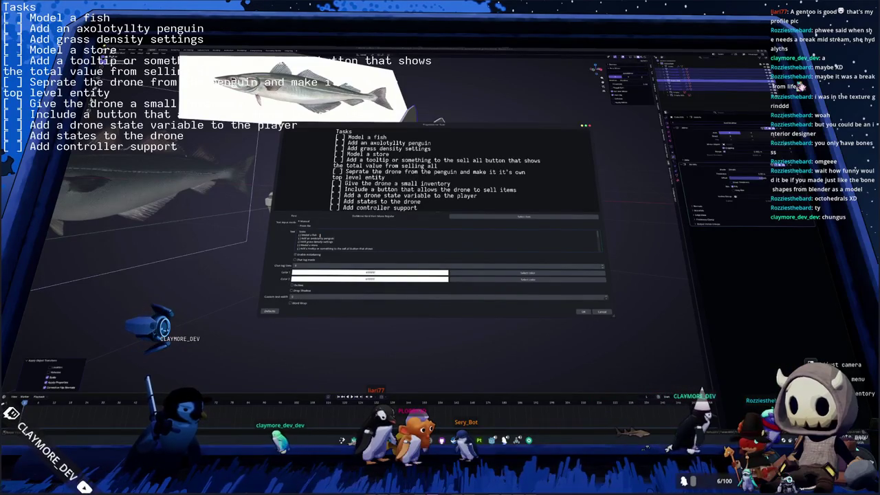
pyautogui.click(585, 312)
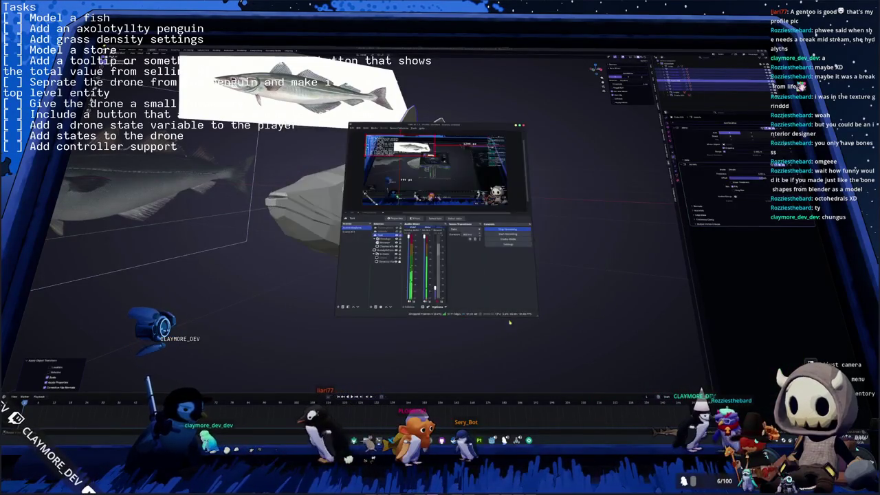
pyautogui.click(595, 283)
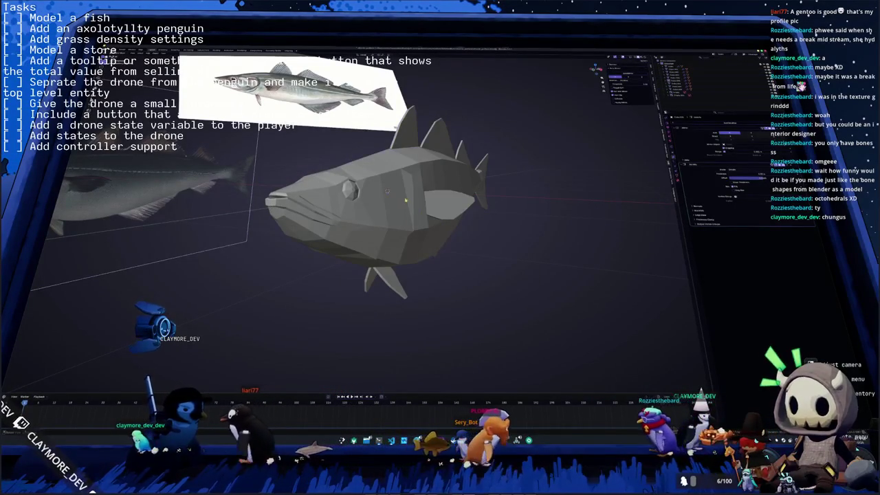
# Step: Select the fish body, snap to top view, enter Edit Mode and box-select the tip faces
pyautogui.click(448, 205)
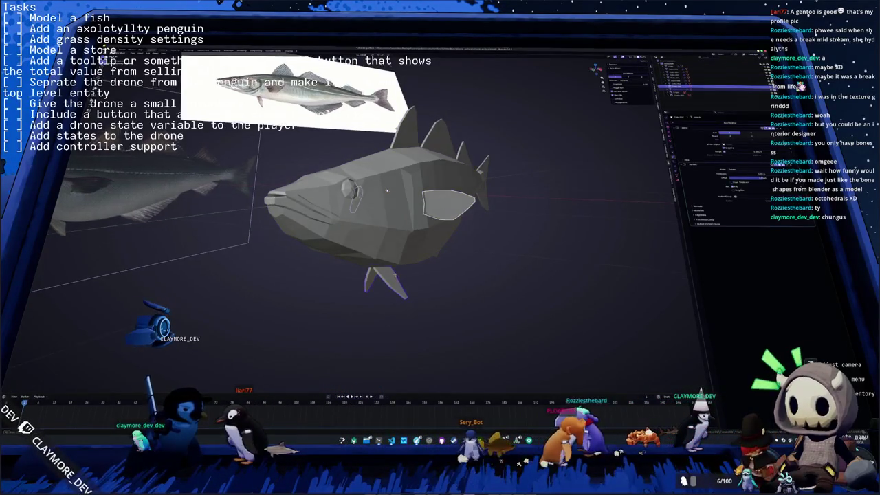
pyautogui.moveTo(390, 278)
pyautogui.mouseDown(button='middle')
pyautogui.moveTo(564, 226)
pyautogui.moveTo(575, 249)
pyautogui.mouseUp(button='middle')
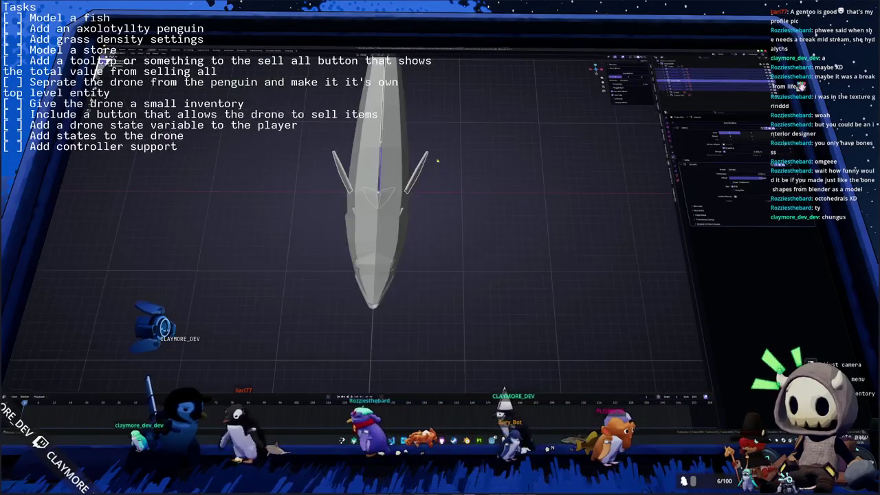
pyautogui.press('KP_7')
pyautogui.press('KP_2')
pyautogui.press('KP_8')
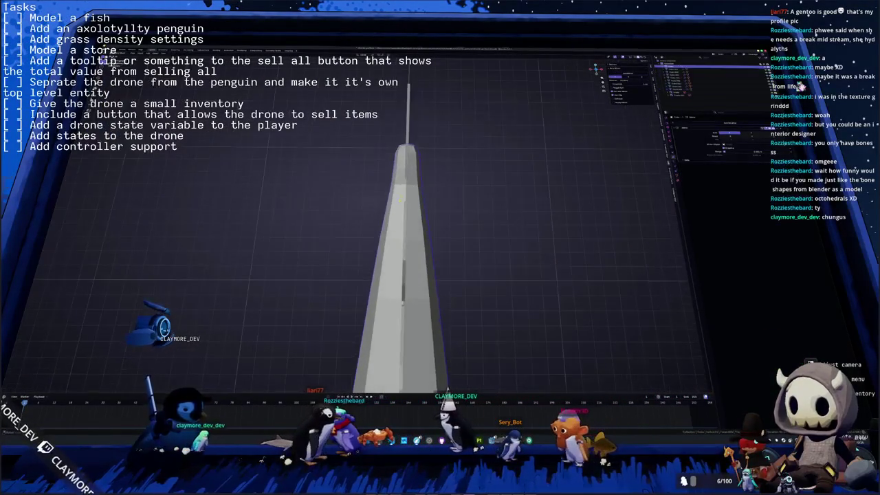
pyautogui.press('Tab')
pyautogui.moveTo(401, 139); pyautogui.dragTo(403, 140)
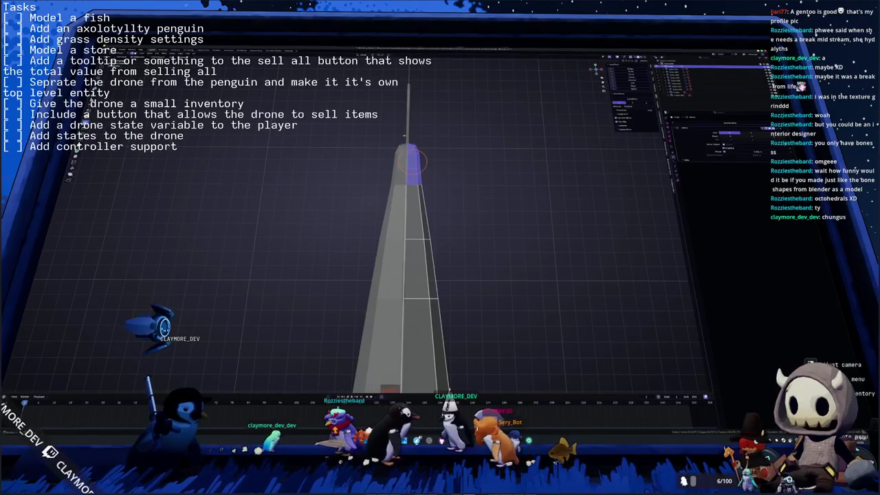
# Step: Scale the selected tip faces narrower along X and orbit to check the fish
pyautogui.press('s')
pyautogui.press('x')
pyautogui.click(442, 141)
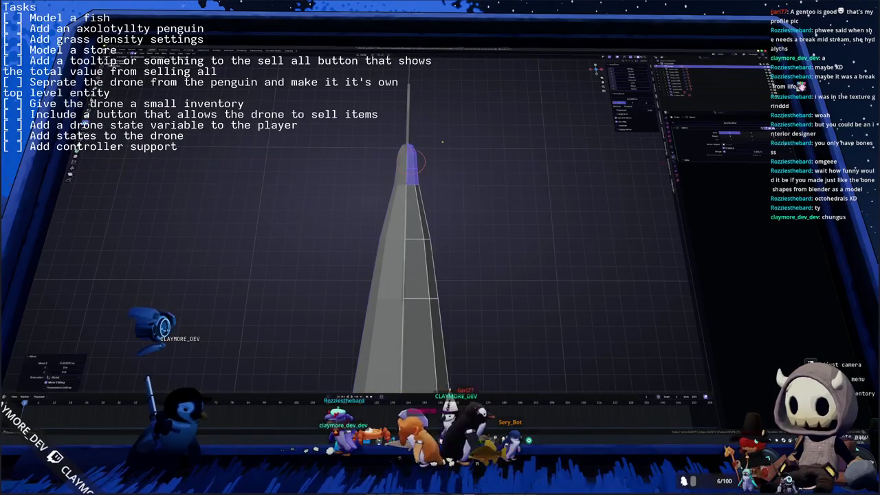
pyautogui.moveTo(442, 140); pyautogui.dragTo(407, 240, button='middle')
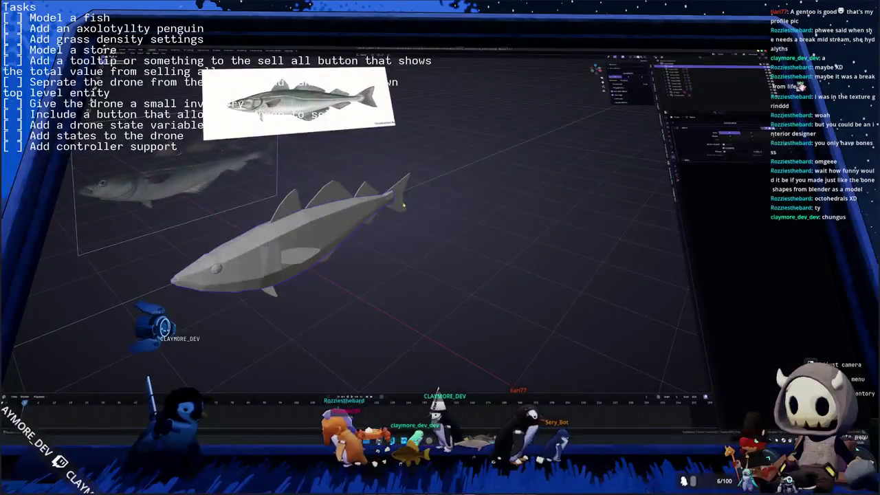
pyautogui.scroll(3, 387, 225)
pyautogui.moveTo(387, 224); pyautogui.dragTo(419, 207, button='middle')
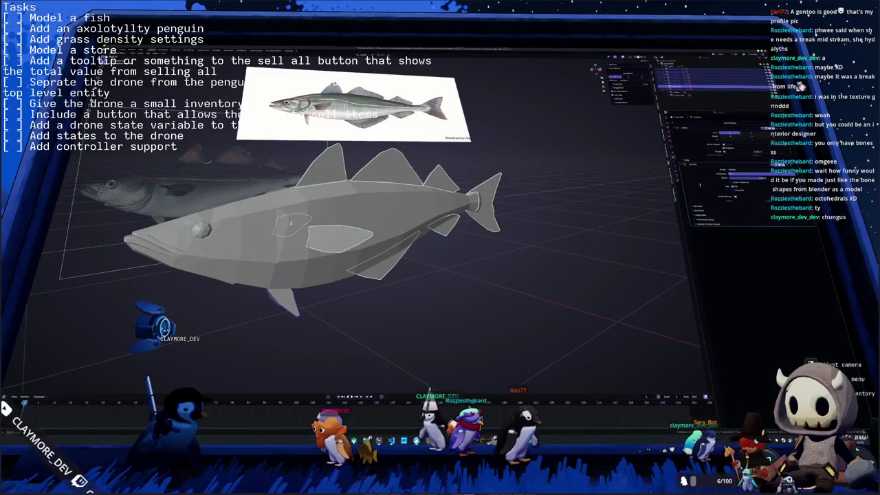
pyautogui.moveTo(291, 223); pyautogui.dragTo(498, 209, button='middle')
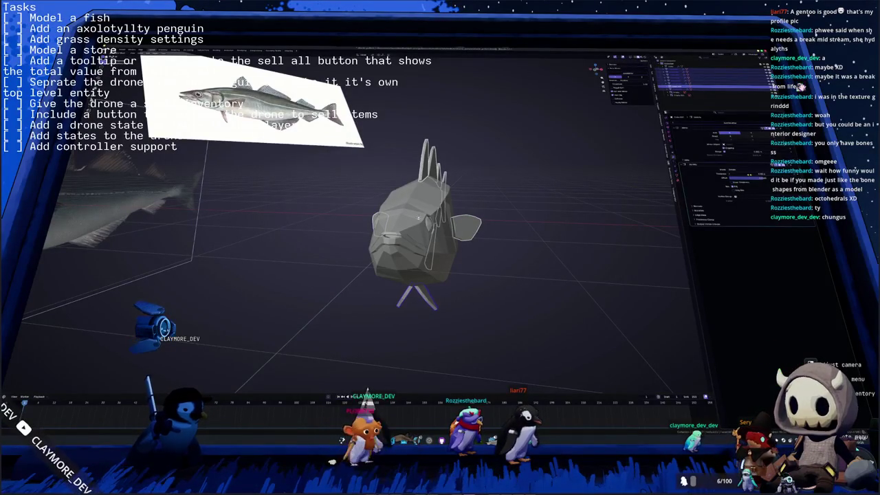
pyautogui.moveTo(418, 218); pyautogui.dragTo(322, 224, button='middle')
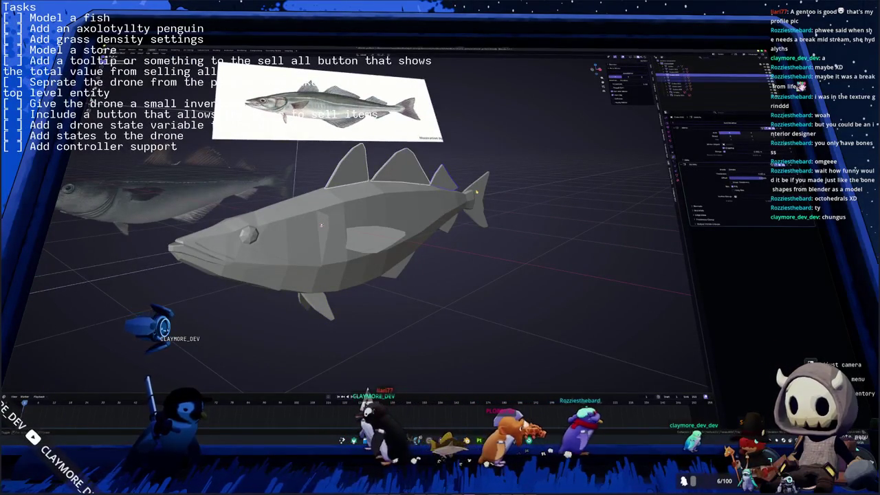
# Step: Select the fish body and fins and apply their transforms with Ctrl+A
pyautogui.click(321, 224)
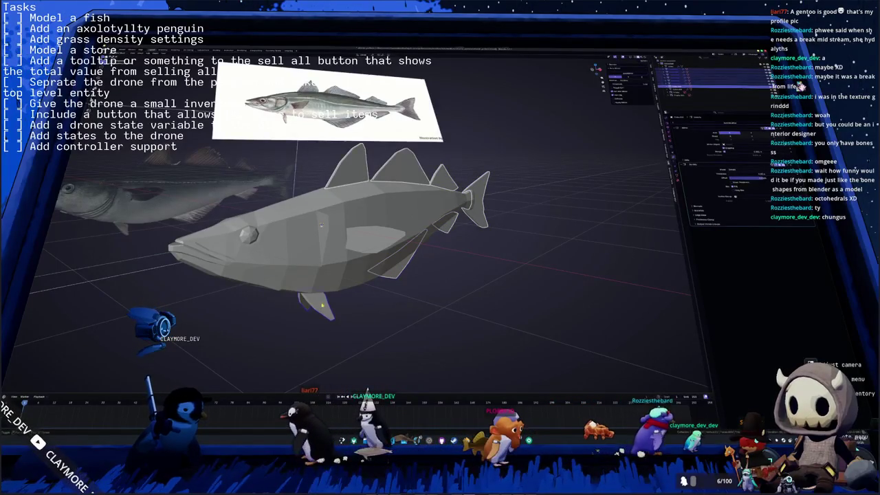
pyautogui.moveTo(321, 225); pyautogui.dragTo(374, 244, button='middle')
pyautogui.hotkey('ctrl', 'a')
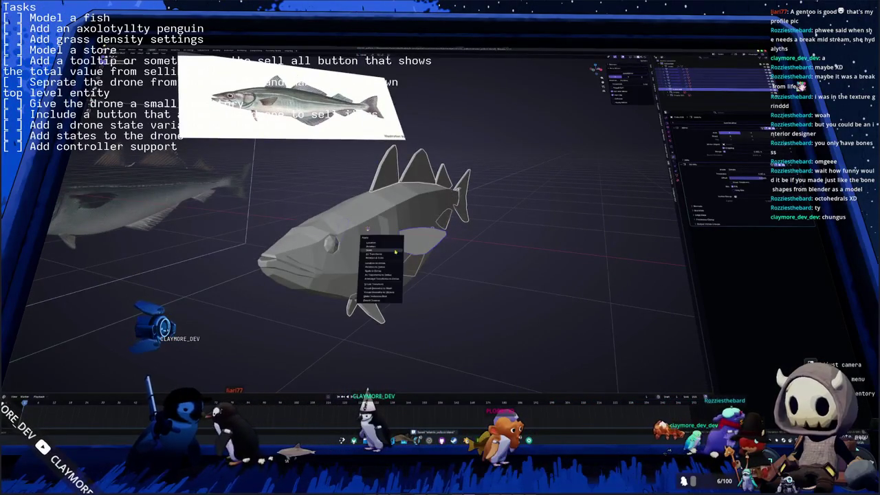
pyautogui.click(393, 254)
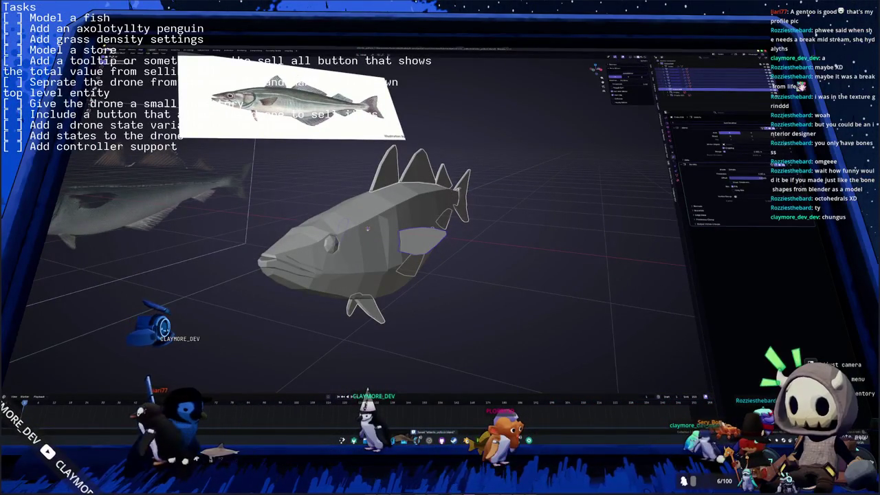
pyautogui.moveTo(368, 229)
pyautogui.mouseDown(button='middle')
pyautogui.moveTo(472, 277)
pyautogui.moveTo(371, 279)
pyautogui.moveTo(393, 266)
pyautogui.moveTo(465, 272)
pyautogui.moveTo(457, 265)
pyautogui.moveTo(482, 315)
pyautogui.mouseUp(button='middle')
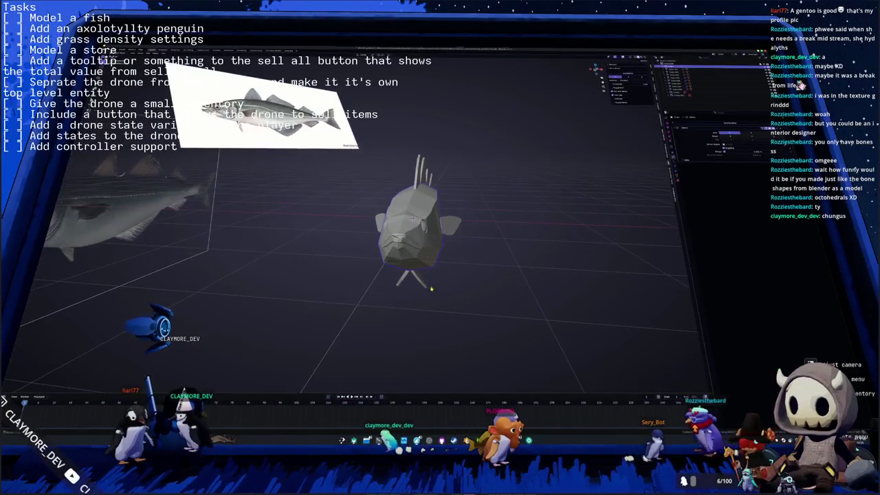
pyautogui.moveTo(482, 315)
pyautogui.mouseDown()
pyautogui.moveTo(439, 248)
pyautogui.moveTo(362, 163)
pyautogui.mouseUp()
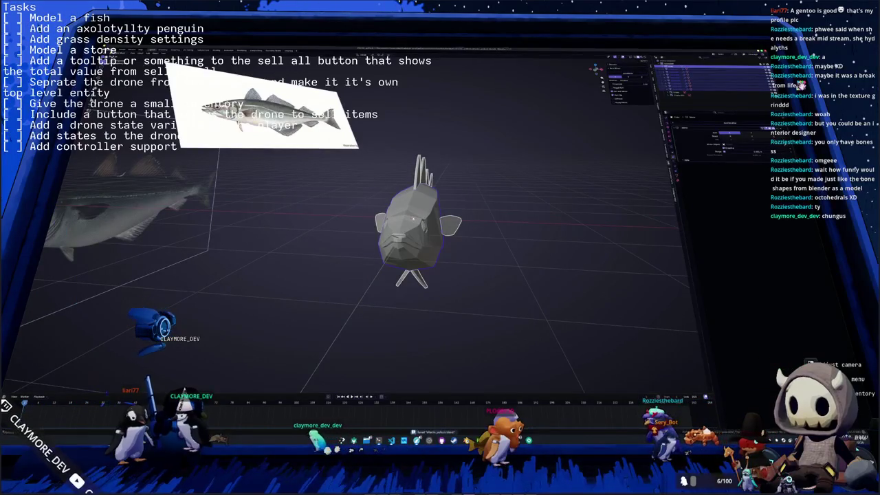
# Step: Convert the fish objects to a mesh from the object context menu
pyautogui.rightClick(341, 205)
pyautogui.moveTo(322, 221)
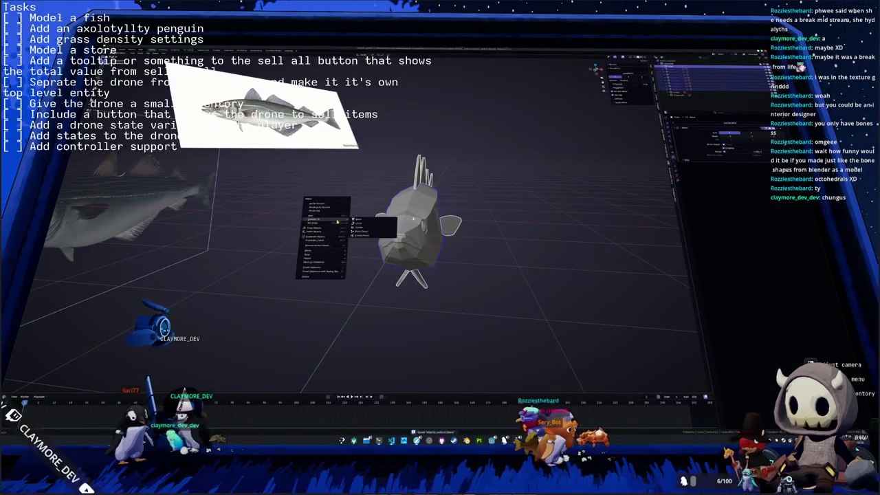
pyautogui.click(358, 219)
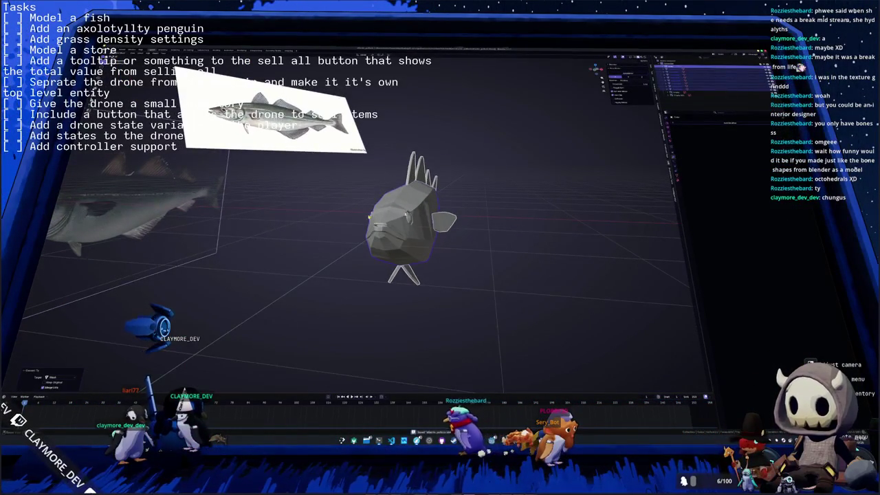
pyautogui.moveTo(413, 220); pyautogui.dragTo(453, 220, button='middle')
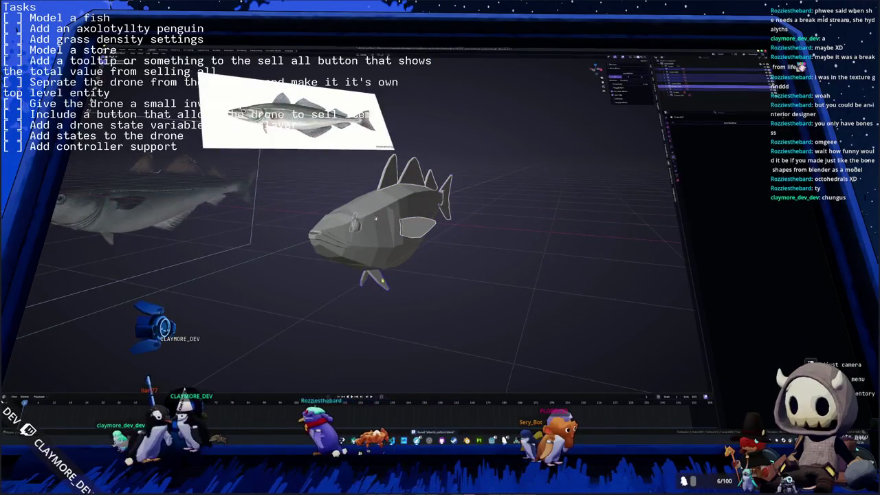
pyautogui.moveTo(376, 288); pyautogui.dragTo(472, 267, button='middle')
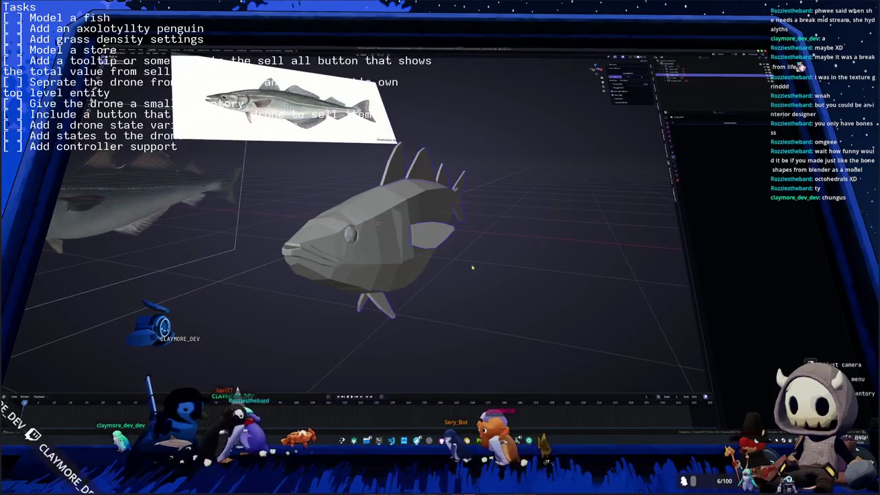
# Step: Shade the fish smooth by angle, enter Edit Mode and apply context-menu options to the fins
pyautogui.rightClick(473, 255)
pyautogui.click(471, 256)
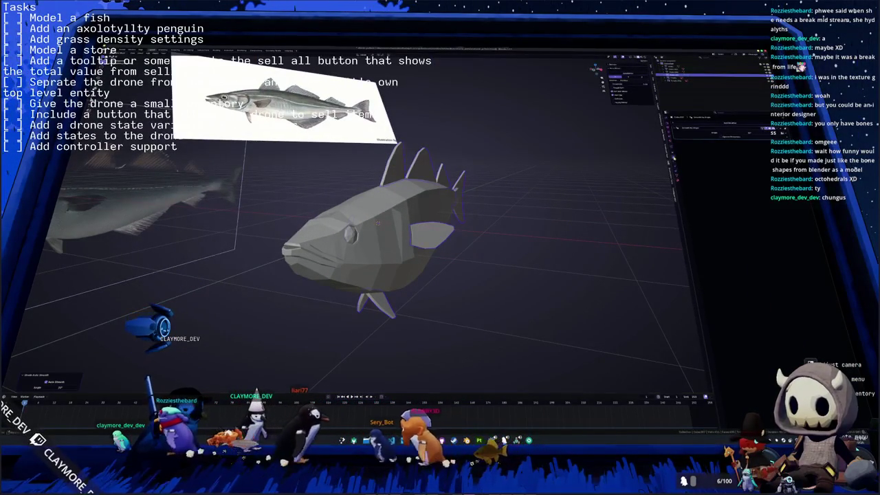
pyautogui.press('Tab')
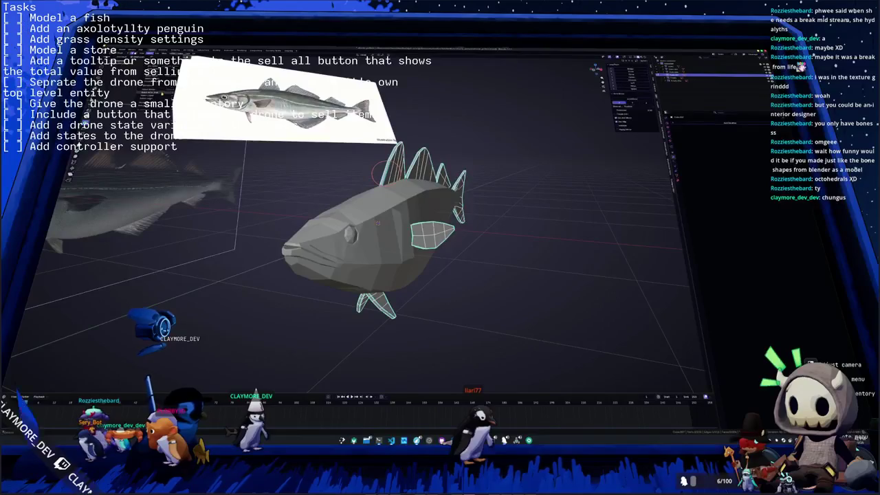
pyautogui.rightClick(324, 182)
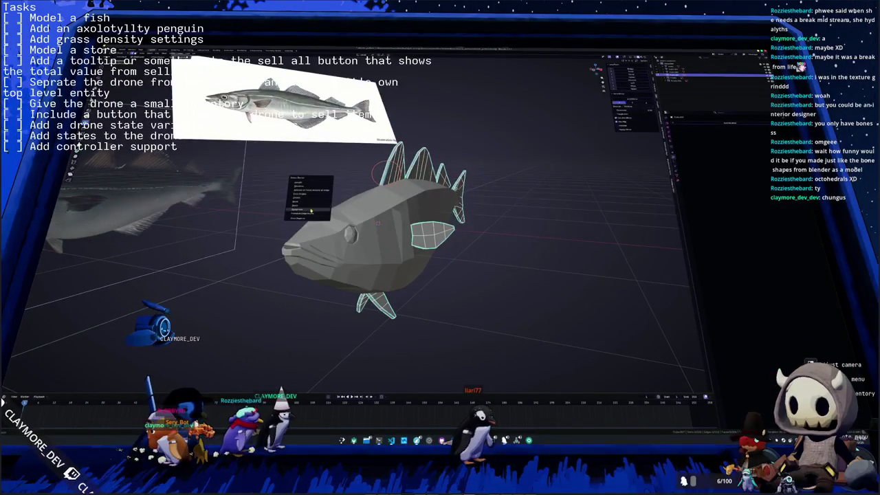
pyautogui.click(310, 210)
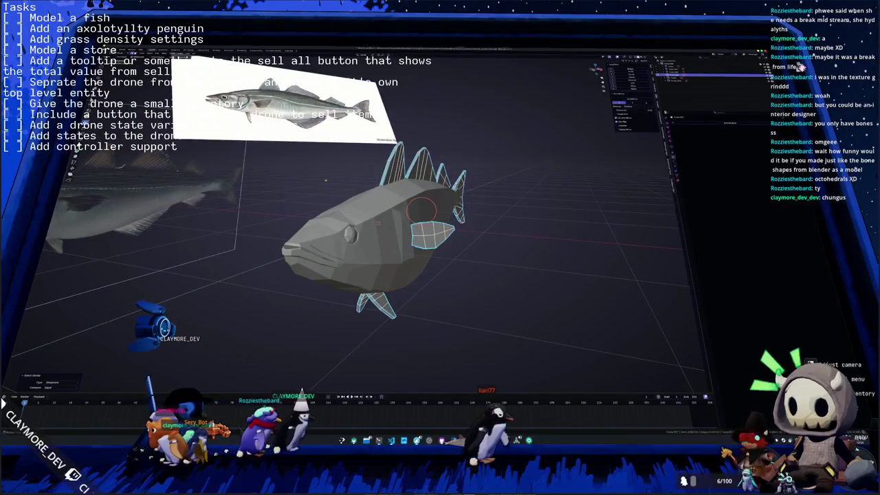
pyautogui.rightClick(524, 179)
pyautogui.click(517, 233)
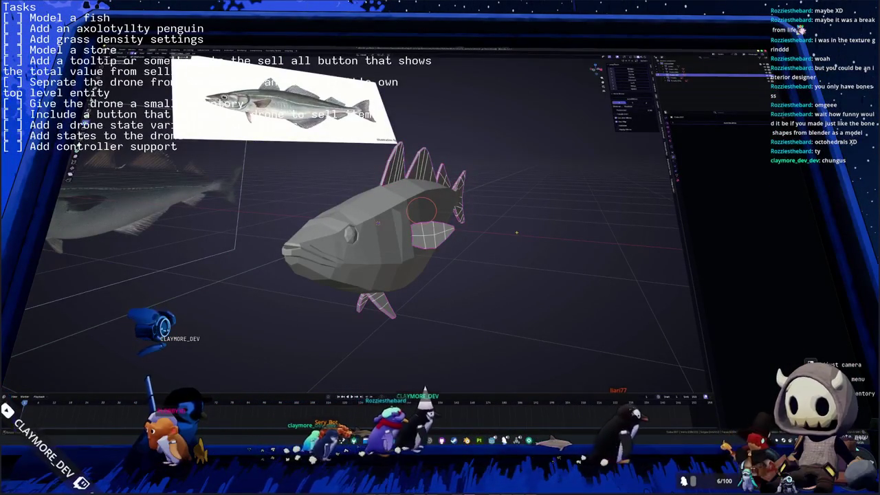
pyautogui.moveTo(516, 233); pyautogui.dragTo(467, 220, button='middle')
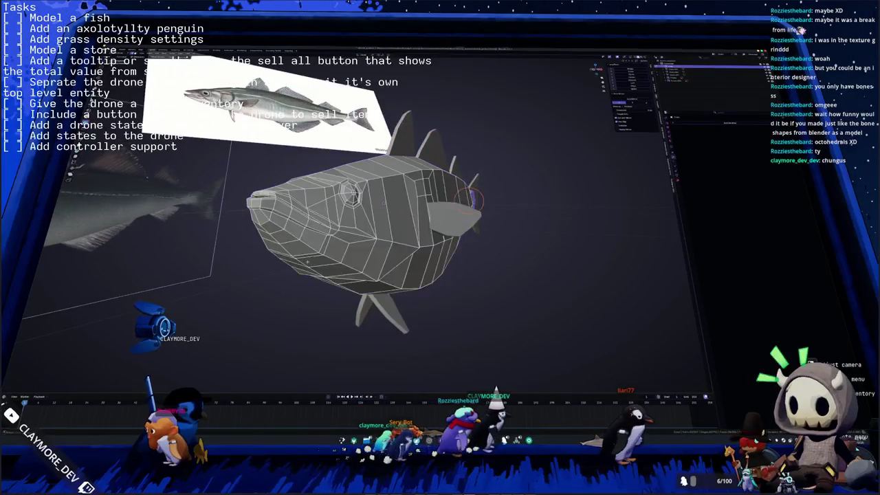
# Step: Return to Object Mode and apply Shade Smooth to the whole fish
pyautogui.moveTo(307, 262); pyautogui.dragTo(377, 234, button='middle')
pyautogui.scroll(3, 376, 234)
pyautogui.scroll(-2, 376, 233)
pyautogui.keyDown('alt'); pyautogui.click(377, 233); pyautogui.keyUp('alt')
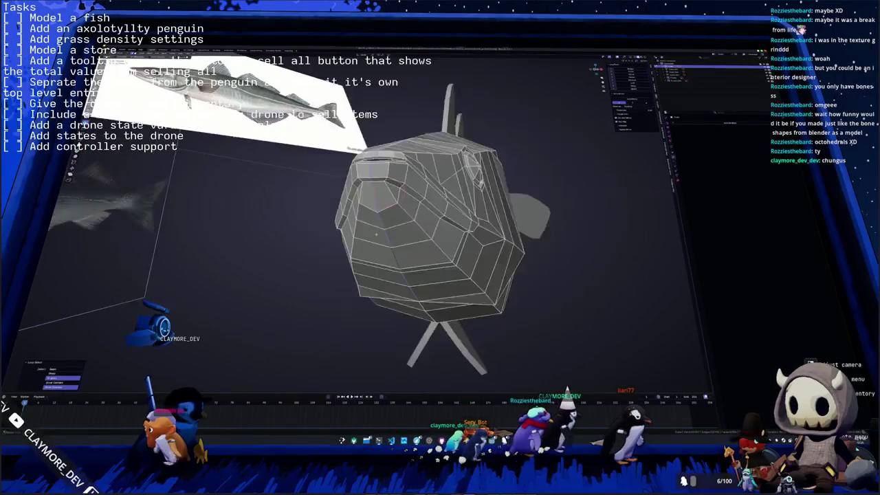
pyautogui.press('Tab')
pyautogui.rightClick(377, 235)
pyautogui.click(403, 228)
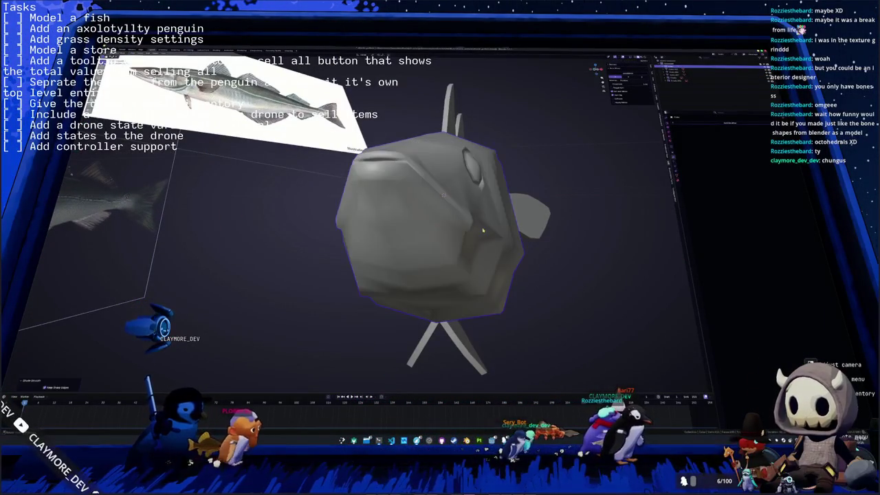
pyautogui.moveTo(483, 230)
pyautogui.mouseDown(button='middle')
pyautogui.moveTo(383, 216)
pyautogui.moveTo(464, 210)
pyautogui.mouseUp(button='middle')
# Step: In Edit Mode, apply an edge operation from the Ctrl+E menu to the selected head edges
pyautogui.press('Tab')
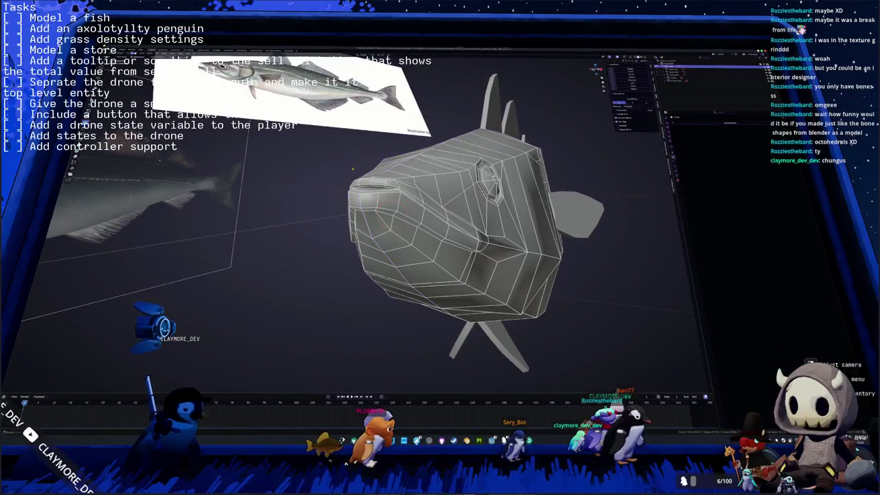
pyautogui.moveTo(353, 167); pyautogui.dragTo(412, 185, button='middle')
pyautogui.scroll(2, 413, 186)
pyautogui.scroll(-4, 454, 201)
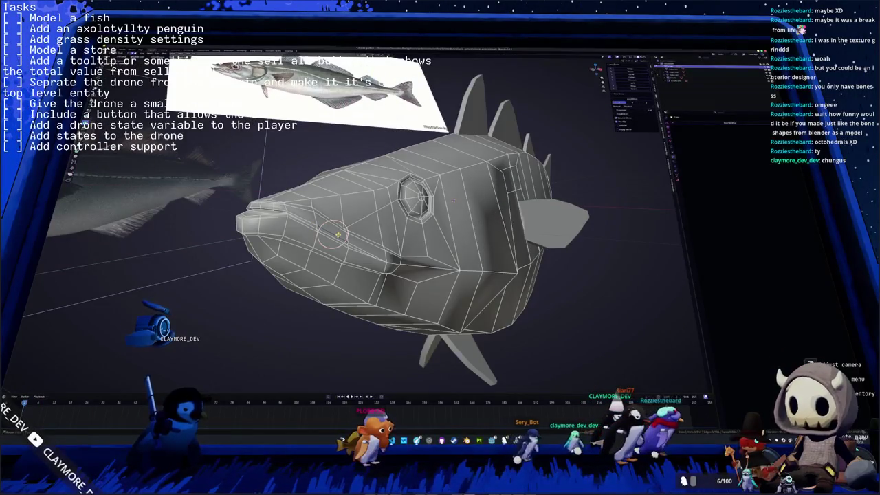
pyautogui.scroll(5, 340, 236)
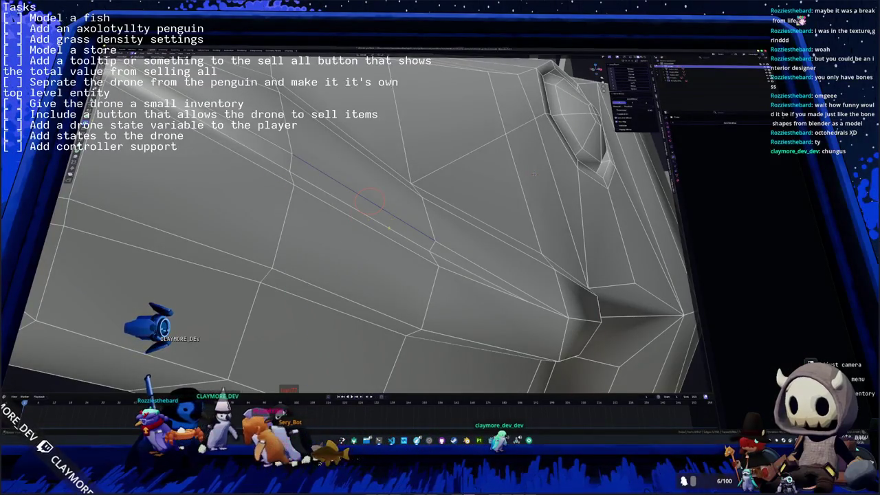
pyautogui.moveTo(533, 174)
pyautogui.mouseDown(button='middle')
pyautogui.moveTo(421, 249)
pyautogui.moveTo(447, 240)
pyautogui.mouseUp(button='middle')
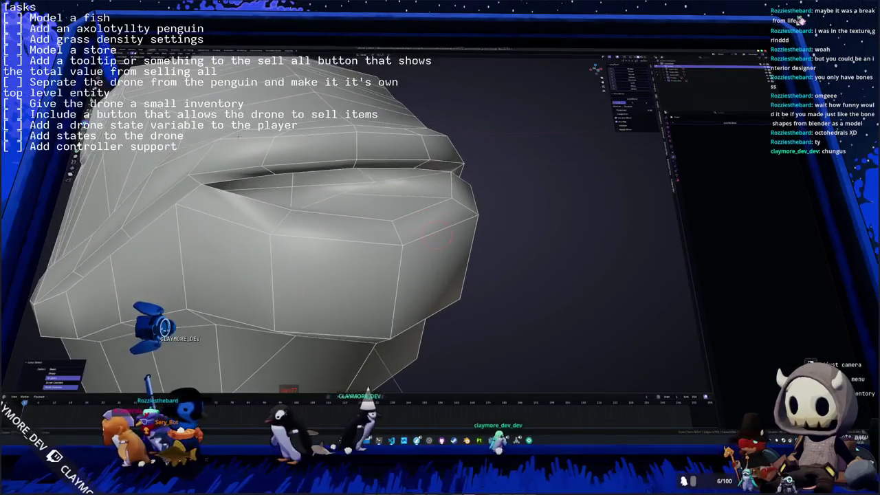
pyautogui.moveTo(239, 136); pyautogui.dragTo(261, 136, button='middle')
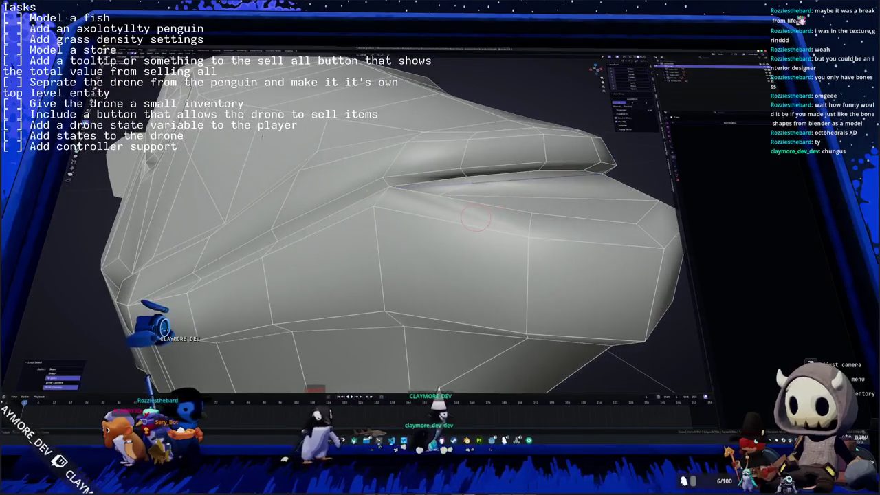
pyautogui.hotkey('ctrl', 'e')
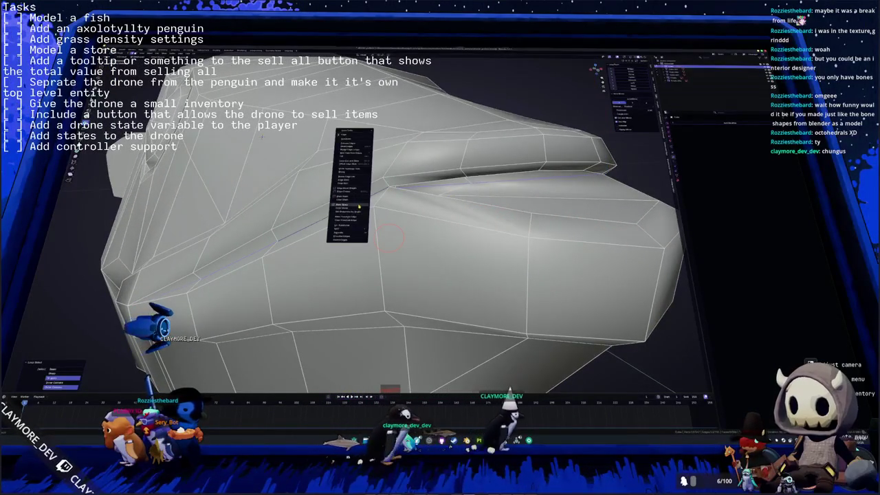
pyautogui.click(358, 206)
pyautogui.moveTo(358, 206)
pyautogui.mouseDown(button='middle')
pyautogui.moveTo(385, 220)
pyautogui.moveTo(275, 172)
pyautogui.moveTo(289, 179)
pyautogui.mouseUp(button='middle')
# Step: Select an edge loop on the fish head around the mouth
pyautogui.keyDown('alt'); pyautogui.click(326, 198); pyautogui.keyUp('alt')
pyautogui.scroll(-5, 288, 179)
pyautogui.scroll(5, 275, 172)
pyautogui.moveTo(412, 237)
pyautogui.mouseDown(button='middle')
pyautogui.moveTo(316, 218)
pyautogui.moveTo(313, 199)
pyautogui.mouseUp(button='middle')
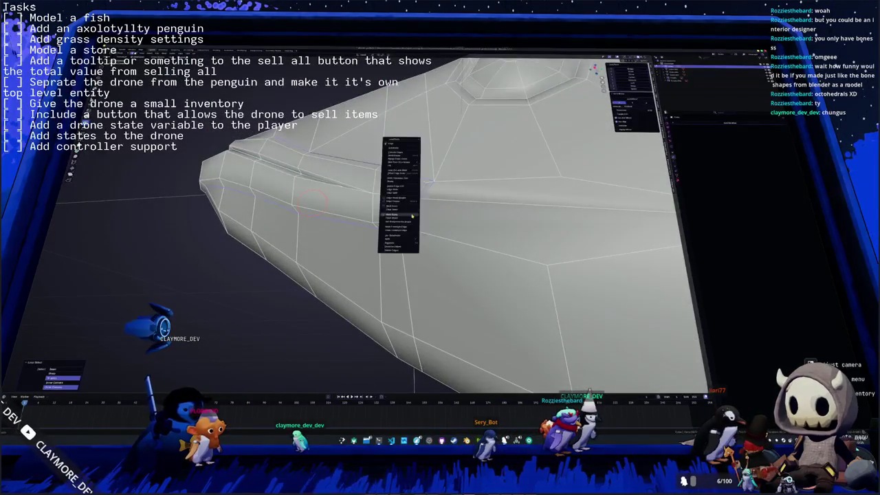
# Step: Switch between Object and Edit Mode to check the mouth shading from a front view
pyautogui.click(407, 216)
pyautogui.scroll(-5, 407, 216)
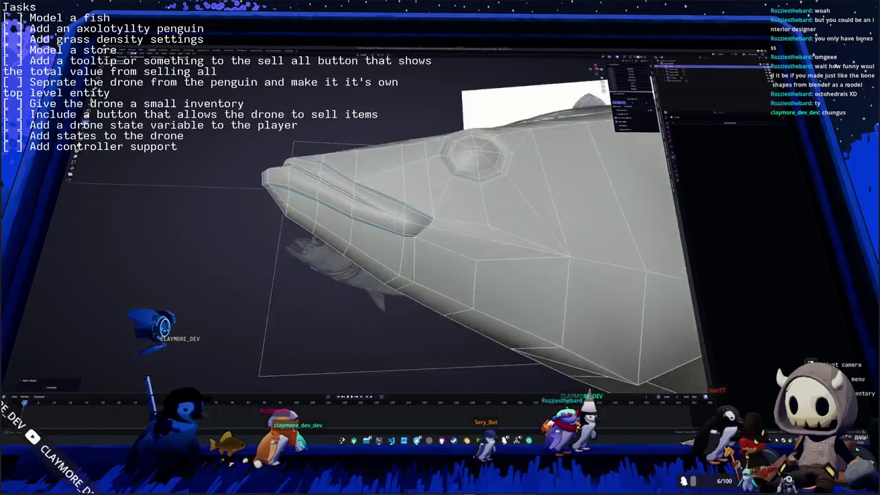
pyautogui.moveTo(407, 215)
pyautogui.mouseDown(button='middle')
pyautogui.moveTo(411, 231)
pyautogui.moveTo(402, 232)
pyautogui.mouseUp(button='middle')
pyautogui.scroll(5, 411, 231)
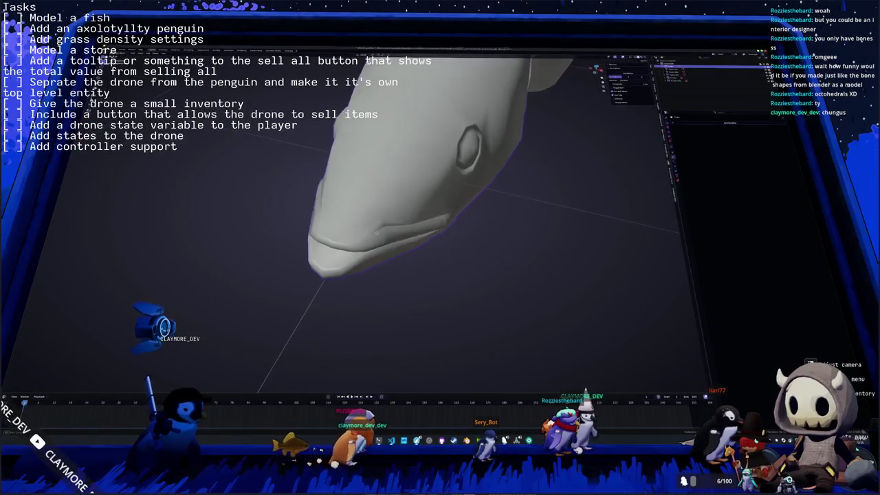
pyautogui.press('Tab')
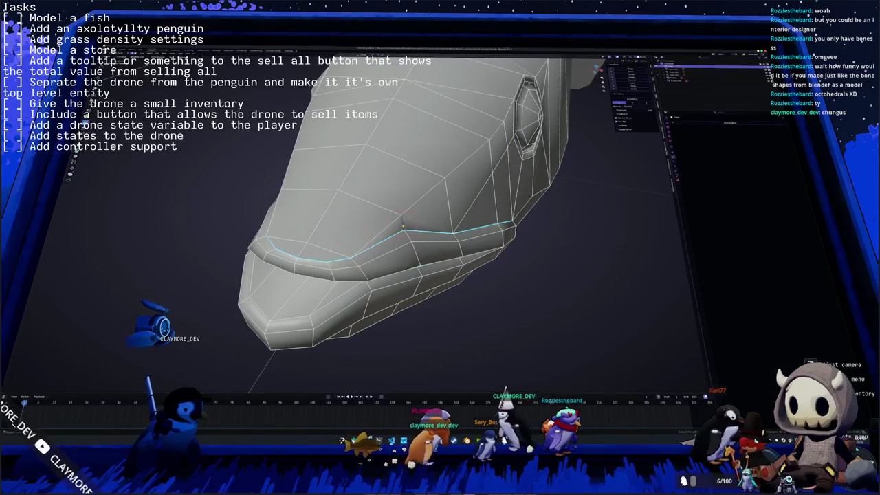
pyautogui.press('Tab')
pyautogui.moveTo(403, 227); pyautogui.dragTo(440, 226, button='middle')
pyautogui.press('Tab')
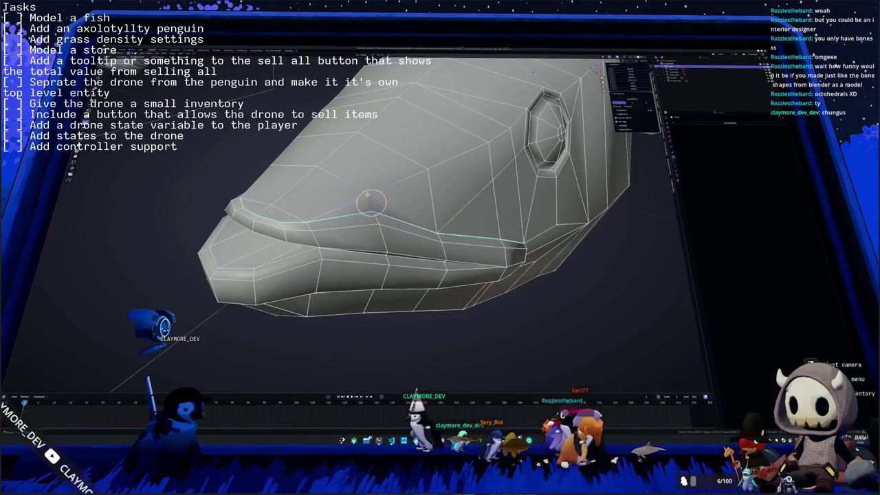
# Step: Merge the vertices along the fish's mouth edge loop from the right-click menu
pyautogui.scroll(4, 371, 202)
pyautogui.scroll(-2, 410, 196)
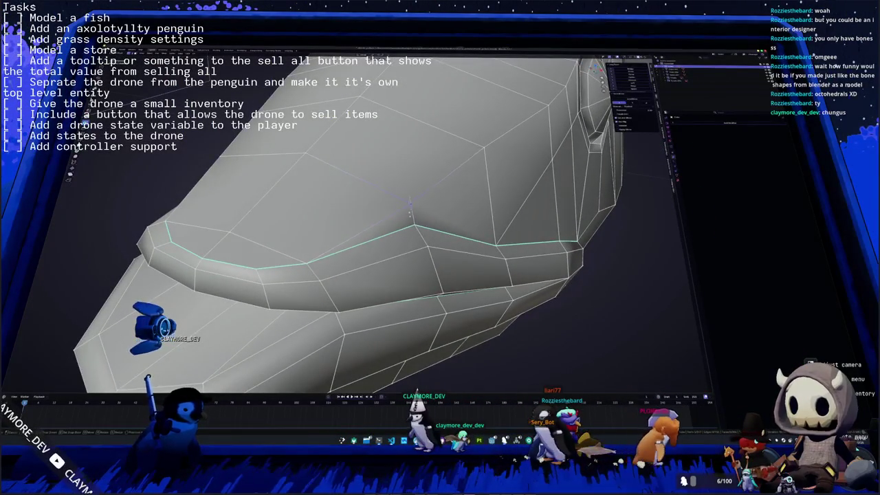
pyautogui.press('Tab')
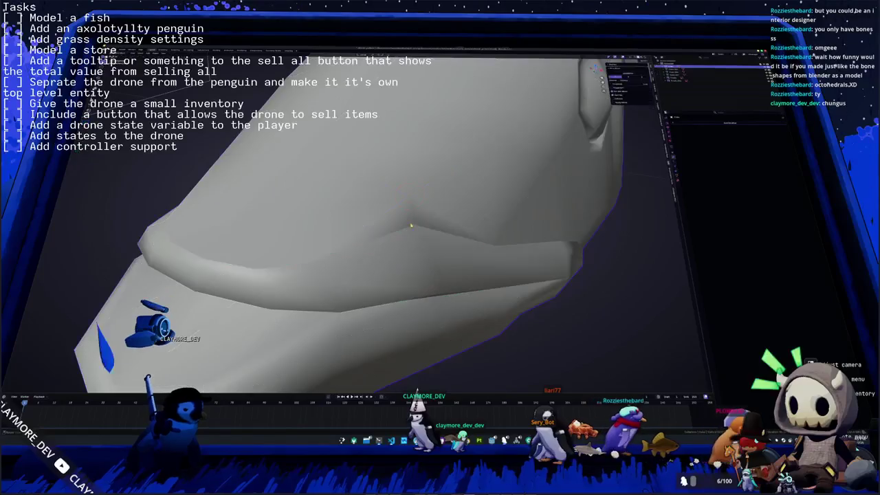
pyautogui.press('Tab')
pyautogui.scroll(1, 405, 242)
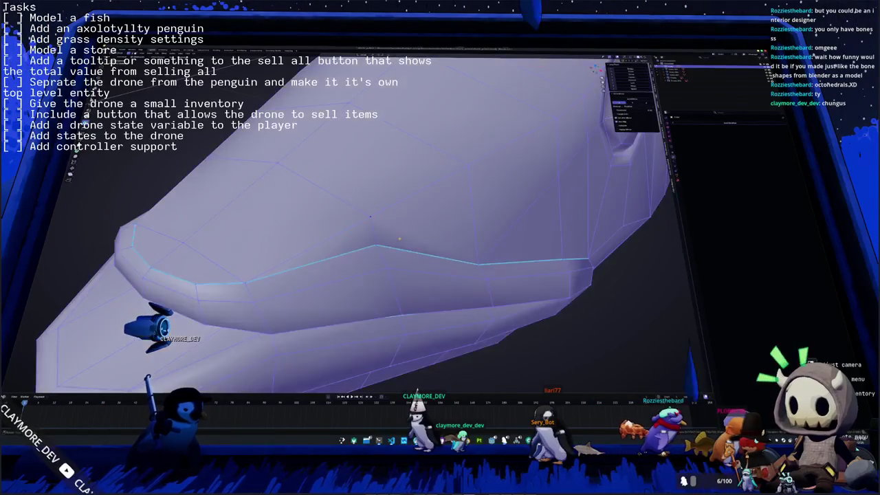
pyautogui.rightClick(399, 242)
pyautogui.click(424, 336)
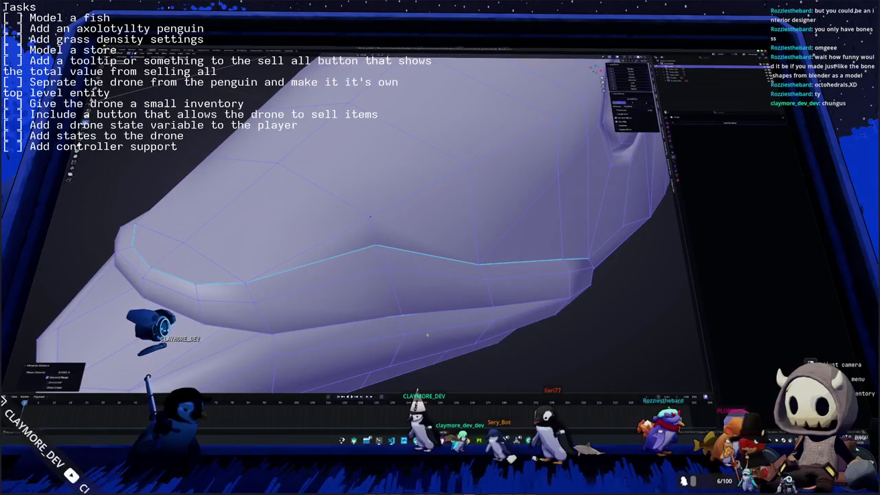
# Step: Select the fish's eye faces and set them to Shade Smooth
pyautogui.press('Tab')
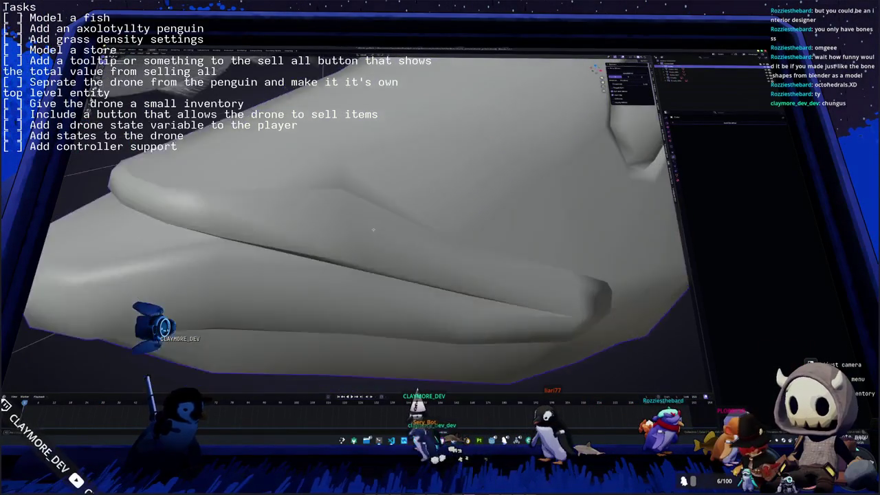
pyautogui.scroll(-6, 365, 251)
pyautogui.scroll(5, 350, 266)
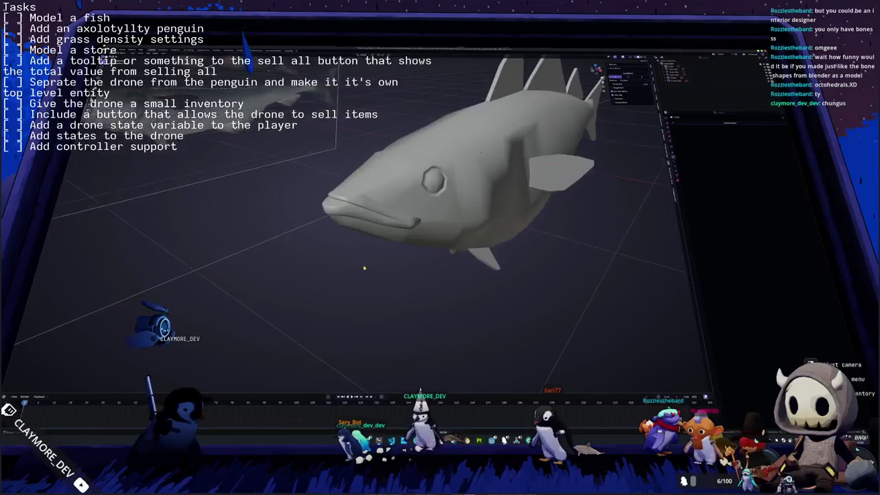
pyautogui.press('Tab')
pyautogui.scroll(3, 414, 196)
pyautogui.scroll(2, 413, 196)
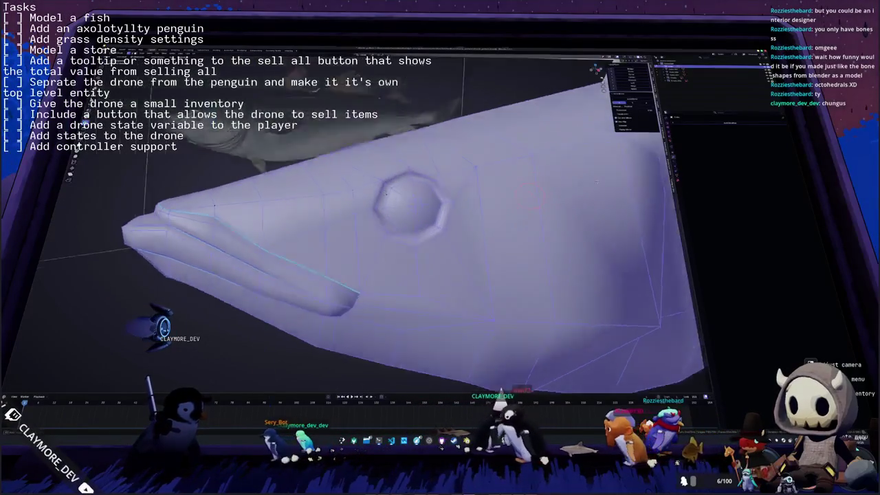
pyautogui.scroll(1, 398, 196)
pyautogui.scroll(2, 383, 196)
pyautogui.press('a')
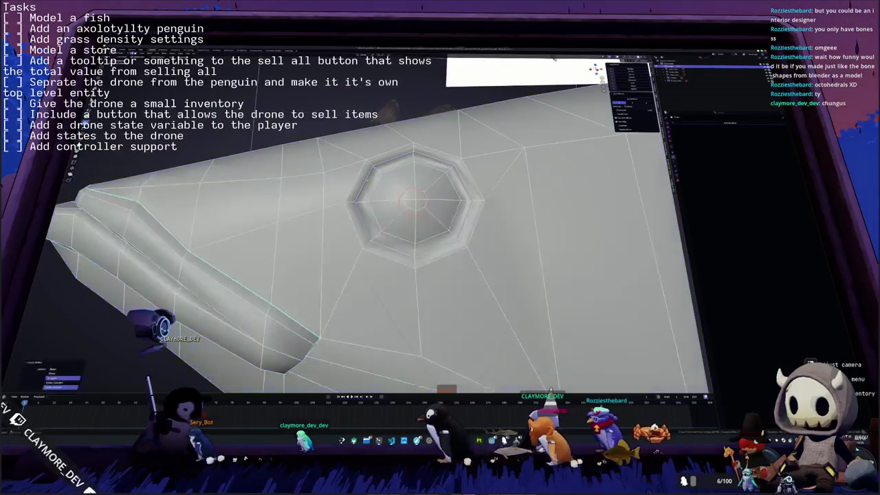
pyautogui.rightClick(351, 186)
pyautogui.click(350, 207)
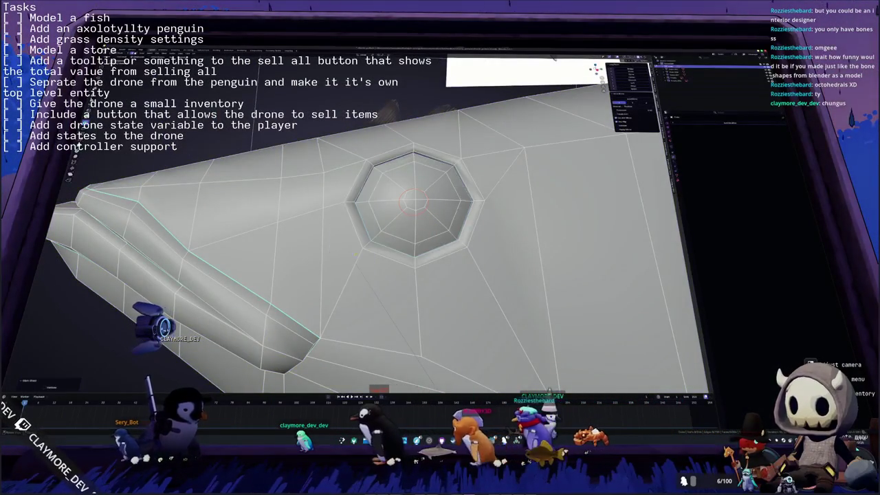
# Step: Return to Object Mode and view the fish from the front
pyautogui.press('Tab')
pyautogui.scroll(-3, 395, 243)
pyautogui.scroll(-3, 395, 243)
pyautogui.moveTo(395, 243); pyautogui.dragTo(375, 238, button='middle')
pyautogui.scroll(3, 388, 236)
pyautogui.press('Tab')
pyautogui.keyDown('alt'); pyautogui.click(363, 244); pyautogui.keyUp('alt')
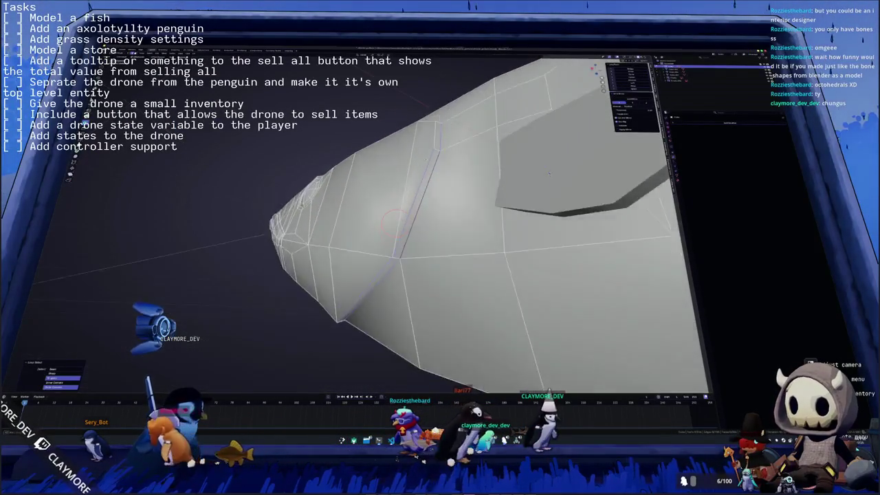
pyautogui.moveTo(387, 210); pyautogui.dragTo(383, 269, button='middle')
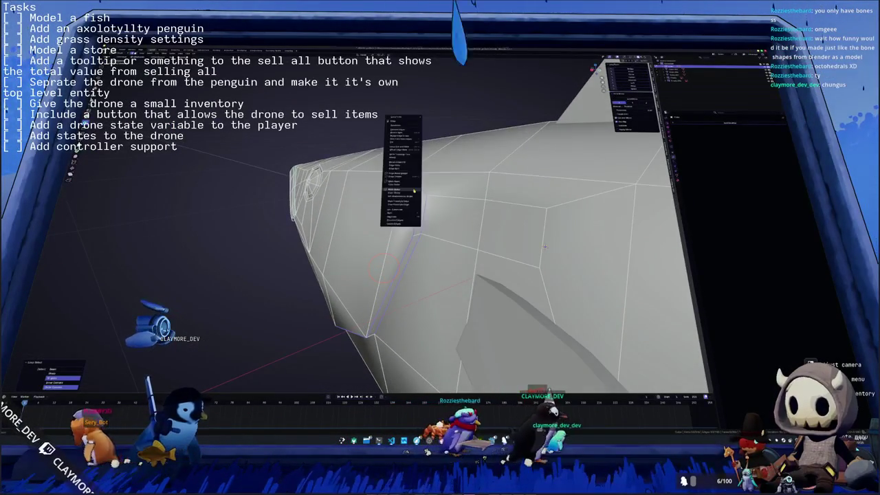
pyautogui.moveTo(544, 246)
pyautogui.mouseDown(button='middle')
pyautogui.moveTo(478, 230)
pyautogui.moveTo(420, 235)
pyautogui.moveTo(406, 217)
pyautogui.moveTo(414, 222)
pyautogui.mouseUp(button='middle')
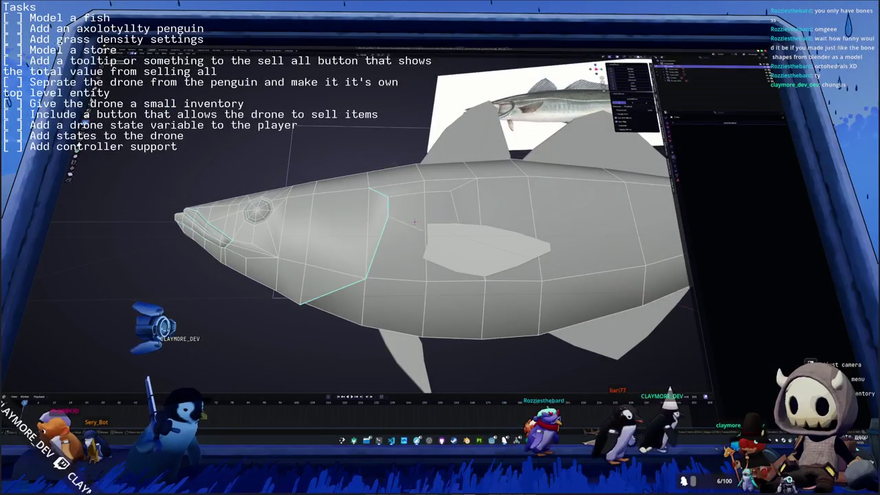
pyautogui.moveTo(415, 221); pyautogui.dragTo(425, 221, button='middle')
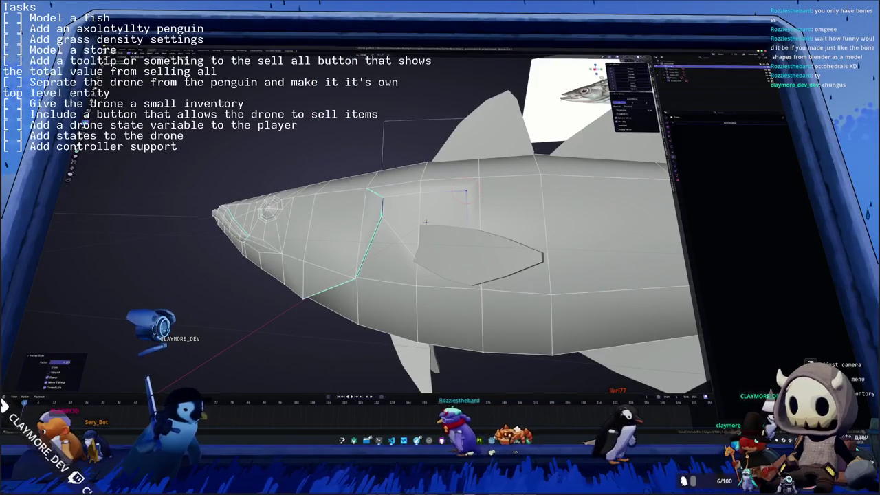
pyautogui.press('Tab')
pyautogui.moveTo(426, 221); pyautogui.dragTo(460, 234, button='middle')
pyautogui.press('Tab')
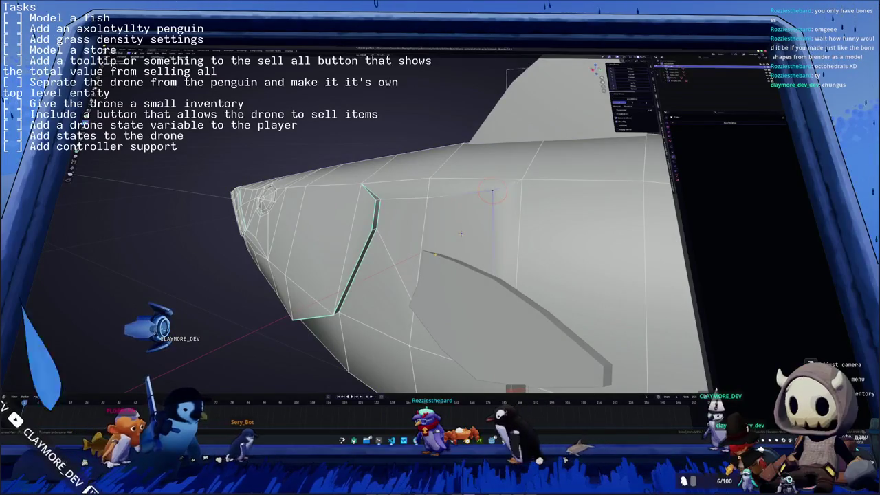
pyautogui.press('Tab')
pyautogui.moveTo(461, 233)
pyautogui.mouseDown(button='middle')
pyautogui.moveTo(444, 250)
pyautogui.moveTo(459, 231)
pyautogui.moveTo(447, 237)
pyautogui.mouseUp(button='middle')
pyautogui.scroll(-3, 457, 233)
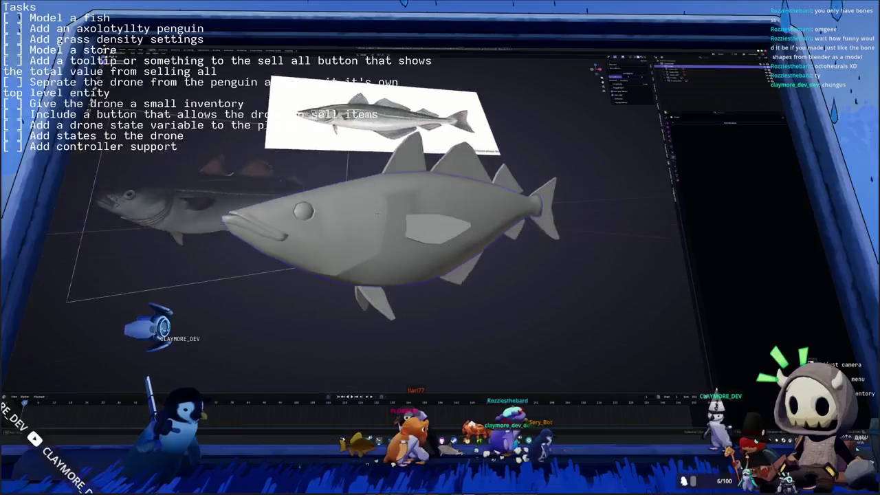
pyautogui.moveTo(378, 213)
pyautogui.mouseDown(button='middle')
pyautogui.moveTo(402, 215)
pyautogui.moveTo(396, 236)
pyautogui.mouseUp(button='middle')
pyautogui.scroll(3, 399, 220)
pyautogui.press('Tab')
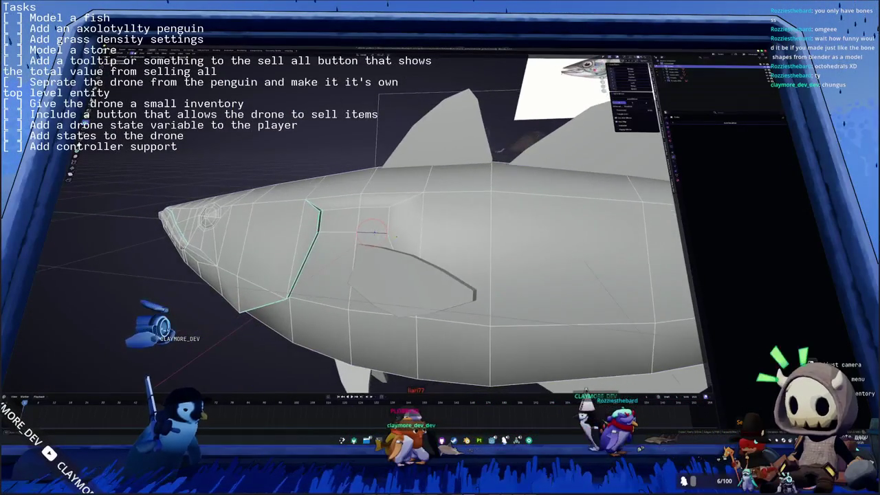
pyautogui.scroll(2, 375, 233)
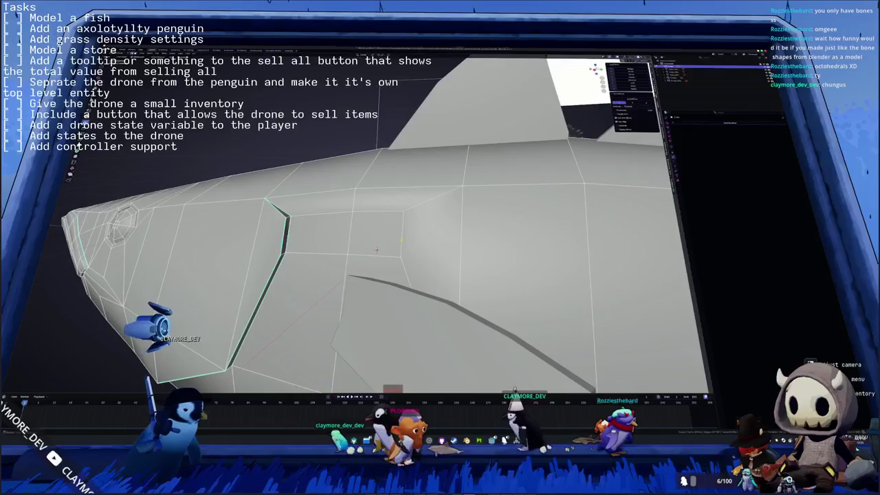
pyautogui.moveTo(396, 235); pyautogui.dragTo(393, 256, button='middle')
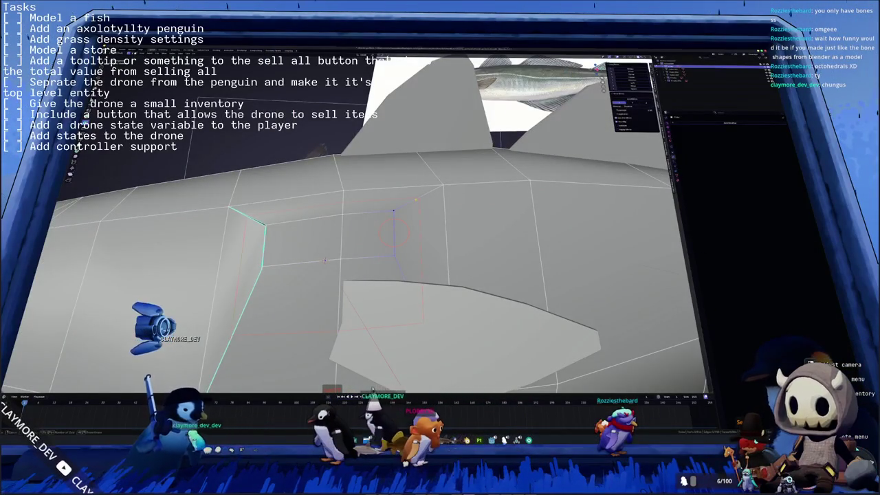
pyautogui.scroll(-3, 324, 261)
pyautogui.moveTo(324, 261); pyautogui.dragTo(413, 242, button='middle')
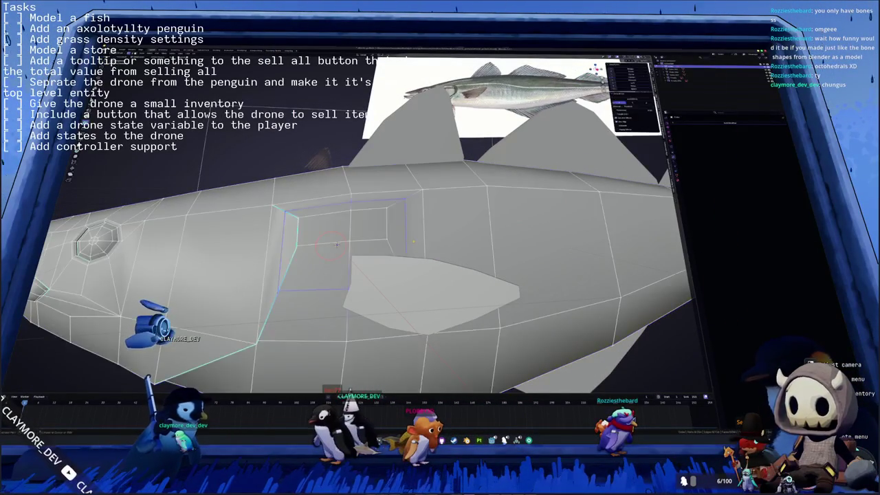
pyautogui.scroll(2, 336, 244)
pyautogui.press('a')
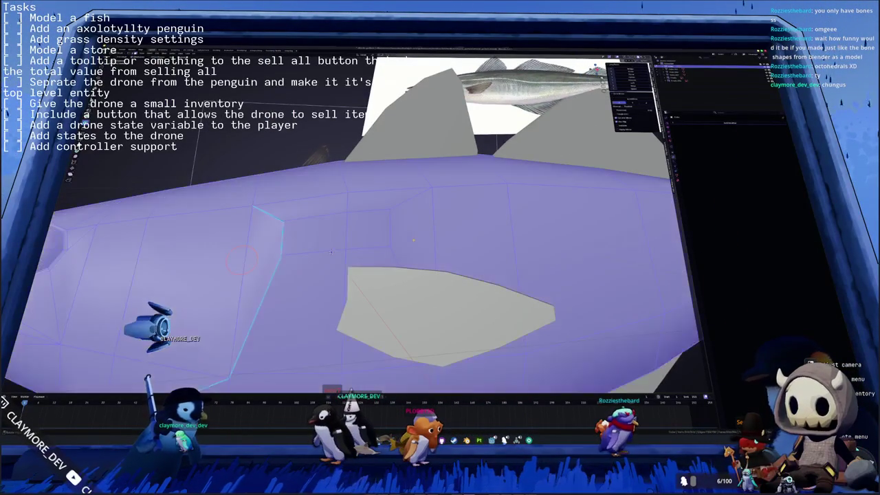
pyautogui.press('Tab')
pyautogui.scroll(-3, 331, 253)
# Step: Apply Shade Smooth to the fish, then Shade Auto Smooth to keep its creases crisp
pyautogui.scroll(-2, 337, 244)
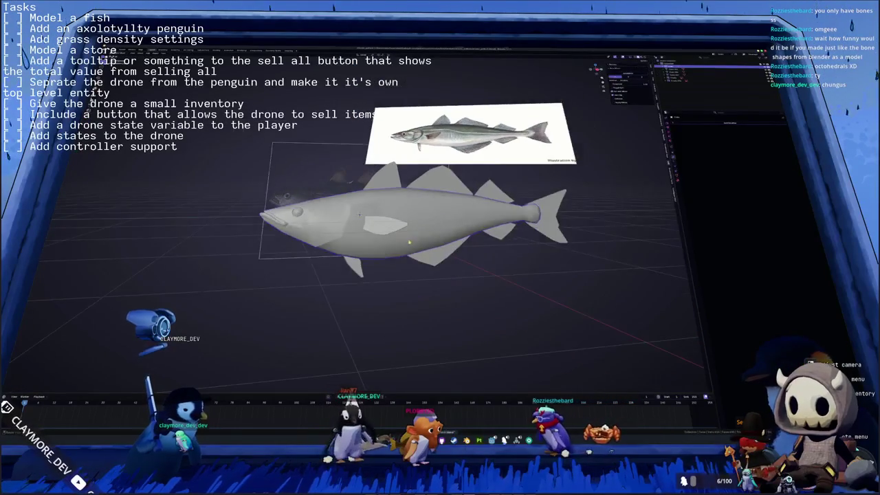
pyautogui.scroll(2, 346, 232)
pyautogui.rightClick(346, 232)
pyautogui.click(364, 241)
pyautogui.moveTo(364, 241)
pyautogui.mouseDown(button='middle')
pyautogui.moveTo(363, 188)
pyautogui.moveTo(385, 214)
pyautogui.moveTo(341, 262)
pyautogui.moveTo(358, 213)
pyautogui.mouseUp(button='middle')
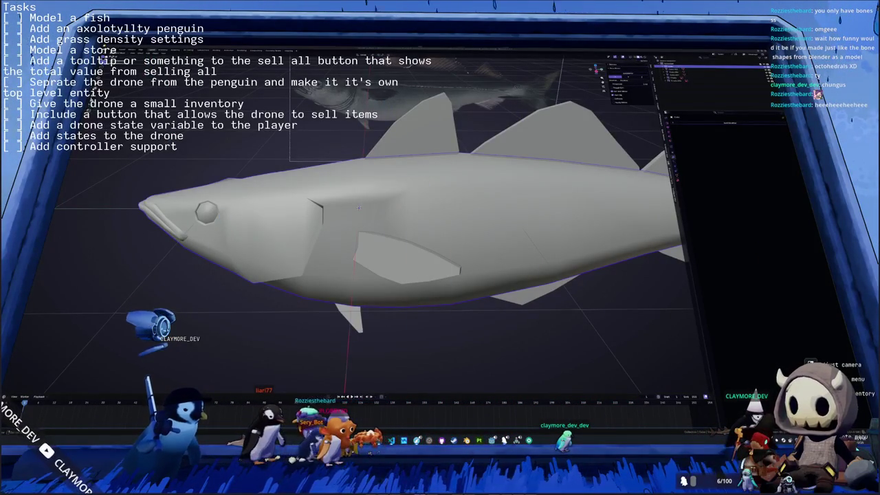
pyautogui.rightClick(569, 195)
pyautogui.click(560, 197)
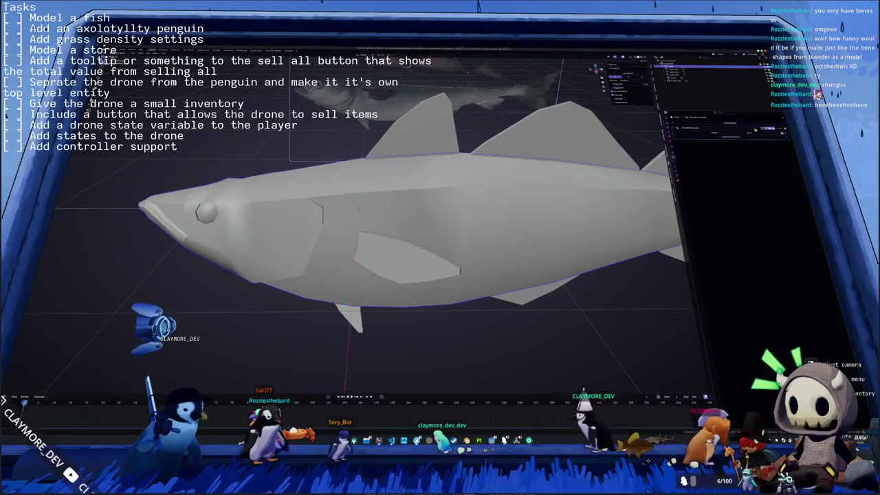
# Step: Extrude a selected face on the fish's flank from the face menu
pyautogui.press('Tab')
pyautogui.click(363, 214)
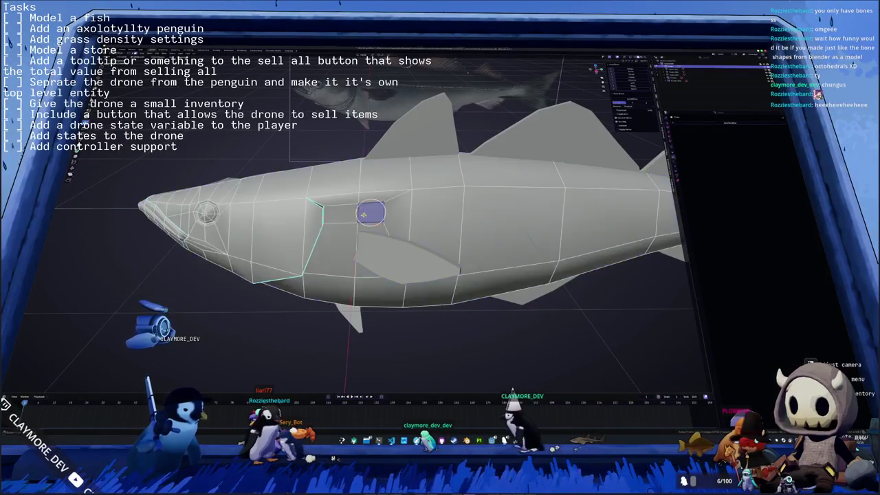
pyautogui.rightClick(332, 237)
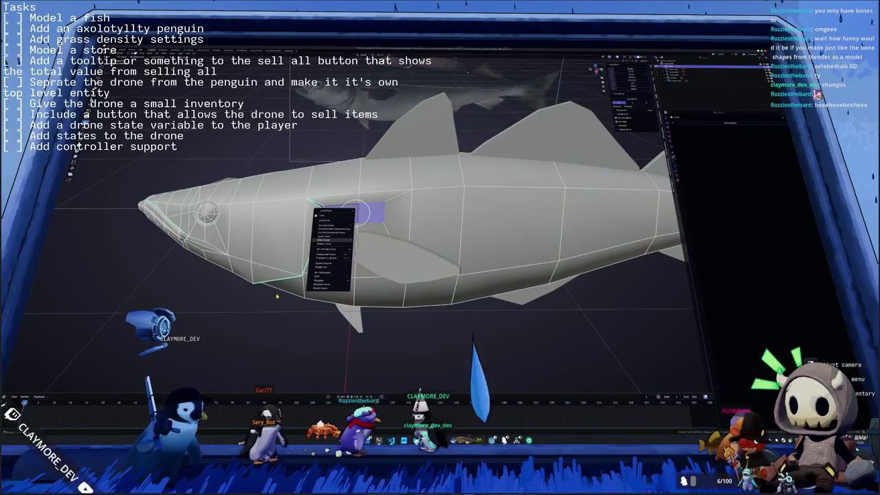
pyautogui.click(329, 232)
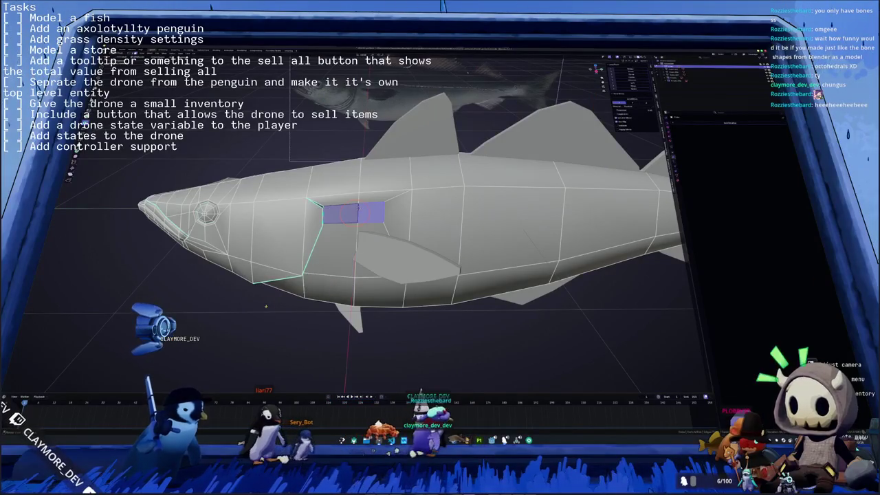
pyautogui.rightClick(218, 312)
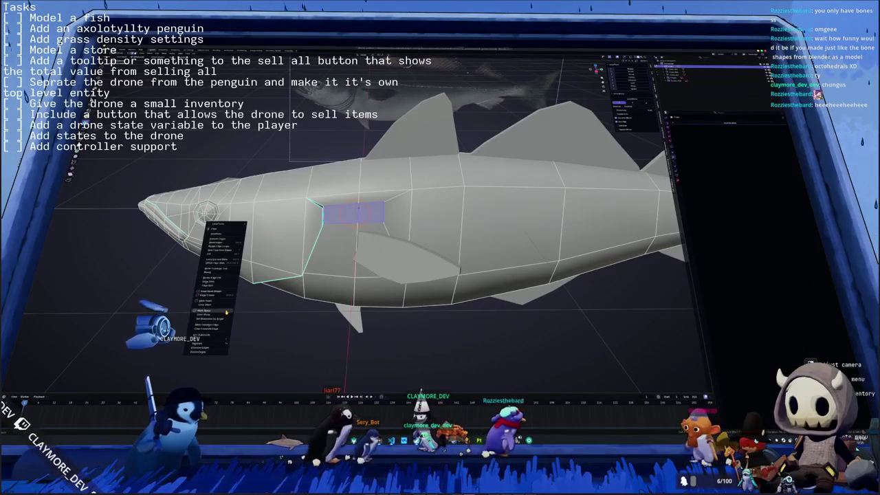
pyautogui.press('Escape')
pyautogui.press('Tab')
pyautogui.moveTo(228, 312)
pyautogui.mouseDown(button='middle')
pyautogui.moveTo(253, 282)
pyautogui.moveTo(344, 255)
pyautogui.moveTo(399, 179)
pyautogui.mouseUp(button='middle')
# Step: Select a face on the fish's side and centre the view on it
pyautogui.press('Tab')
pyautogui.scroll(-2, 289, 275)
pyautogui.press('Tab')
pyautogui.scroll(3, 311, 281)
pyautogui.press('Tab')
pyautogui.click(399, 173)
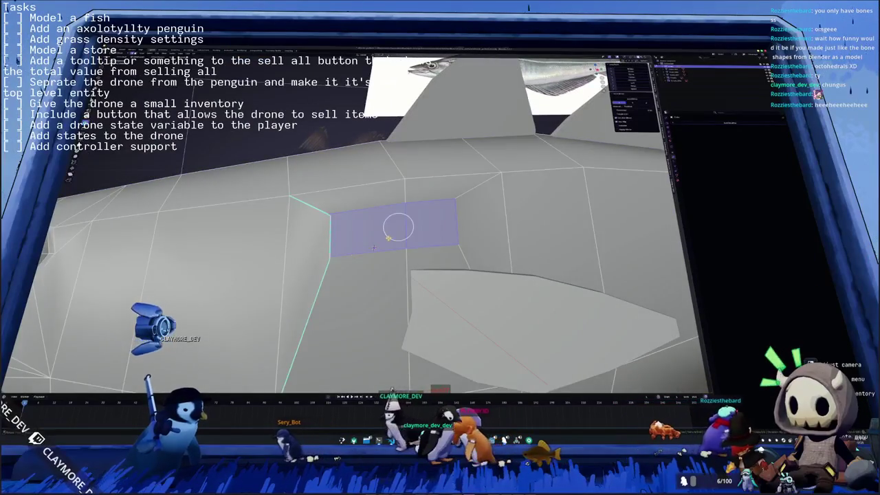
pyautogui.press('KP_Decimal')
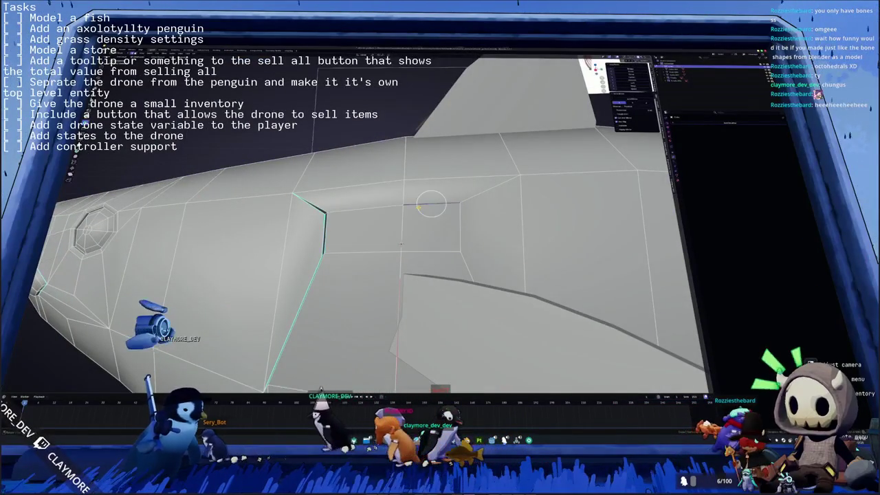
pyautogui.moveTo(399, 242)
pyautogui.mouseDown(button='middle')
pyautogui.moveTo(471, 276)
pyautogui.moveTo(378, 245)
pyautogui.moveTo(371, 213)
pyautogui.mouseUp(button='middle')
pyautogui.press('Tab')
pyautogui.press('Tab')
# Step: Select the square flank face behind the gill cover and add a corner vertex
pyautogui.click(408, 247)
pyautogui.scroll(-4, 366, 205)
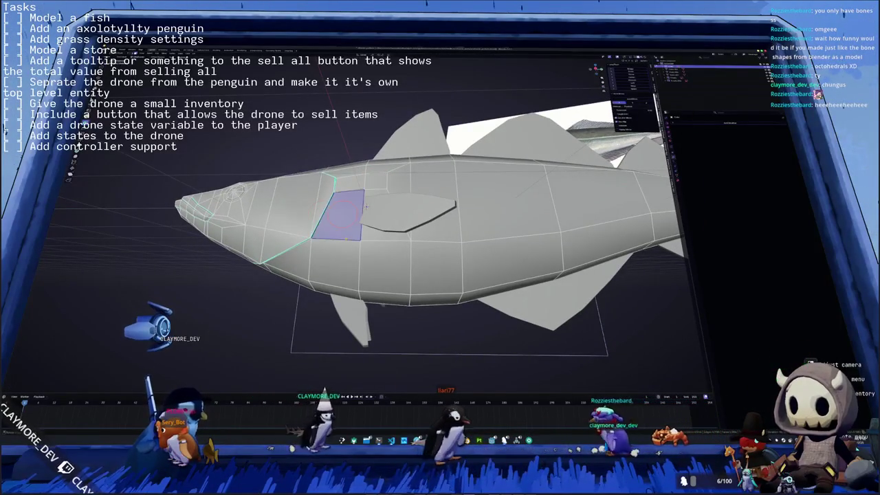
pyautogui.moveTo(366, 207); pyautogui.dragTo(358, 226, button='middle')
pyautogui.scroll(2, 357, 227)
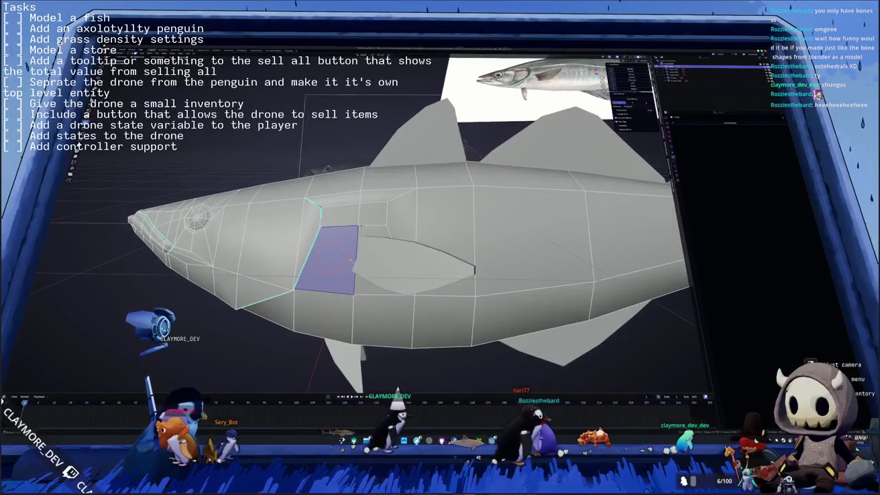
pyautogui.click(378, 259)
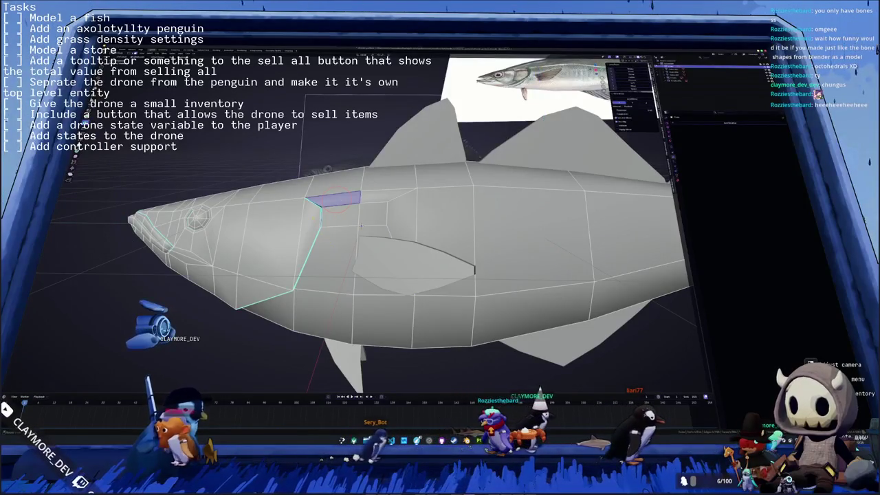
pyautogui.scroll(2, 360, 224)
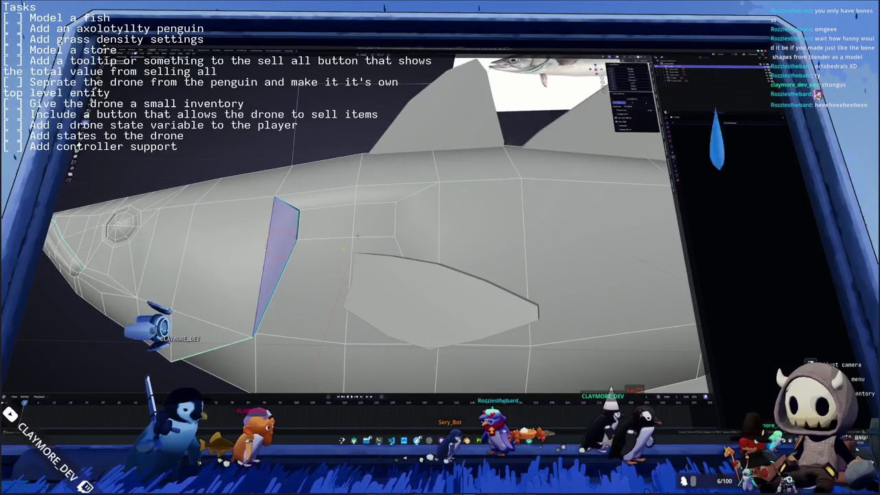
pyautogui.scroll(2, 355, 242)
pyautogui.click(316, 227)
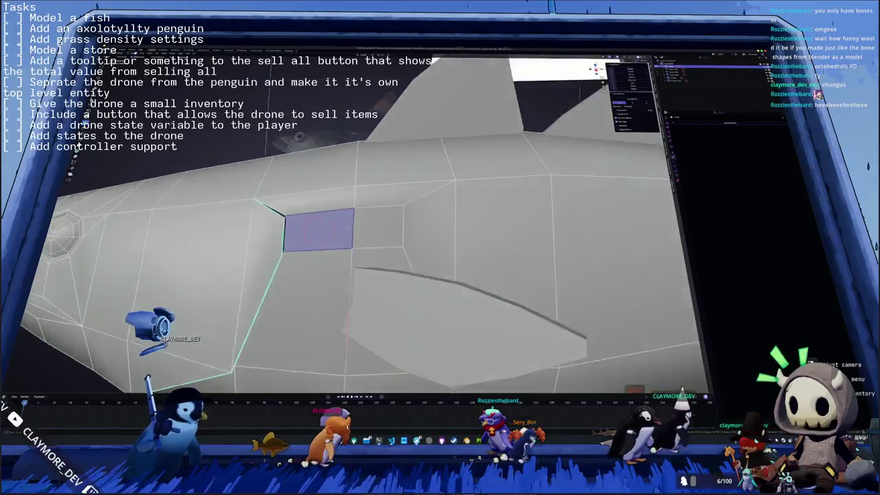
pyautogui.moveTo(316, 227)
pyautogui.mouseDown(button='middle')
pyautogui.moveTo(388, 234)
pyautogui.moveTo(335, 234)
pyautogui.mouseUp(button='middle')
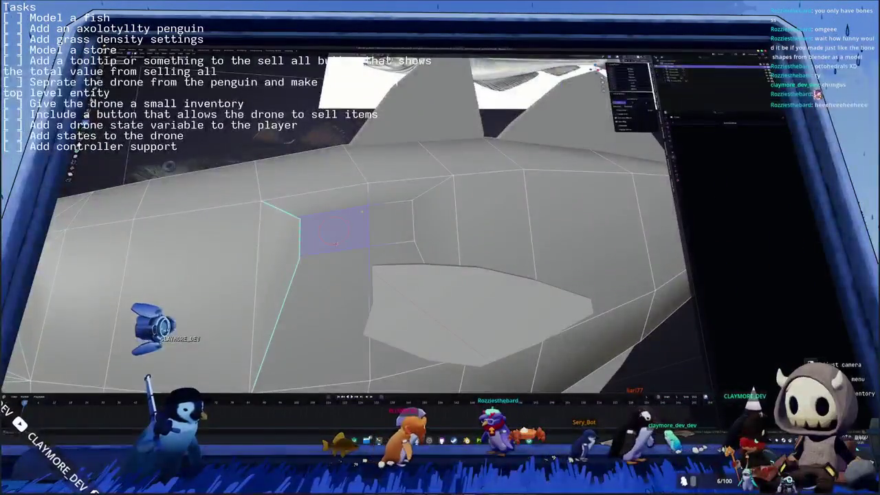
pyautogui.keyDown('shift'); pyautogui.click(368, 182); pyautogui.keyUp('shift')
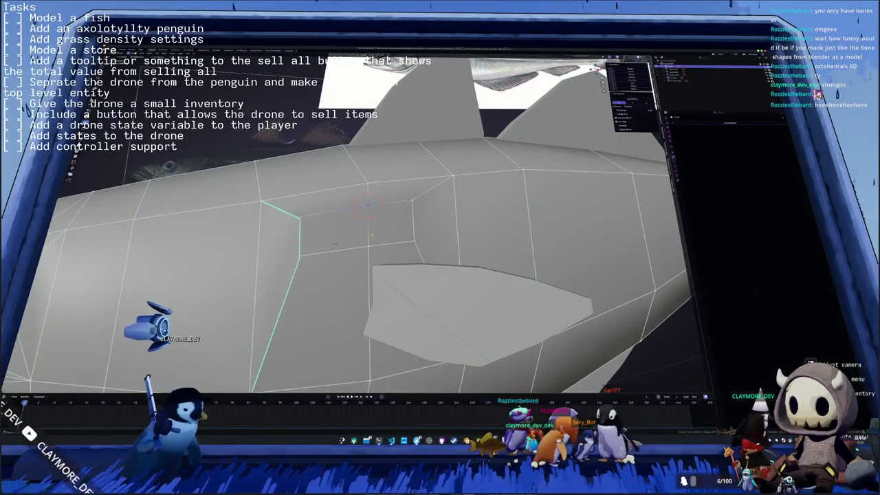
pyautogui.press('Tab')
pyautogui.moveTo(336, 244)
pyautogui.mouseDown(button='middle')
pyautogui.moveTo(327, 260)
pyautogui.moveTo(428, 251)
pyautogui.moveTo(402, 274)
pyautogui.moveTo(389, 253)
pyautogui.moveTo(422, 240)
pyautogui.moveTo(365, 263)
pyautogui.moveTo(363, 248)
pyautogui.mouseUp(button='middle')
pyautogui.press('Tab')
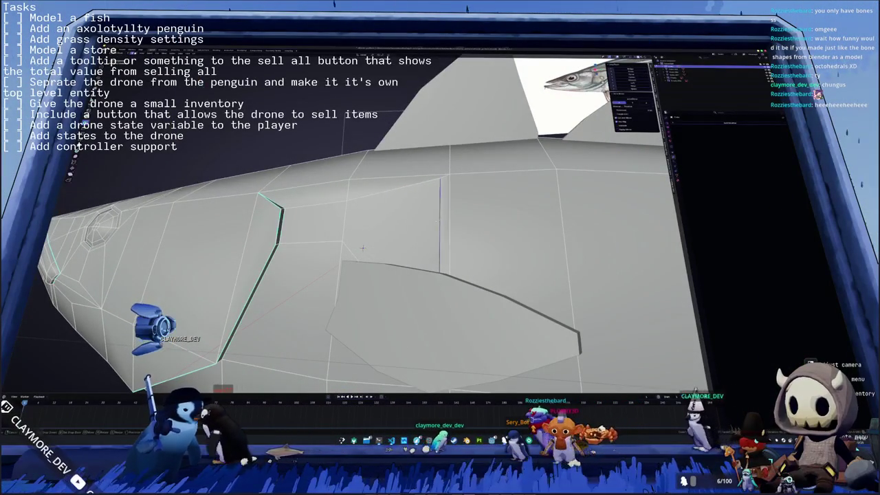
# Step: Confirm the slid edge's position behind the gill
pyautogui.click(362, 247)
pyautogui.scroll(2, 337, 261)
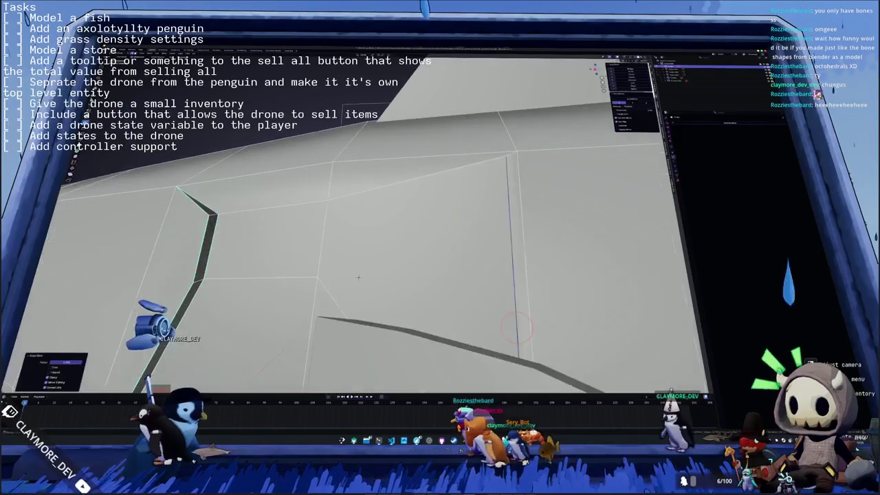
pyautogui.scroll(2, 310, 277)
pyautogui.moveTo(310, 277); pyautogui.dragTo(268, 295, button='middle')
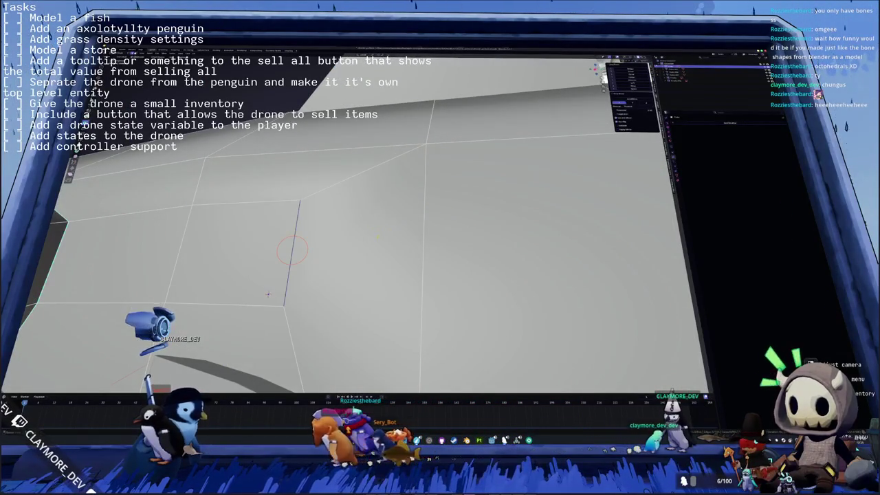
# Step: Select an L-shaped strip of flank faces beside the edge, trim it, then deselect it
pyautogui.click(351, 313)
pyautogui.scroll(-3, 351, 313)
pyautogui.moveTo(350, 313); pyautogui.dragTo(370, 255, button='middle')
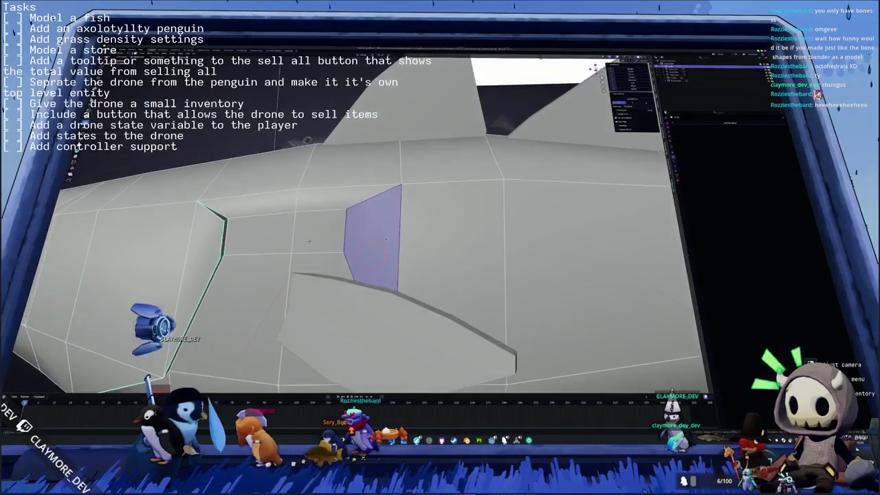
pyautogui.keyDown('alt'); pyautogui.click(309, 240); pyautogui.keyUp('alt')
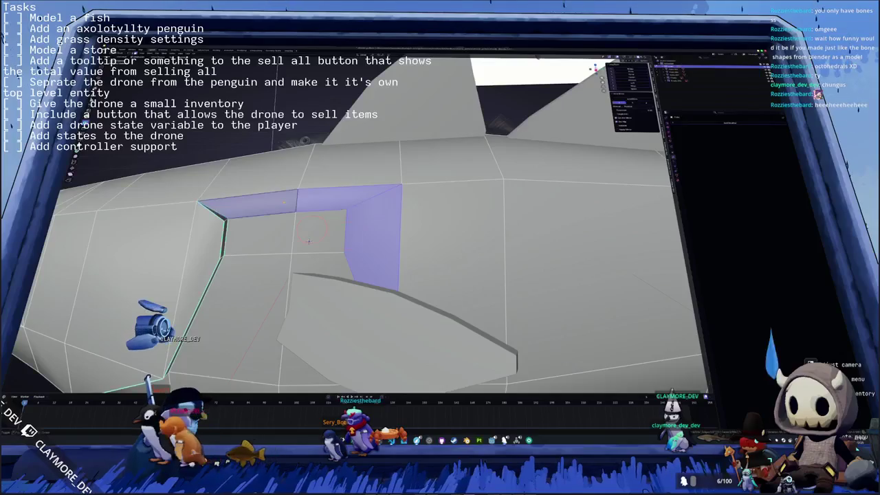
pyautogui.scroll(-3, 309, 241)
pyautogui.moveTo(309, 242); pyautogui.dragTo(282, 262, button='middle')
pyautogui.rightClick(411, 220)
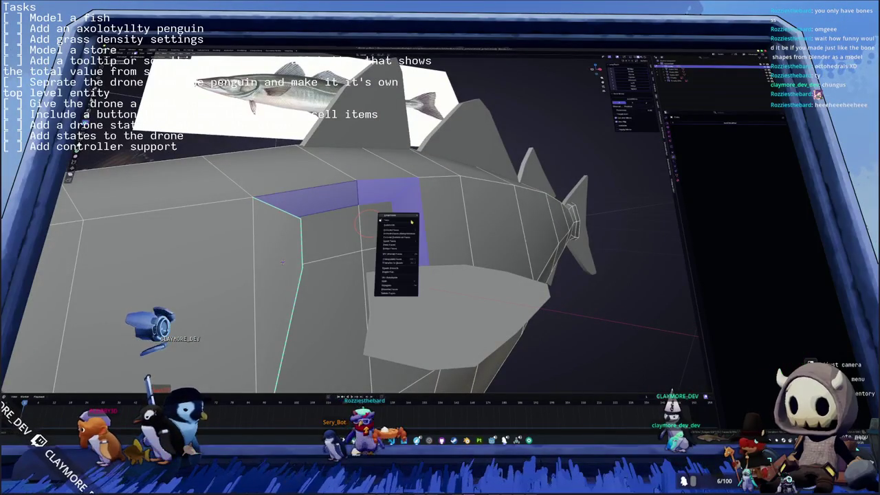
pyautogui.moveTo(401, 254)
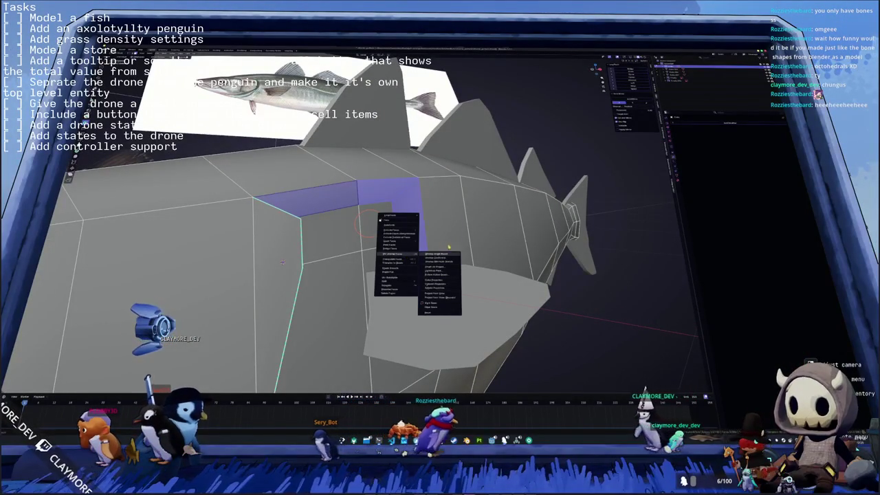
pyautogui.moveTo(447, 246)
pyautogui.mouseDown(button='middle')
pyautogui.moveTo(410, 239)
pyautogui.moveTo(393, 199)
pyautogui.moveTo(372, 195)
pyautogui.mouseUp(button='middle')
pyautogui.middleClick(410, 239)
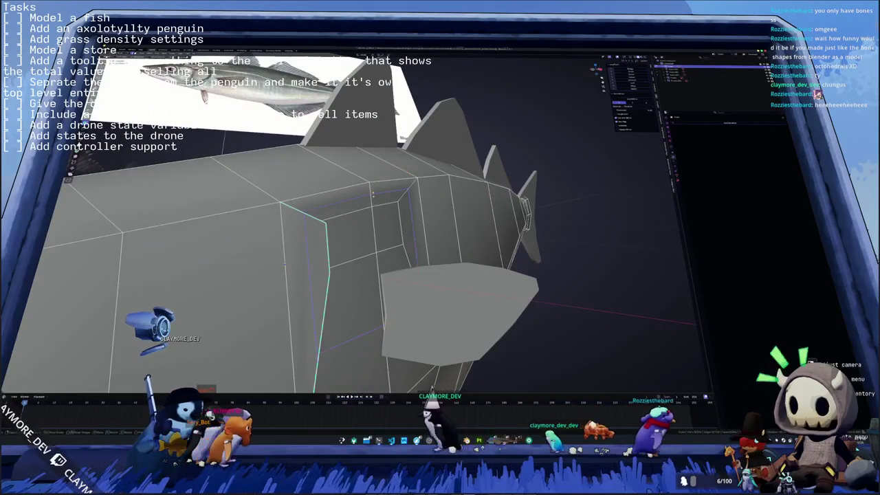
# Step: Select two adjacent flank faces, then return to Object Mode zoomed out on the whole fish
pyautogui.press('Tab')
pyautogui.scroll(3, 354, 217)
pyautogui.scroll(3, 336, 237)
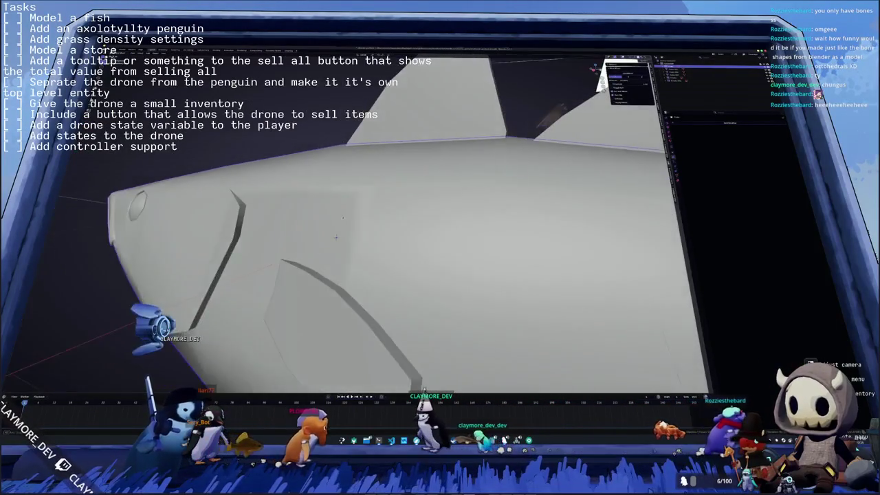
pyautogui.moveTo(336, 237); pyautogui.dragTo(308, 258, button='middle')
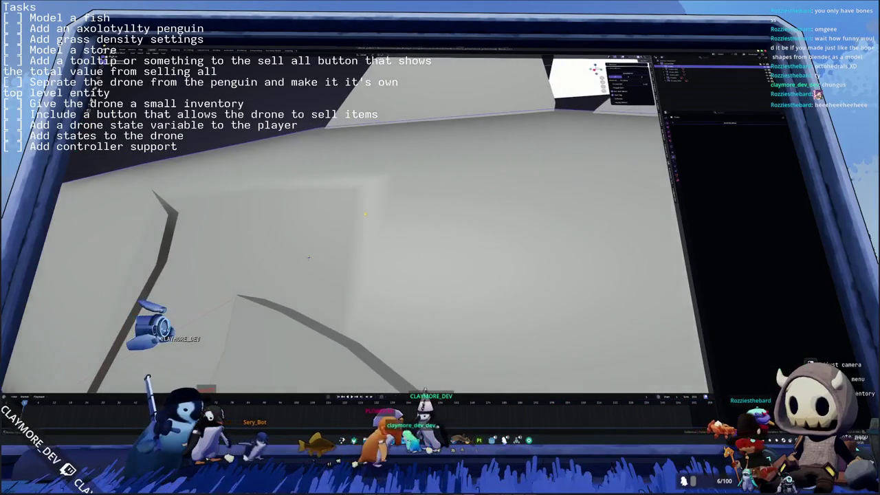
pyautogui.press('Tab')
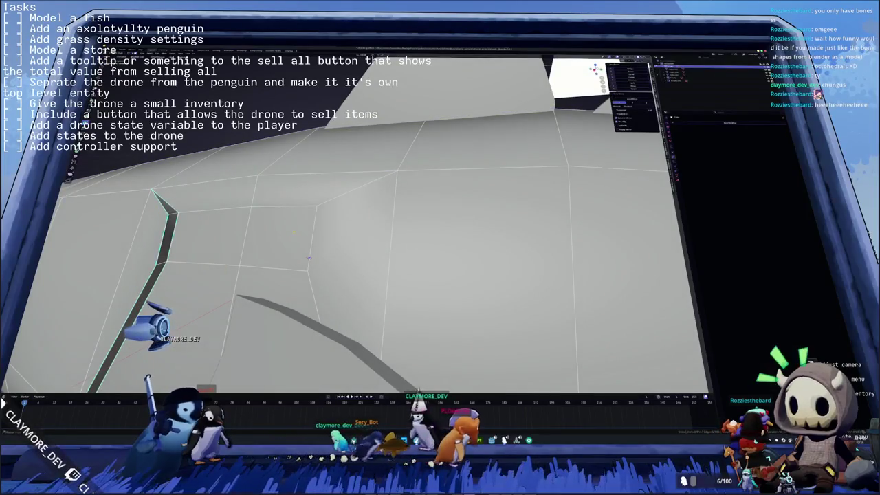
pyautogui.click(213, 231)
pyautogui.keyDown('shift'); pyautogui.click(282, 231); pyautogui.keyUp('shift')
pyautogui.moveTo(289, 234)
pyautogui.mouseDown(button='middle')
pyautogui.moveTo(354, 252)
pyautogui.moveTo(354, 223)
pyautogui.moveTo(338, 240)
pyautogui.mouseUp(button='middle')
pyautogui.press('Tab')
pyautogui.scroll(-4, 335, 247)
pyautogui.scroll(-3, 340, 253)
# Step: Orbit around the fish and open the M merge menu for the gill edge loop
pyautogui.press('Tab')
pyautogui.scroll(3, 354, 223)
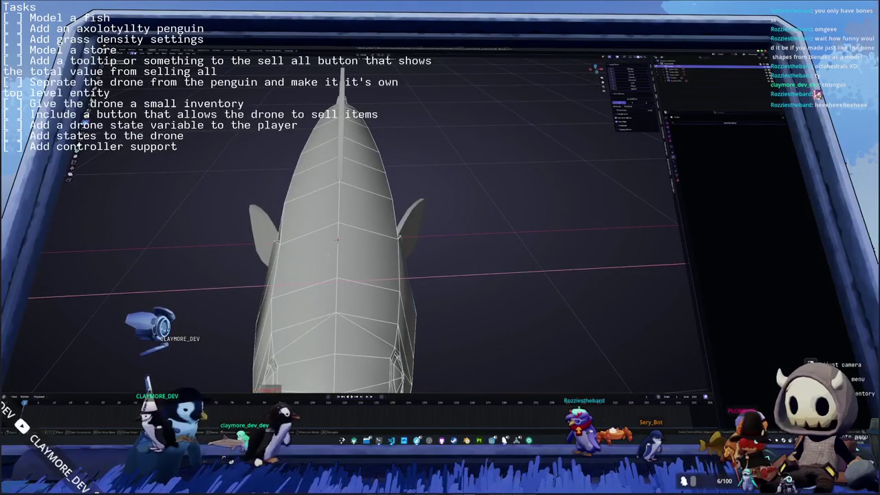
pyautogui.moveTo(407, 277); pyautogui.dragTo(336, 199, button='middle')
pyautogui.moveTo(394, 215)
pyautogui.mouseDown(button='middle')
pyautogui.moveTo(390, 201)
pyautogui.moveTo(332, 225)
pyautogui.moveTo(358, 220)
pyautogui.moveTo(326, 245)
pyautogui.moveTo(315, 221)
pyautogui.moveTo(350, 219)
pyautogui.mouseUp(button='middle')
pyautogui.press('Tab')
pyautogui.press('Tab')
pyautogui.press('Tab')
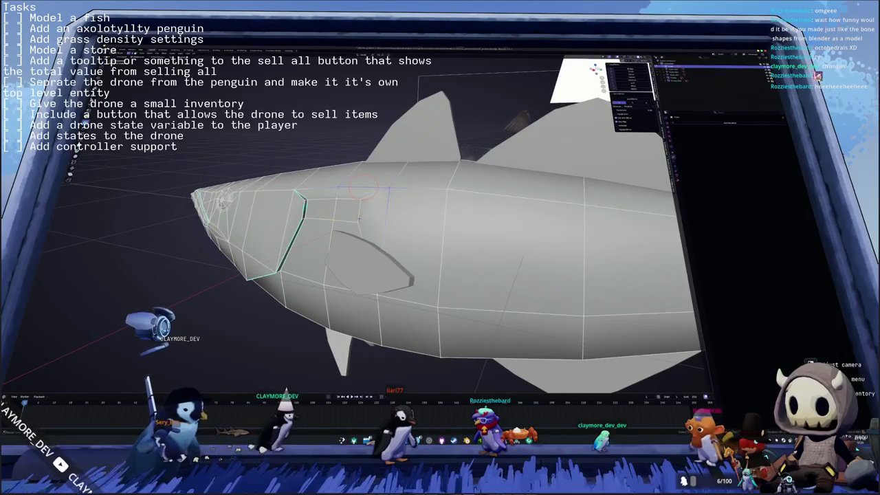
pyautogui.press('m')
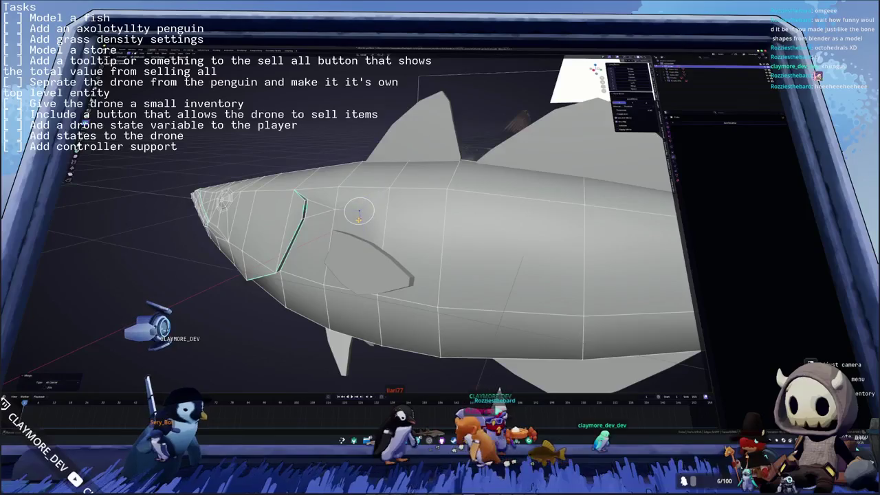
pyautogui.press('Tab')
pyautogui.moveTo(358, 218)
pyautogui.mouseDown(button='middle')
pyautogui.moveTo(384, 215)
pyautogui.moveTo(358, 217)
pyautogui.mouseUp(button='middle')
pyautogui.press('Tab')
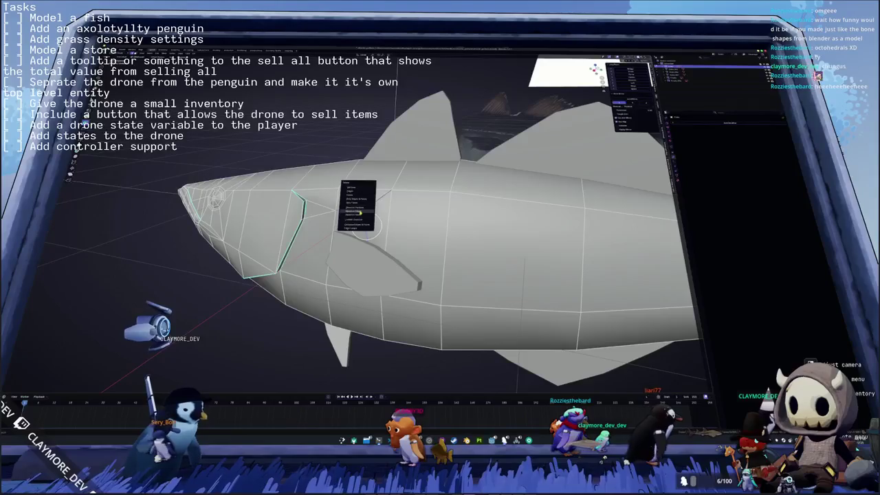
# Step: Apply the chosen menu operation to the gill edges
pyautogui.moveTo(356, 215)
pyautogui.mouseDown(button='middle')
pyautogui.moveTo(346, 220)
pyautogui.moveTo(364, 233)
pyautogui.mouseUp(button='middle')
pyautogui.click(323, 212)
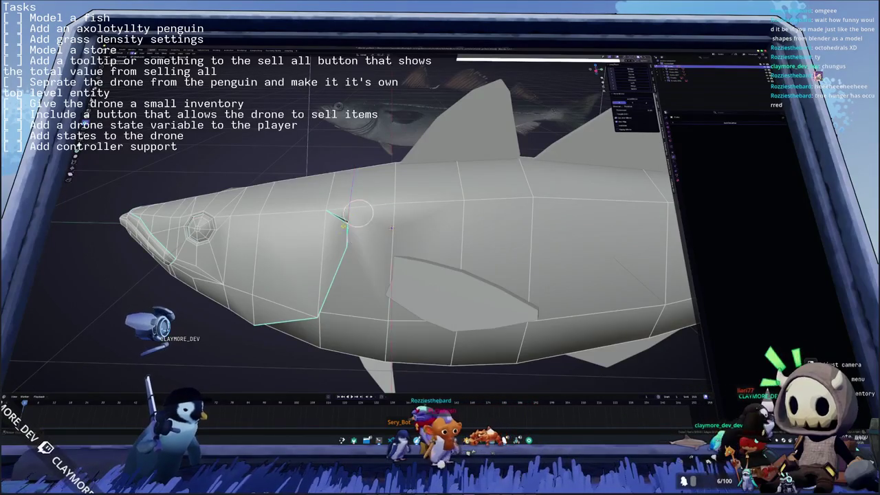
pyautogui.moveTo(391, 228)
pyautogui.mouseDown(button='middle')
pyautogui.moveTo(412, 234)
pyautogui.moveTo(326, 231)
pyautogui.moveTo(431, 262)
pyautogui.moveTo(454, 247)
pyautogui.moveTo(500, 281)
pyautogui.mouseUp(button='middle')
pyautogui.scroll(3, 422, 241)
# Step: Turn on X-ray with Alt+Z to inspect the gaps along the gill seam
pyautogui.hotkey('alt', 'z')
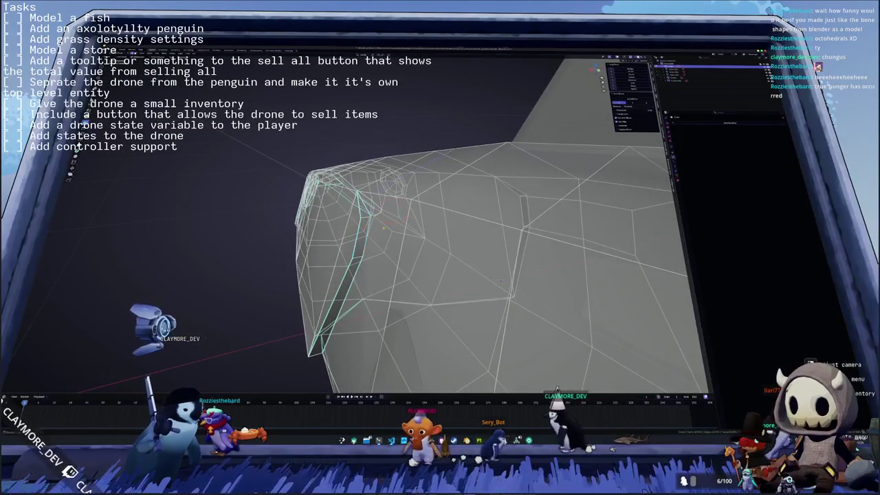
pyautogui.scroll(3, 501, 281)
pyautogui.moveTo(501, 281); pyautogui.dragTo(616, 324, button='middle')
pyautogui.hotkey('alt', 'z')
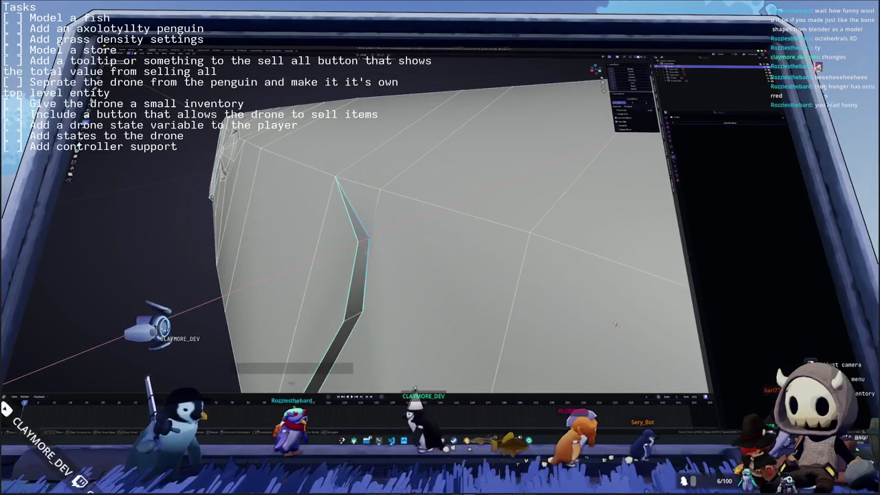
pyautogui.hotkey('alt', 'z')
pyautogui.moveTo(616, 324)
pyautogui.mouseDown(button='middle')
pyautogui.moveTo(616, 278)
pyautogui.moveTo(552, 263)
pyautogui.moveTo(559, 276)
pyautogui.mouseUp(button='middle')
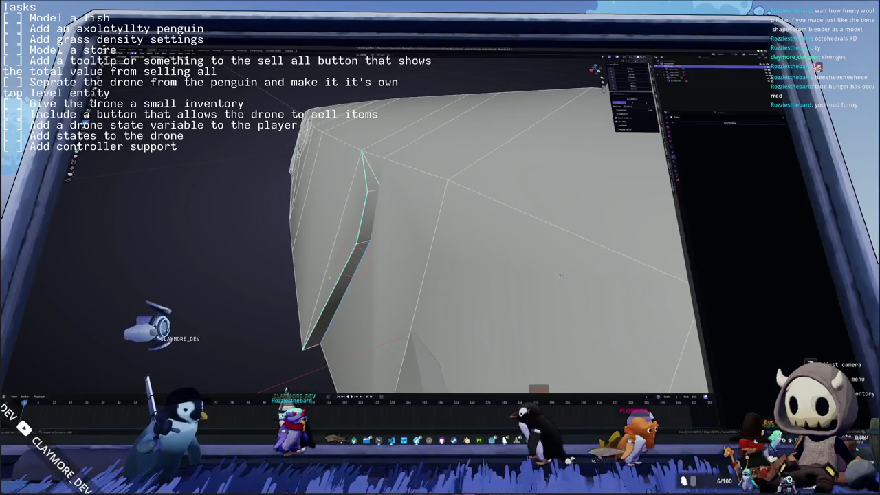
pyautogui.moveTo(560, 275); pyautogui.dragTo(586, 180, button='middle')
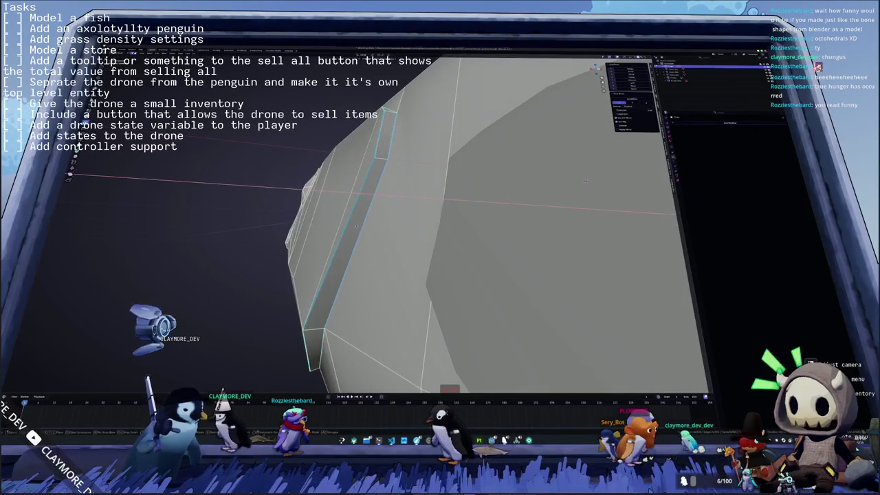
pyautogui.moveTo(350, 227)
pyautogui.mouseDown(button='middle')
pyautogui.moveTo(421, 240)
pyautogui.moveTo(411, 159)
pyautogui.moveTo(411, 186)
pyautogui.moveTo(383, 168)
pyautogui.mouseUp(button='middle')
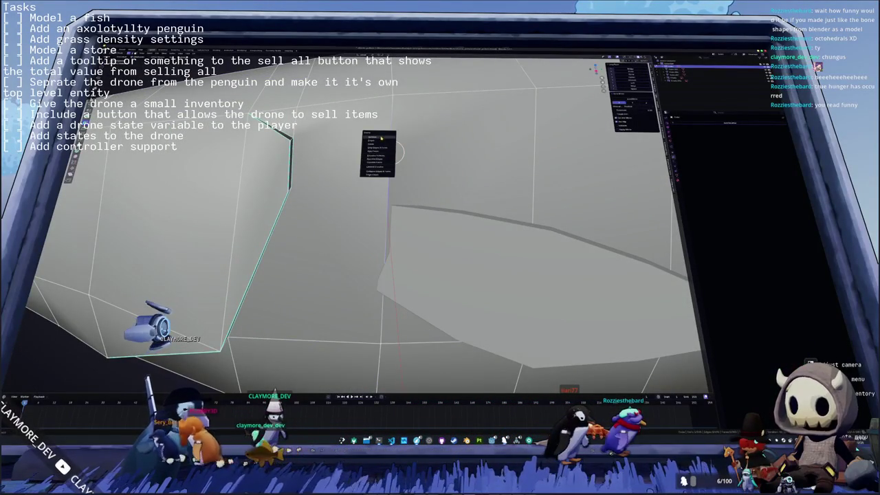
# Step: Delete the stray geometry in the gill gap with X, undoing a first wrong attempt
pyautogui.click(381, 137)
pyautogui.hotkey('ctrl', 'z')
pyautogui.press('x')
pyautogui.click(378, 196)
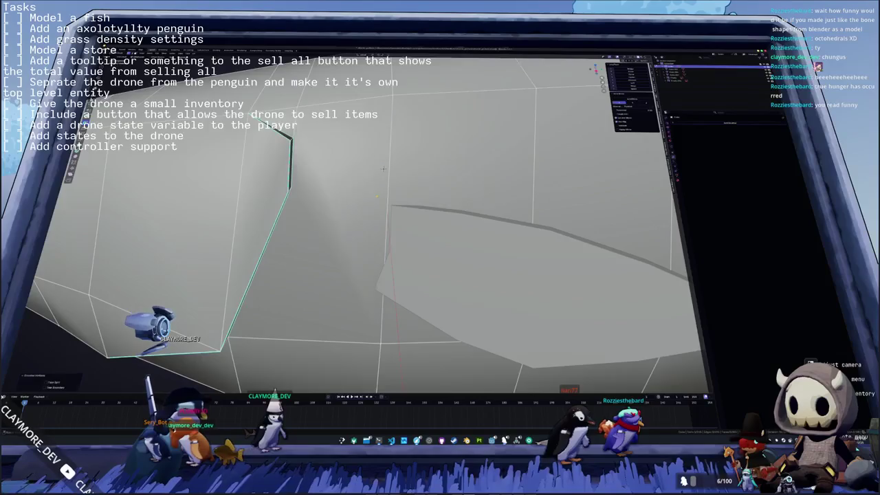
pyautogui.scroll(-5, 372, 199)
pyautogui.scroll(3, 372, 199)
pyautogui.moveTo(371, 199)
pyautogui.mouseDown(button='middle')
pyautogui.moveTo(398, 225)
pyautogui.moveTo(433, 199)
pyautogui.moveTo(420, 212)
pyautogui.moveTo(377, 186)
pyautogui.moveTo(560, 217)
pyautogui.mouseUp(button='middle')
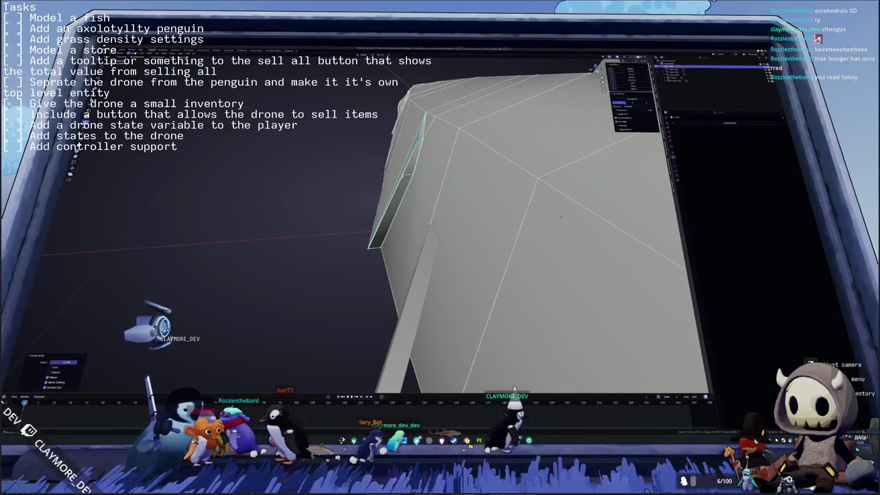
pyautogui.moveTo(560, 217); pyautogui.dragTo(509, 213, button='middle')
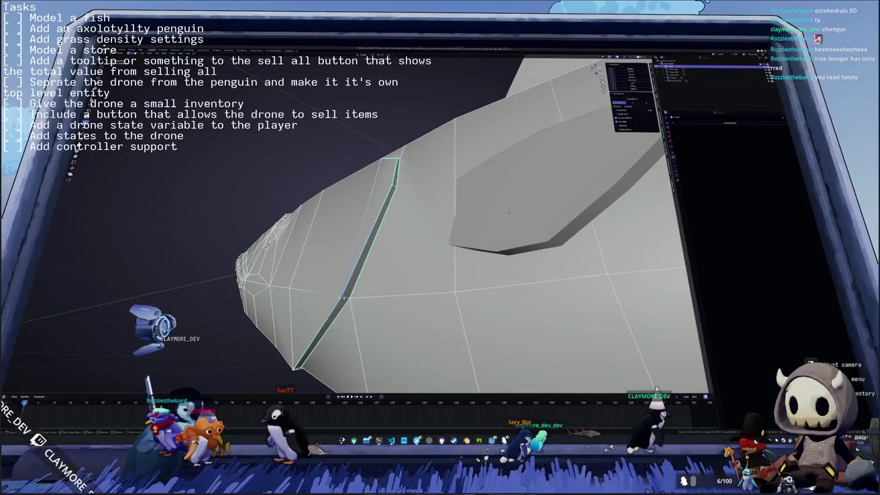
pyautogui.moveTo(344, 295)
pyautogui.mouseDown(button='middle')
pyautogui.moveTo(363, 301)
pyautogui.moveTo(360, 288)
pyautogui.moveTo(344, 294)
pyautogui.moveTo(345, 261)
pyautogui.moveTo(319, 313)
pyautogui.mouseUp(button='middle')
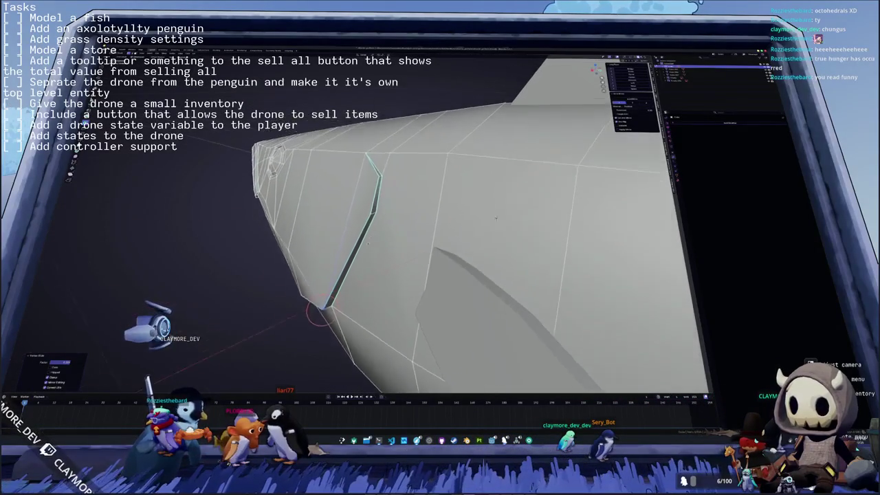
pyautogui.moveTo(496, 218); pyautogui.dragTo(343, 277, button='middle')
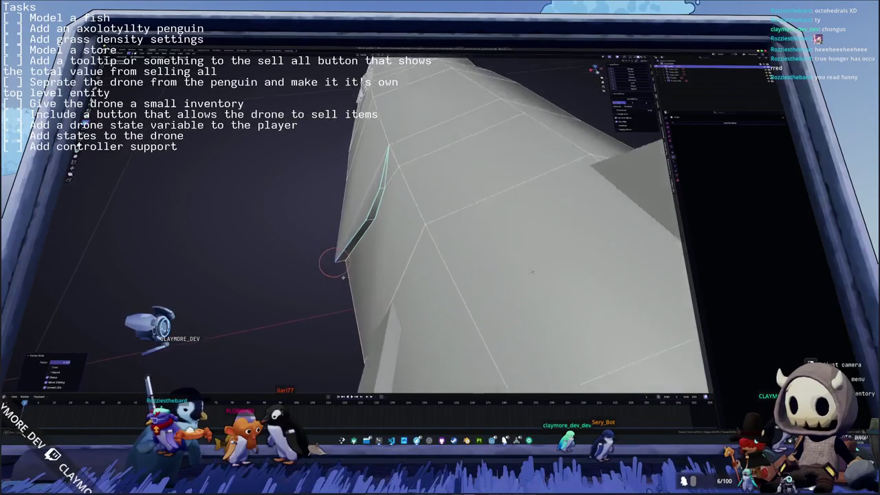
pyautogui.moveTo(531, 272); pyautogui.dragTo(630, 318, button='middle')
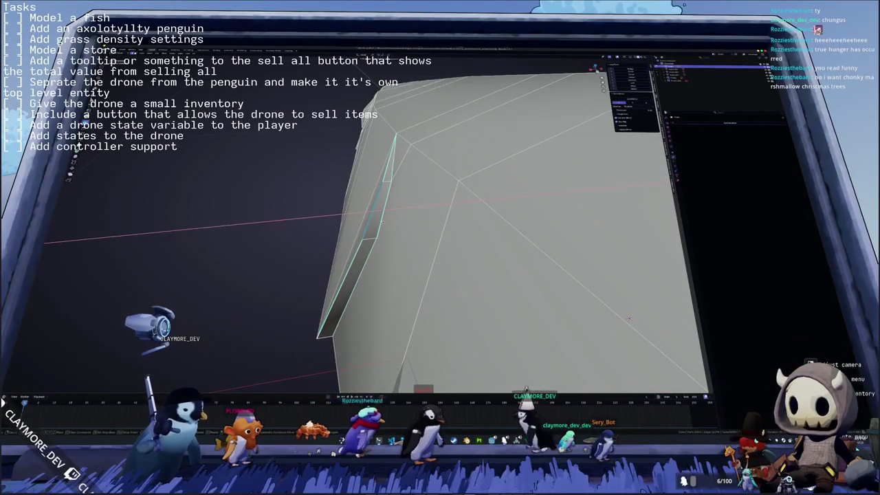
pyautogui.press('Tab')
pyautogui.moveTo(629, 318)
pyautogui.mouseDown(button='middle')
pyautogui.moveTo(451, 221)
pyautogui.moveTo(486, 170)
pyautogui.moveTo(573, 231)
pyautogui.moveTo(661, 313)
pyautogui.moveTo(631, 291)
pyautogui.moveTo(421, 216)
pyautogui.mouseUp(button='middle')
pyautogui.press('Tab')
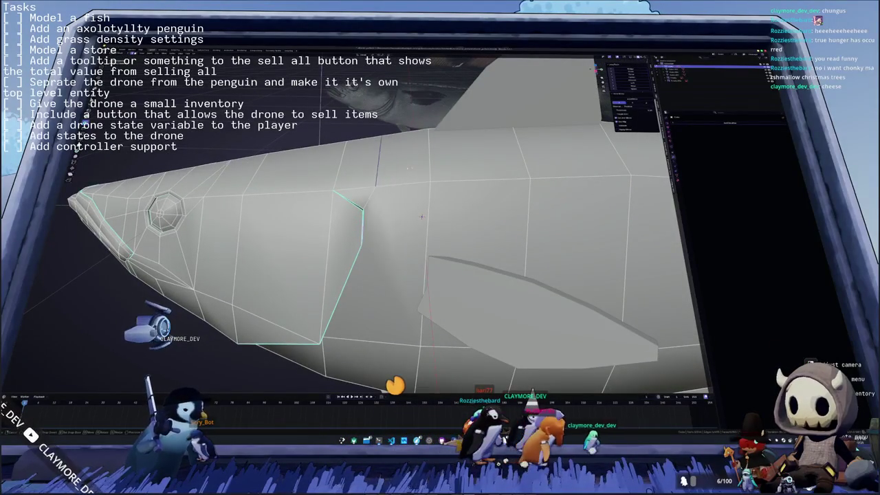
pyautogui.scroll(-5, 421, 216)
pyautogui.press('Tab')
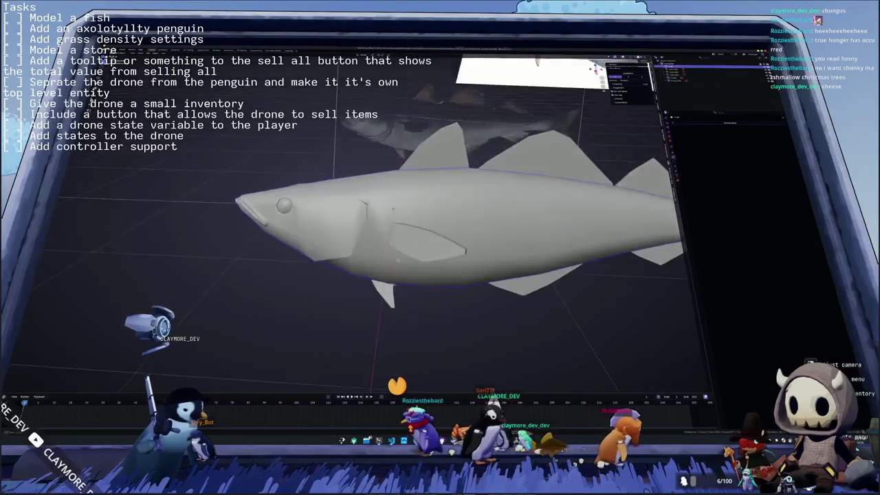
pyautogui.moveTo(398, 212)
pyautogui.mouseDown(button='middle')
pyautogui.moveTo(364, 225)
pyautogui.moveTo(369, 214)
pyautogui.mouseUp(button='middle')
pyautogui.press('Tab')
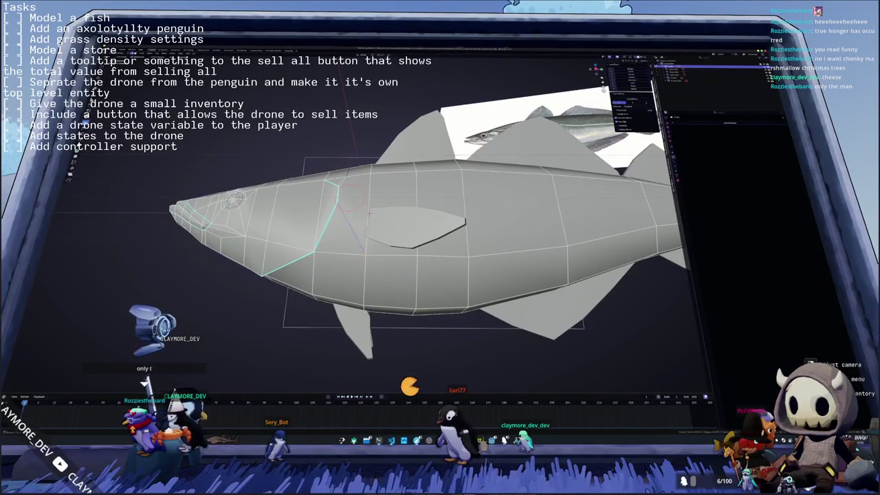
pyautogui.scroll(2, 370, 213)
pyautogui.scroll(2, 369, 210)
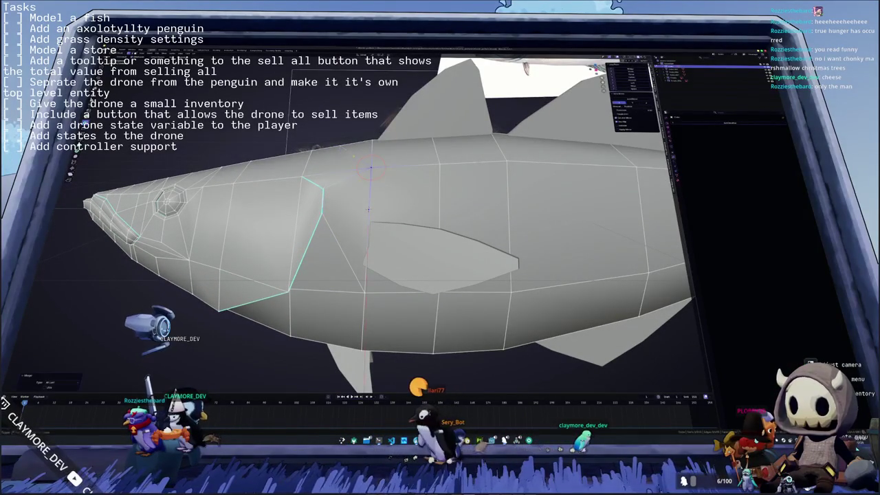
pyautogui.moveTo(368, 209); pyautogui.dragTo(365, 227, button='middle')
pyautogui.press('m')
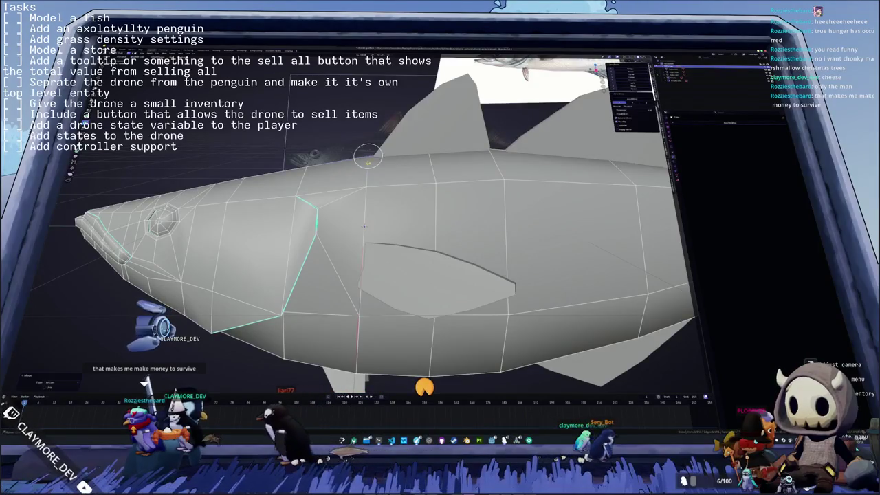
pyautogui.scroll(-2, 364, 225)
pyautogui.press('Tab')
pyautogui.scroll(-3, 365, 226)
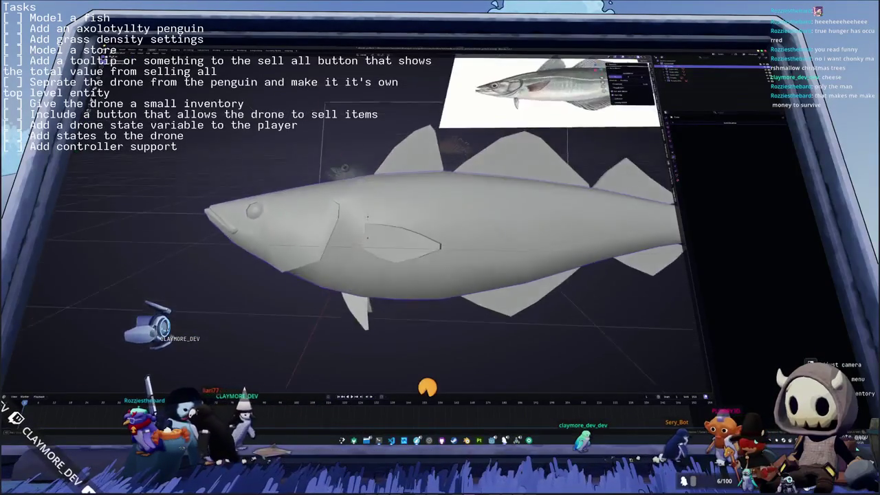
pyautogui.moveTo(365, 225); pyautogui.dragTo(366, 217, button='middle')
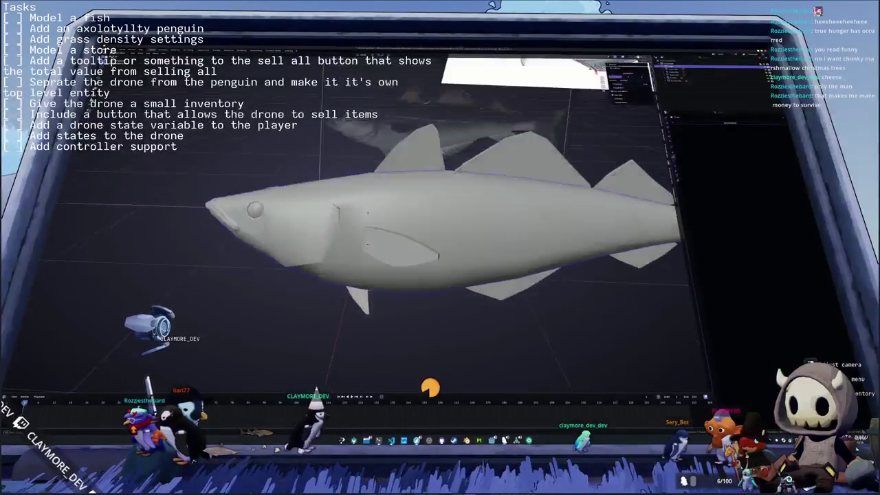
pyautogui.press('Tab')
pyautogui.scroll(3, 366, 216)
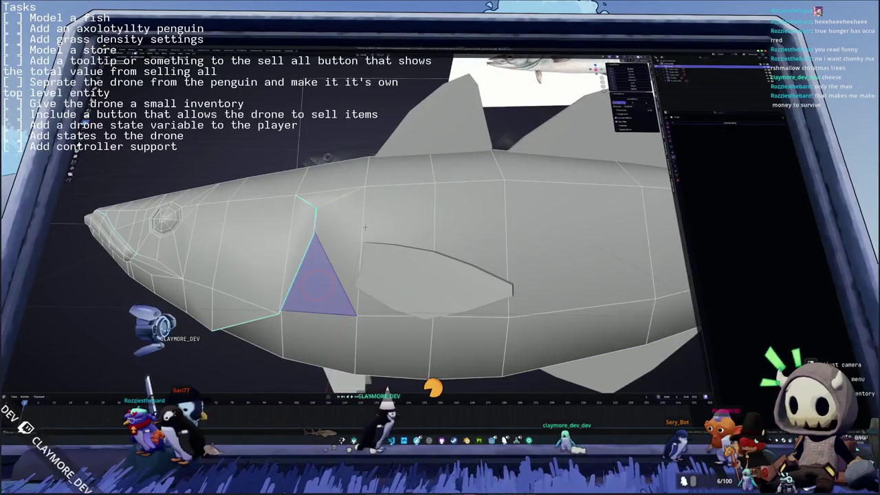
pyautogui.scroll(-2, 365, 224)
pyautogui.press('Tab')
pyautogui.scroll(-2, 367, 220)
pyautogui.moveTo(367, 219)
pyautogui.mouseDown(button='middle')
pyautogui.moveTo(281, 208)
pyautogui.moveTo(412, 213)
pyautogui.moveTo(564, 195)
pyautogui.moveTo(517, 222)
pyautogui.mouseUp(button='middle')
pyautogui.press('Tab')
pyautogui.press('Tab')
pyautogui.scroll(2, 379, 212)
pyautogui.press('Tab')
pyautogui.scroll(2, 412, 212)
pyautogui.press('Tab')
pyautogui.press('Tab')
pyautogui.scroll(2, 535, 196)
pyautogui.hotkey('ctrl', 'z')
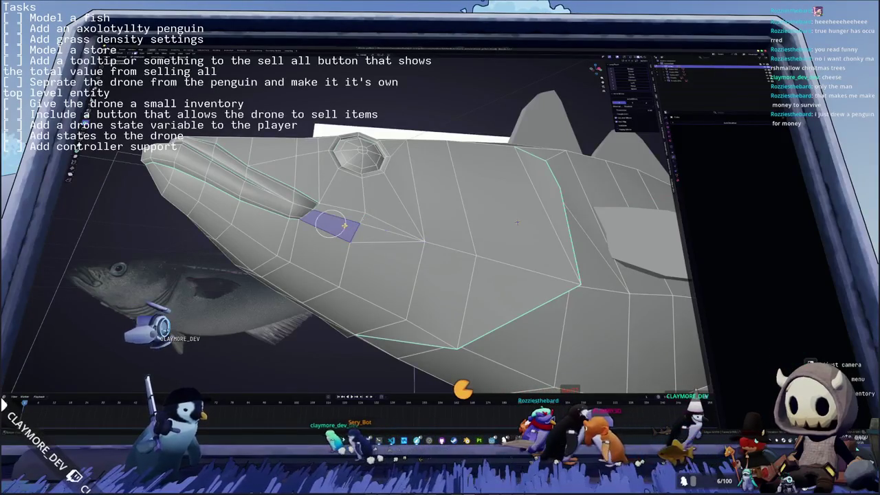
pyautogui.moveTo(517, 221); pyautogui.dragTo(535, 218, button='middle')
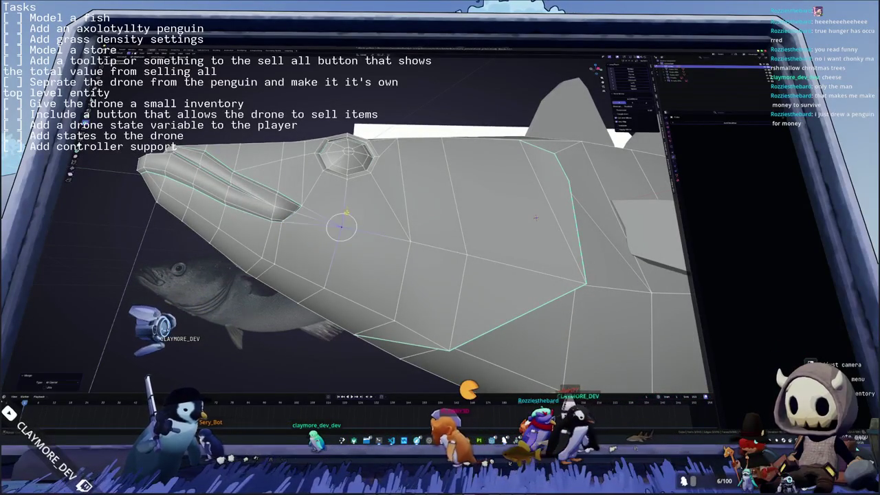
pyautogui.moveTo(535, 218)
pyautogui.mouseDown(button='middle')
pyautogui.moveTo(584, 214)
pyautogui.moveTo(502, 229)
pyautogui.moveTo(493, 147)
pyautogui.mouseUp(button='middle')
pyautogui.press('Tab')
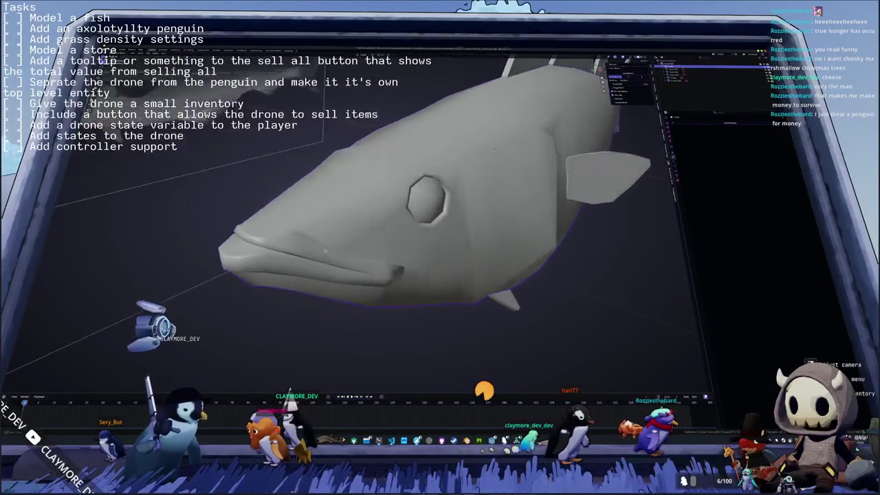
pyautogui.scroll(2, 493, 147)
pyautogui.scroll(2, 494, 147)
pyautogui.scroll(1, 493, 147)
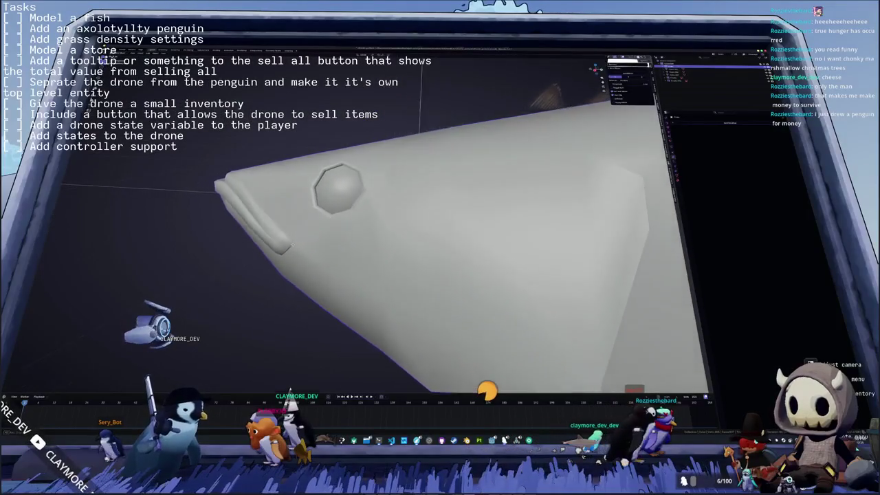
pyautogui.press('Tab')
pyautogui.moveTo(591, 206)
pyautogui.mouseDown(button='middle')
pyautogui.moveTo(622, 216)
pyautogui.moveTo(561, 206)
pyautogui.moveTo(529, 223)
pyautogui.mouseUp(button='middle')
pyautogui.press('Tab')
pyautogui.scroll(-3, 543, 217)
pyautogui.press('Tab')
pyautogui.scroll(2, 412, 213)
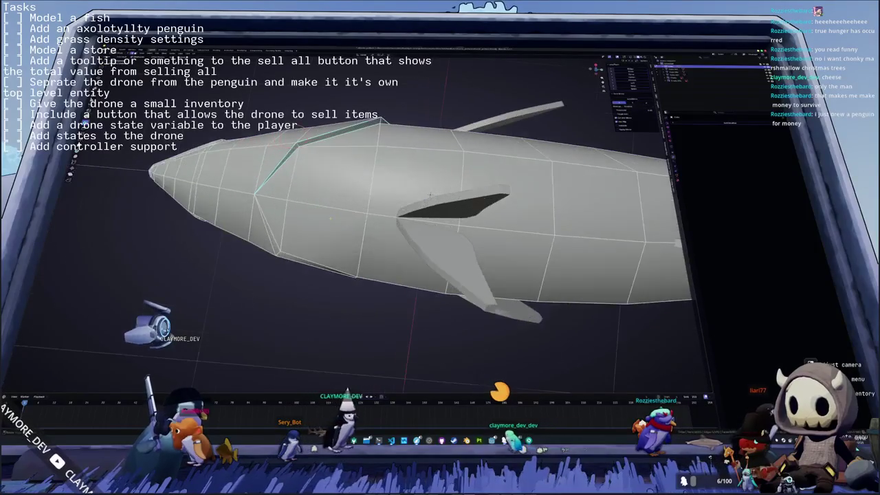
pyautogui.moveTo(431, 196)
pyautogui.mouseDown(button='middle')
pyautogui.moveTo(413, 214)
pyautogui.moveTo(491, 191)
pyautogui.moveTo(487, 232)
pyautogui.moveTo(430, 182)
pyautogui.moveTo(577, 218)
pyautogui.mouseUp(button='middle')
pyautogui.scroll(2, 484, 213)
pyautogui.scroll(-3, 576, 218)
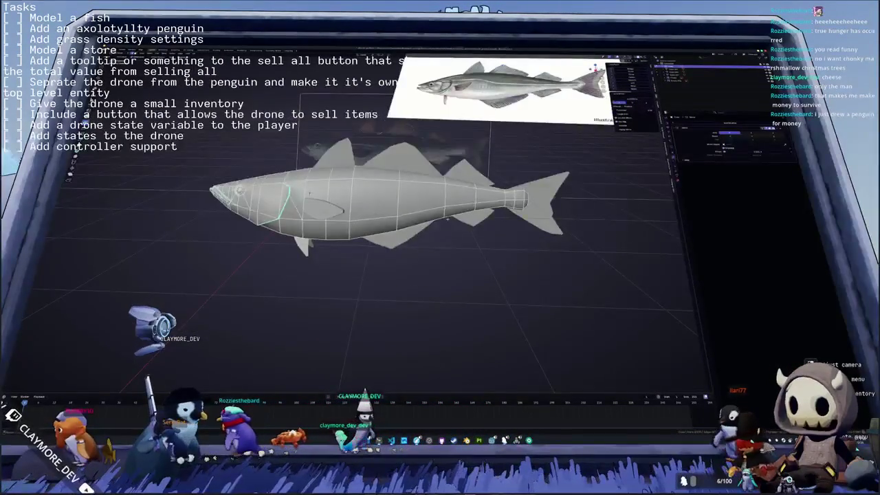
# Step: Use Shift+G Select Similar twice to grow the selection to all matching fish edges
pyautogui.moveTo(447, 219); pyautogui.dragTo(558, 191, button='middle')
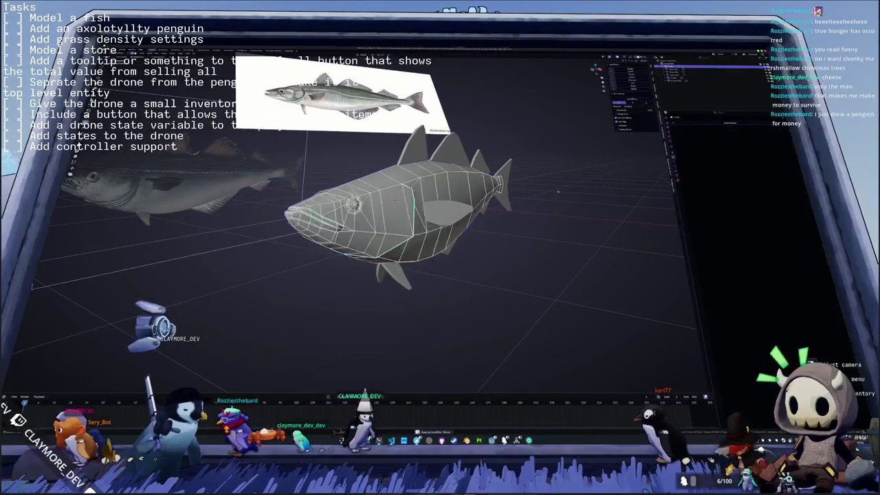
pyautogui.scroll(2, 558, 191)
pyautogui.moveTo(558, 191); pyautogui.dragTo(584, 194, button='middle')
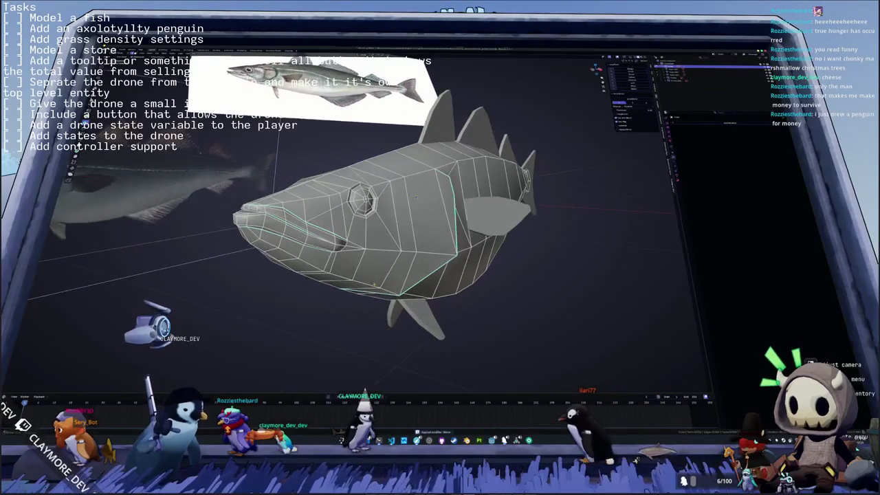
pyautogui.hotkey('shift', 'g')
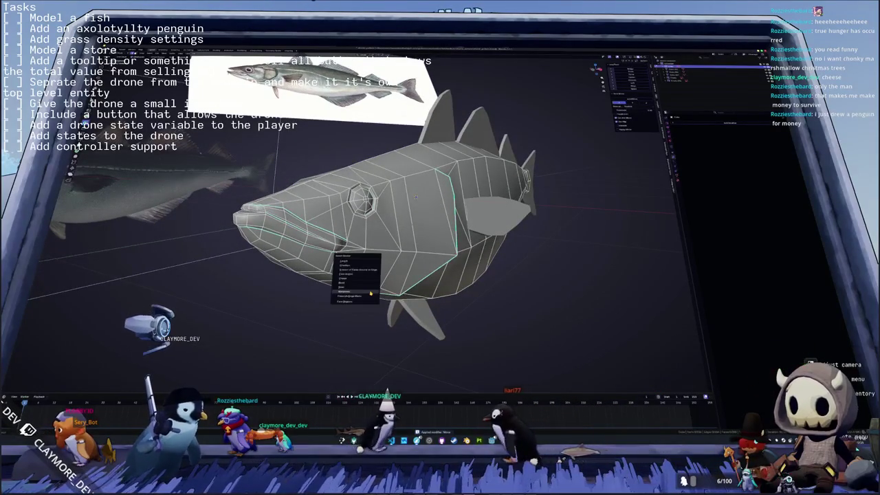
pyautogui.click(370, 294)
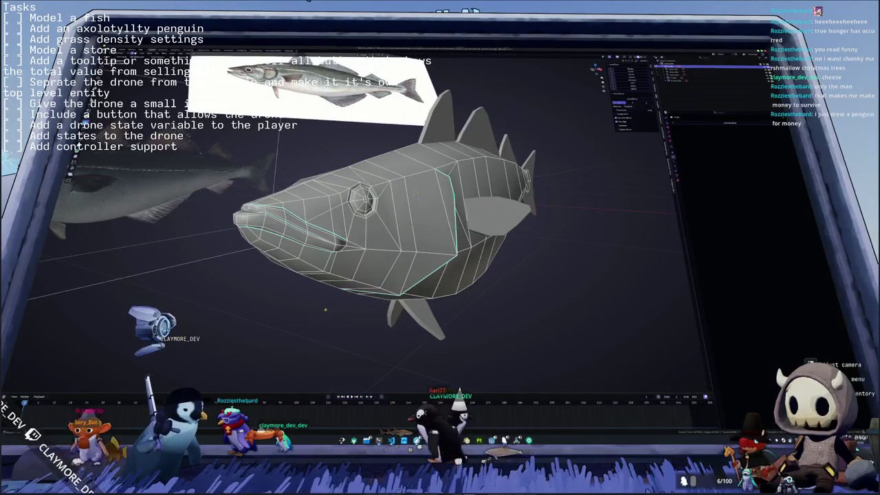
pyautogui.hotkey('shift', 'g')
pyautogui.click(320, 225)
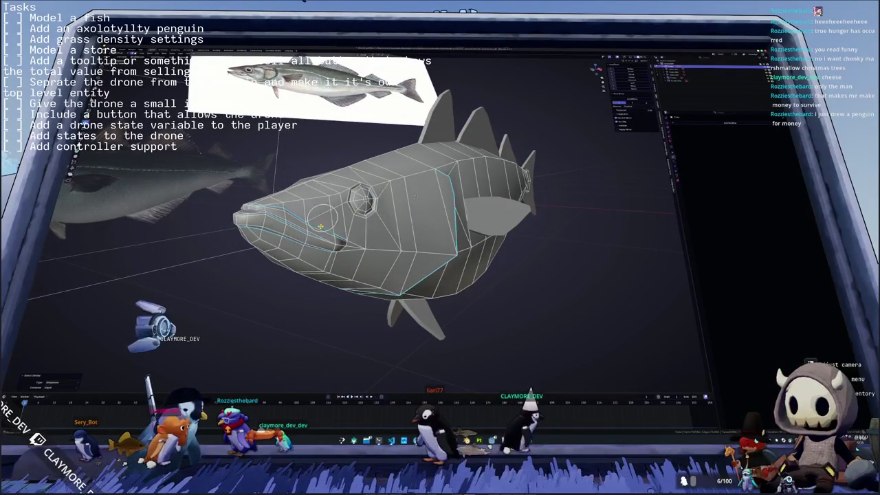
pyautogui.rightClick(530, 268)
pyautogui.moveTo(529, 268)
pyautogui.mouseDown(button='middle')
pyautogui.moveTo(367, 249)
pyautogui.moveTo(376, 241)
pyautogui.mouseUp(button='middle')
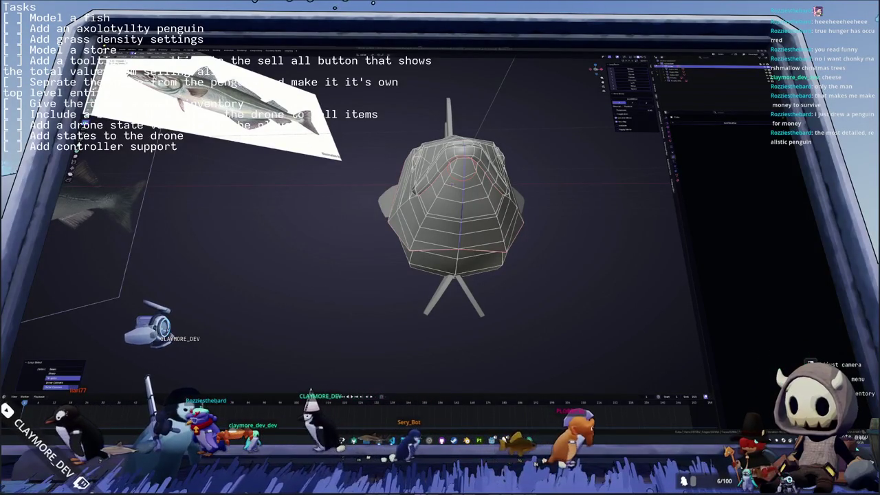
# Step: Orbit around the fish to inspect the red seams along the head outline from several angles
pyautogui.moveTo(560, 275)
pyautogui.mouseDown(button='middle')
pyautogui.moveTo(385, 235)
pyautogui.moveTo(295, 227)
pyautogui.moveTo(385, 207)
pyautogui.mouseUp(button='middle')
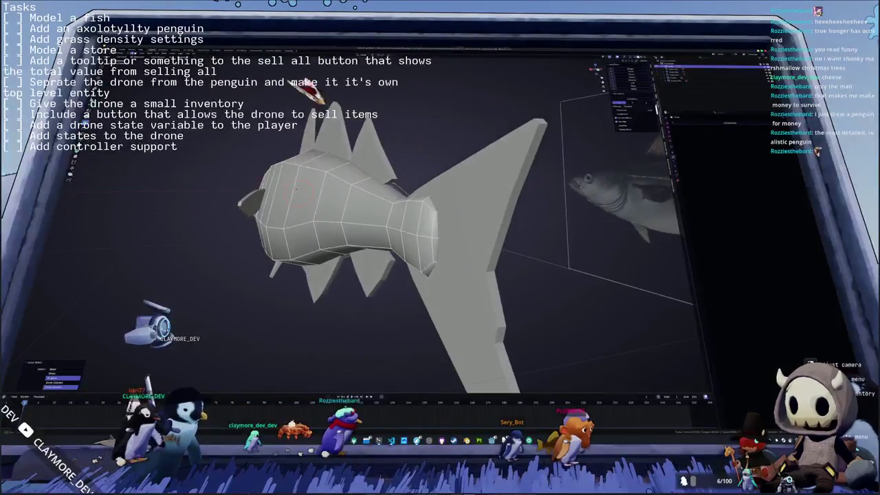
pyautogui.moveTo(306, 90)
pyautogui.mouseDown(button='middle')
pyautogui.moveTo(304, 354)
pyautogui.moveTo(295, 196)
pyautogui.moveTo(306, 168)
pyautogui.moveTo(307, 426)
pyautogui.mouseUp(button='middle')
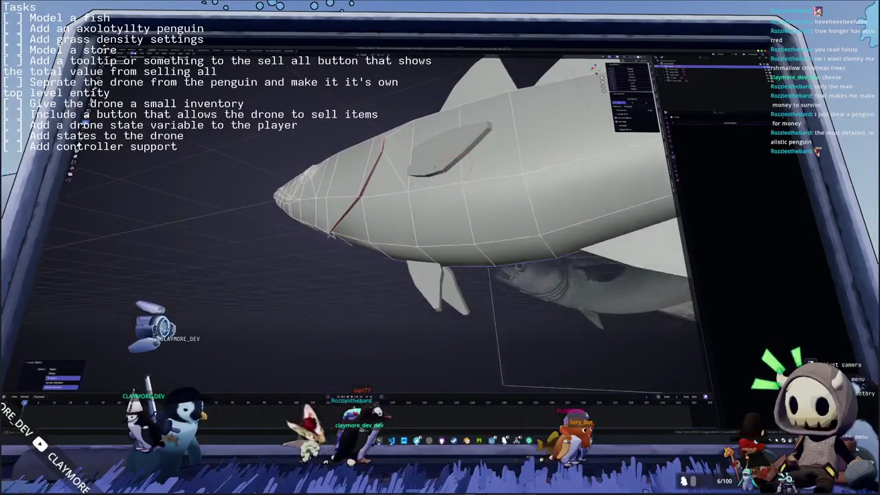
pyautogui.moveTo(481, 207)
pyautogui.mouseDown(button='middle')
pyautogui.moveTo(484, 141)
pyautogui.moveTo(456, 114)
pyautogui.mouseUp(button='middle')
pyautogui.moveTo(367, 287)
pyautogui.mouseDown(button='middle')
pyautogui.moveTo(435, 222)
pyautogui.moveTo(388, 212)
pyautogui.mouseUp(button='middle')
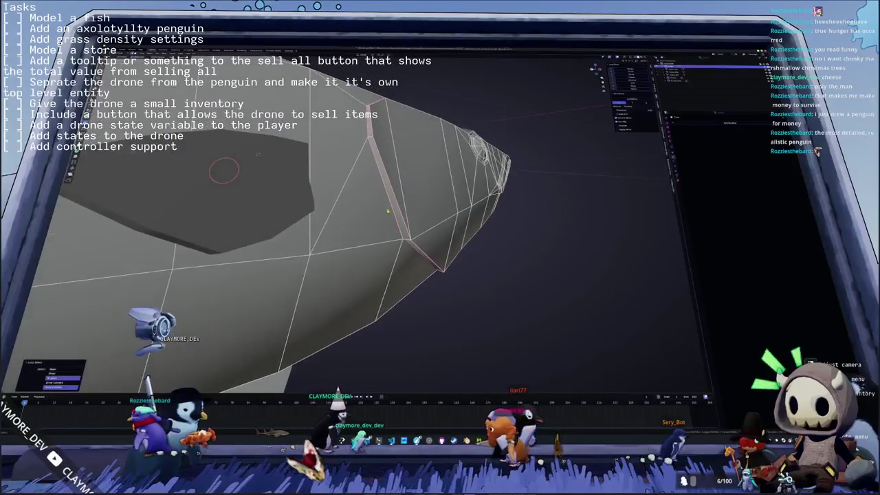
pyautogui.moveTo(257, 154); pyautogui.dragTo(249, 182, button='middle')
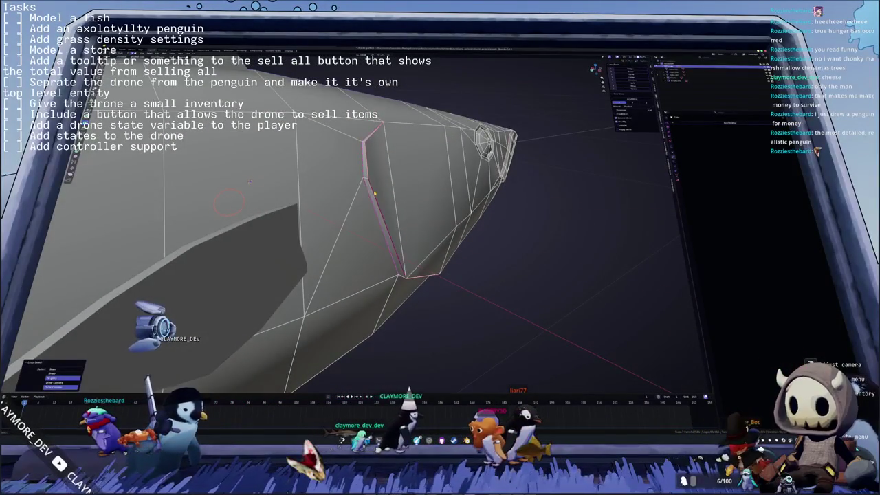
pyautogui.moveTo(373, 150); pyautogui.dragTo(444, 227, button='middle')
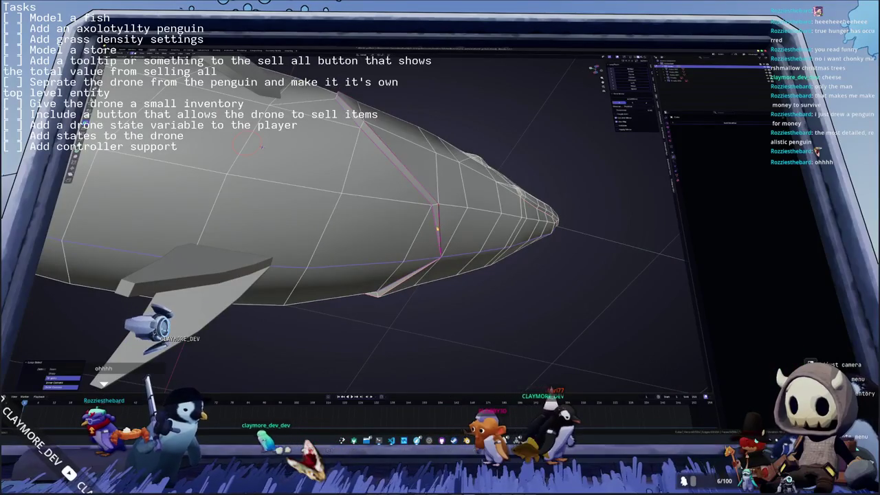
pyautogui.moveTo(262, 146)
pyautogui.mouseDown(button='middle')
pyautogui.moveTo(303, 199)
pyautogui.moveTo(498, 146)
pyautogui.moveTo(521, 182)
pyautogui.moveTo(468, 234)
pyautogui.moveTo(412, 206)
pyautogui.mouseUp(button='middle')
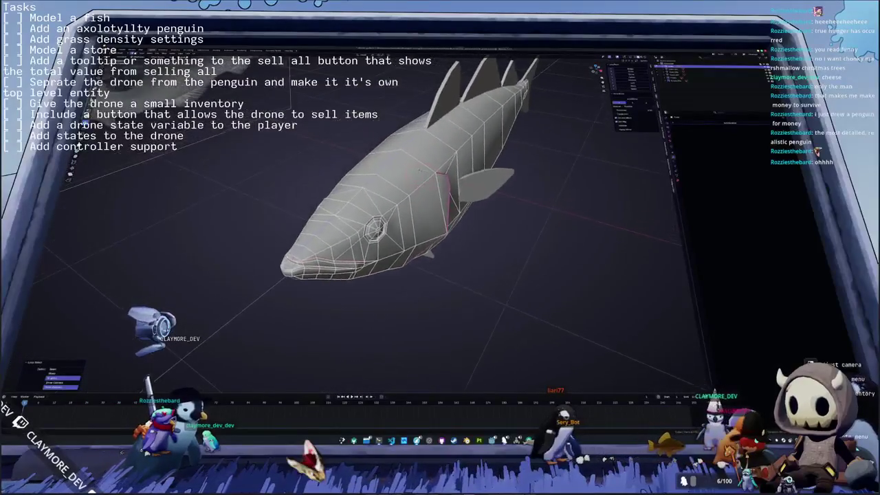
pyautogui.moveTo(421, 168)
pyautogui.mouseDown(button='middle')
pyautogui.moveTo(436, 159)
pyautogui.moveTo(592, 204)
pyautogui.moveTo(385, 211)
pyautogui.moveTo(383, 248)
pyautogui.moveTo(396, 220)
pyautogui.moveTo(533, 253)
pyautogui.moveTo(506, 209)
pyautogui.mouseUp(button='middle')
# Step: Zoom and orbit through front, close side and angled views to check the mid-body seam ring
pyautogui.scroll(3, 481, 179)
pyautogui.scroll(3, 481, 179)
pyautogui.scroll(-3, 385, 211)
pyautogui.scroll(2, 383, 247)
pyautogui.scroll(-3, 396, 220)
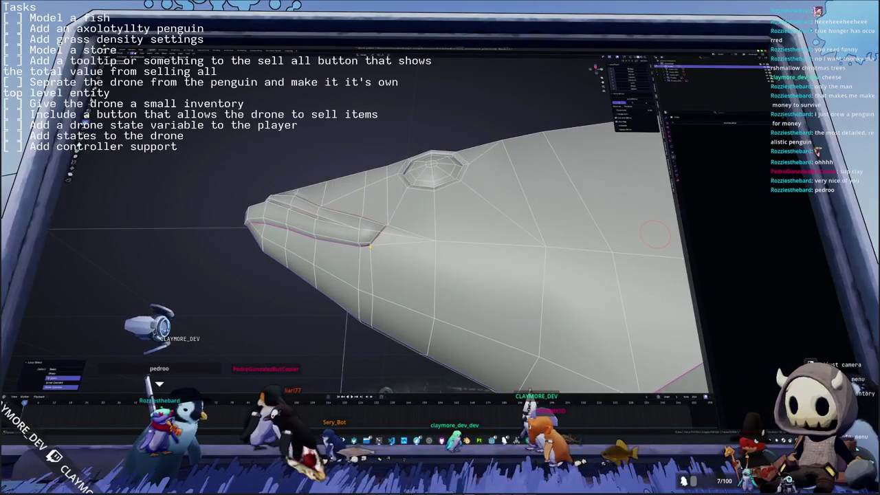
pyautogui.moveTo(426, 248)
pyautogui.mouseDown(button='middle')
pyautogui.moveTo(399, 206)
pyautogui.moveTo(385, 275)
pyautogui.moveTo(344, 207)
pyautogui.mouseUp(button='middle')
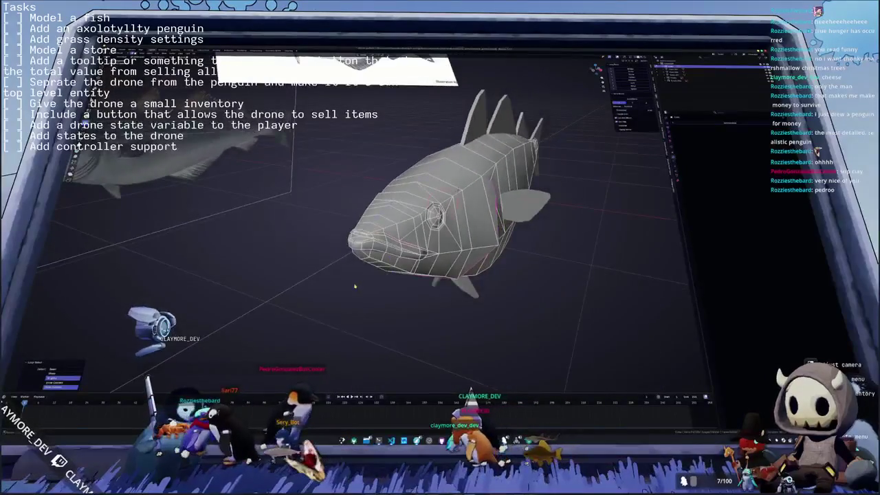
pyautogui.rightClick(344, 206)
pyautogui.moveTo(380, 283)
pyautogui.mouseDown(button='middle')
pyautogui.moveTo(447, 231)
pyautogui.moveTo(440, 238)
pyautogui.moveTo(407, 213)
pyautogui.moveTo(405, 193)
pyautogui.moveTo(451, 292)
pyautogui.mouseUp(button='middle')
pyautogui.scroll(3, 412, 261)
pyautogui.rightClick(447, 231)
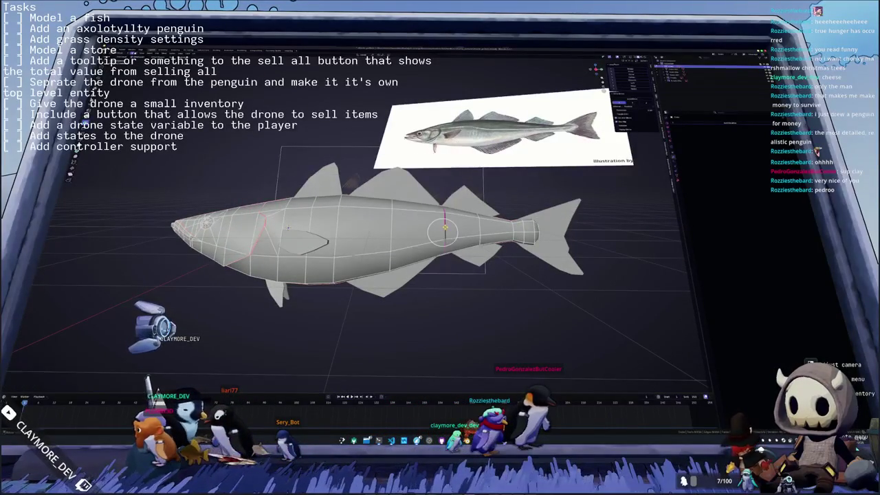
pyautogui.moveTo(450, 242); pyautogui.dragTo(319, 217, button='middle')
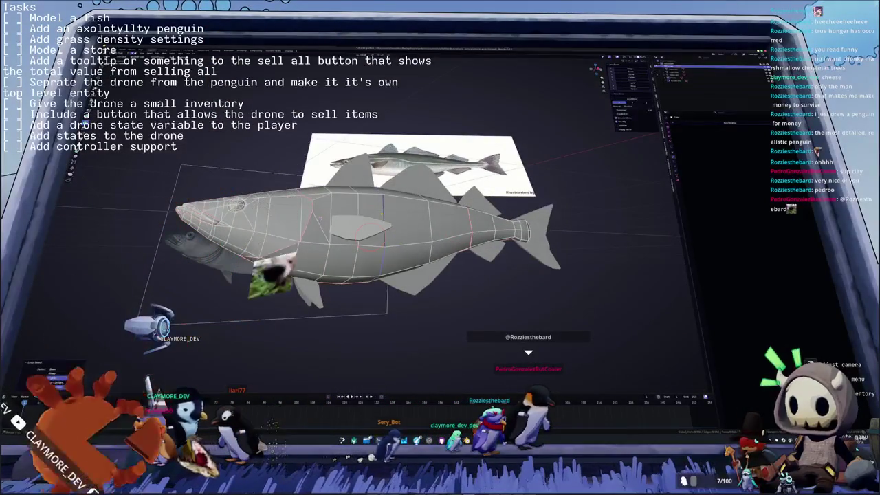
# Step: Select all the fish geometry, restore the UV Editing split with Ctrl+Space, and zoom in on the fish
pyautogui.press('a')
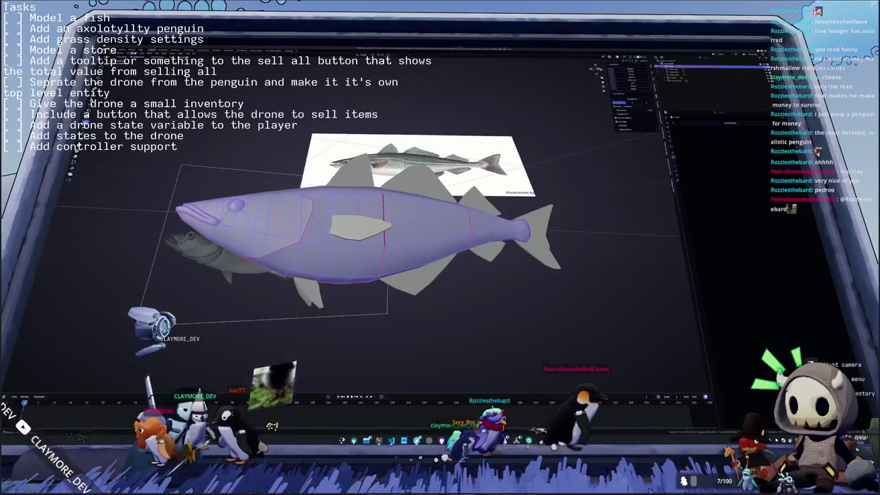
pyautogui.moveTo(319, 219)
pyautogui.mouseDown(button='middle')
pyautogui.moveTo(386, 215)
pyautogui.moveTo(439, 270)
pyautogui.moveTo(372, 226)
pyautogui.mouseUp(button='middle')
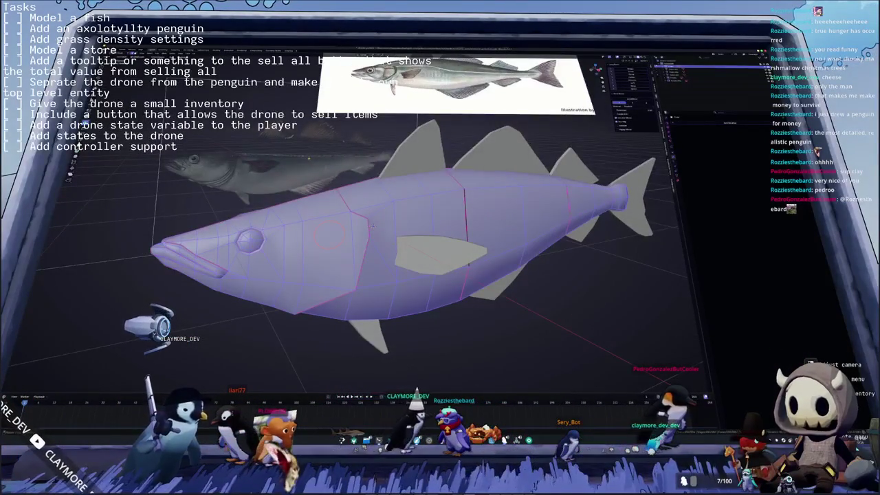
pyautogui.hotkey('ctrl', 'space')
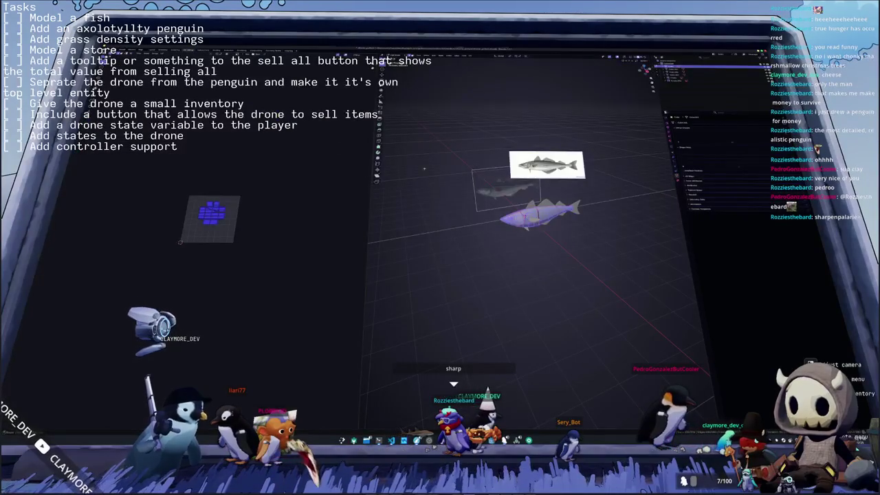
pyautogui.scroll(3, 424, 169)
pyautogui.scroll(2, 424, 168)
pyautogui.moveTo(481, 199); pyautogui.dragTo(517, 223, button='middle')
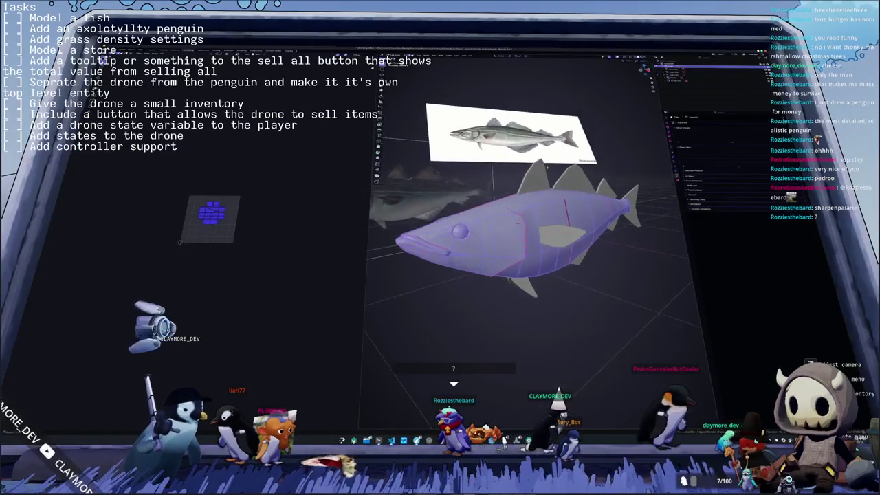
pyautogui.scroll(2, 517, 223)
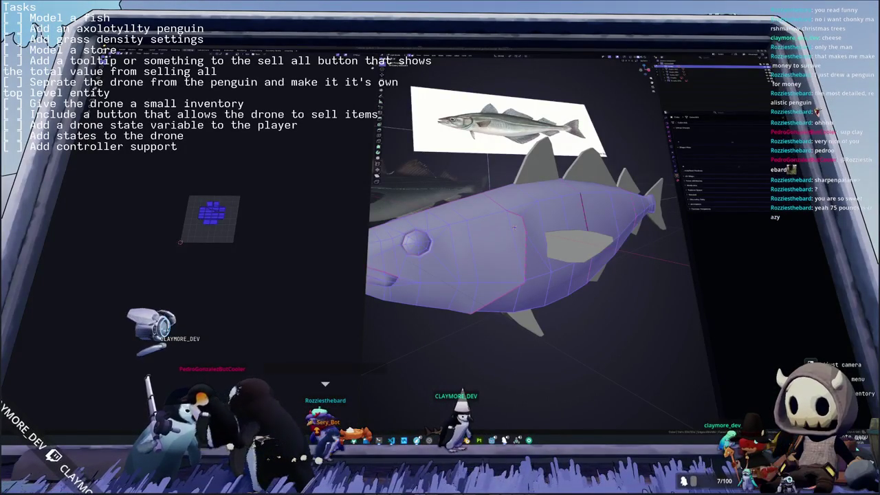
# Step: Start a screen capture of the reference image, then cancel it
pyautogui.press('Print')
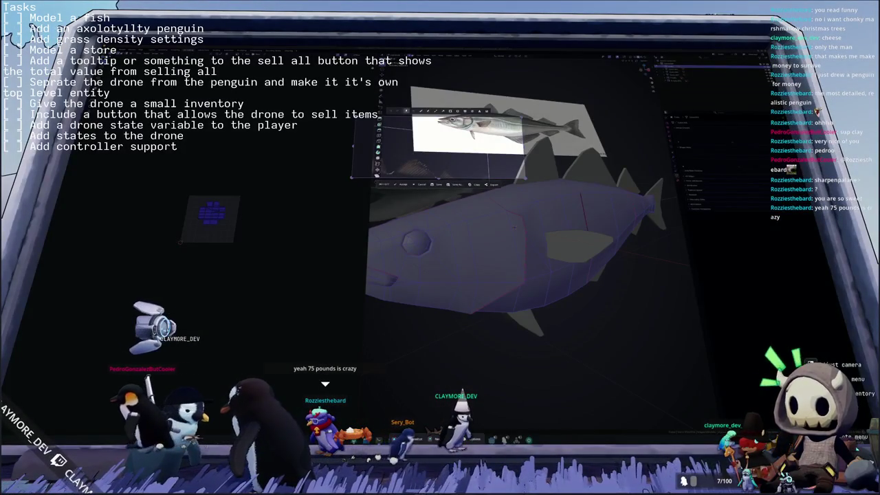
pyautogui.press('Return')
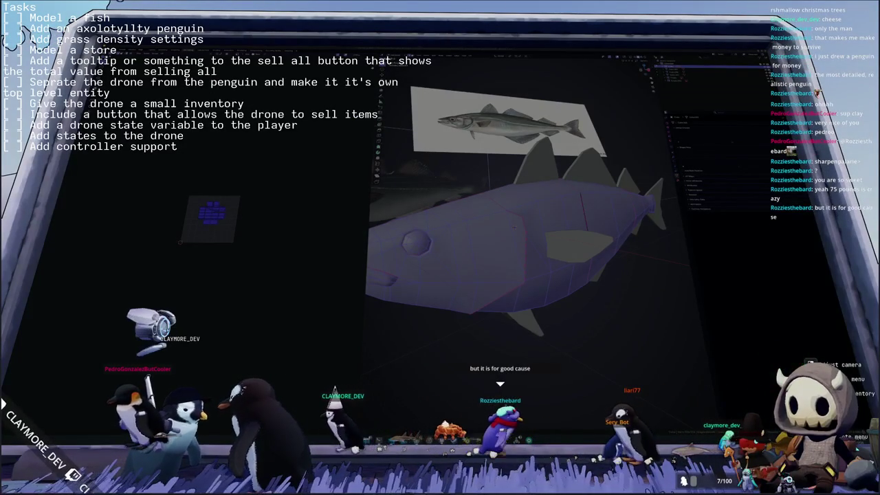
pyautogui.hotkey('alt', 'Tab')
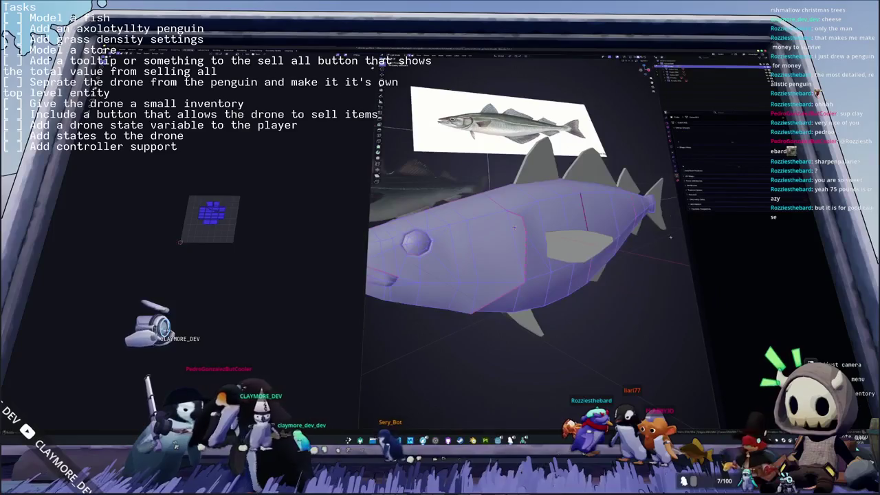
# Step: Deselect the fish, snap to a side view, and enter Edit Mode to unwrap it
pyautogui.hotkey('alt', 'a')
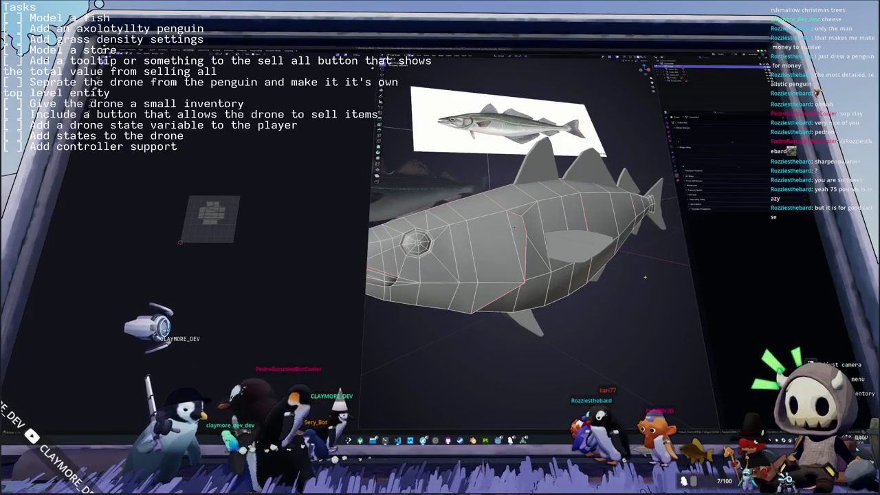
pyautogui.press('KP_3')
pyautogui.moveTo(513, 226)
pyautogui.mouseDown(button='middle')
pyautogui.moveTo(575, 202)
pyautogui.moveTo(572, 280)
pyautogui.moveTo(501, 245)
pyautogui.mouseUp(button='middle')
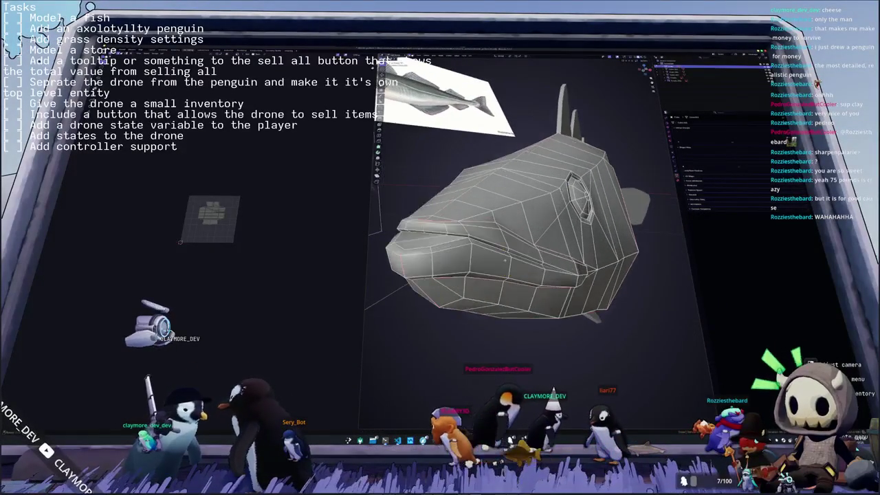
pyautogui.moveTo(507, 247); pyautogui.dragTo(530, 291, button='middle')
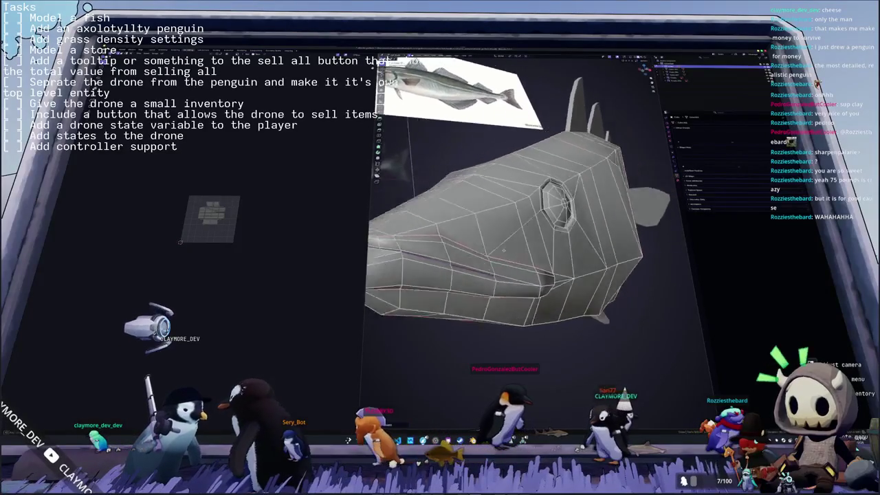
pyautogui.press('Tab')
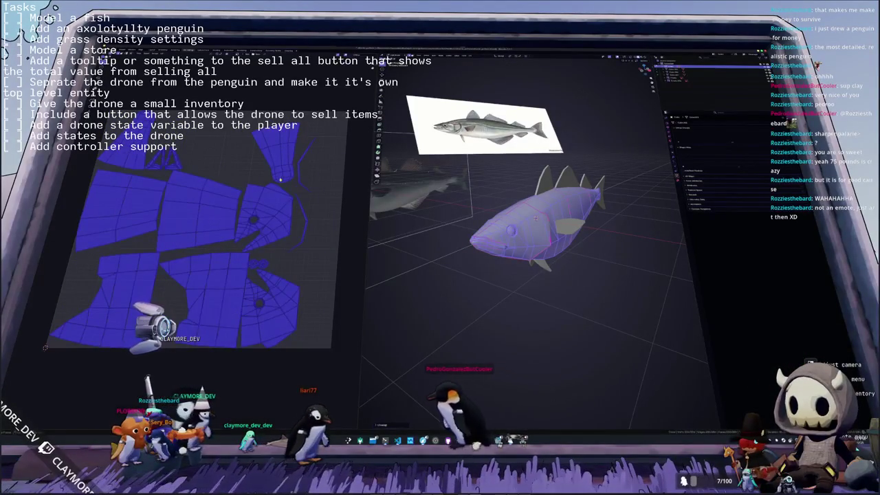
# Step: Reselect all the UV islands and orbit between head-on and side views of the fish
pyautogui.hotkey('alt', 'a')
pyautogui.press('a')
pyautogui.scroll(2, 185, 261)
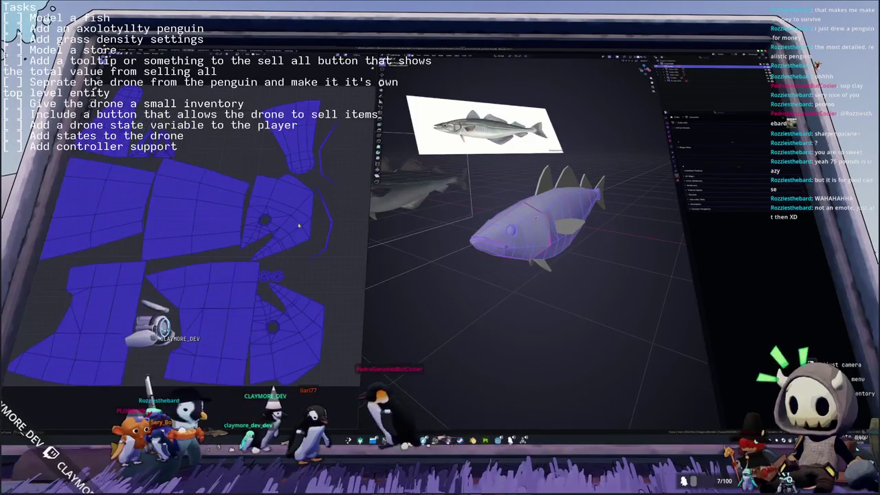
pyautogui.scroll(2, 523, 220)
pyautogui.moveTo(522, 227)
pyautogui.mouseDown(button='middle')
pyautogui.moveTo(612, 226)
pyautogui.moveTo(433, 228)
pyautogui.moveTo(399, 269)
pyautogui.moveTo(475, 251)
pyautogui.mouseUp(button='middle')
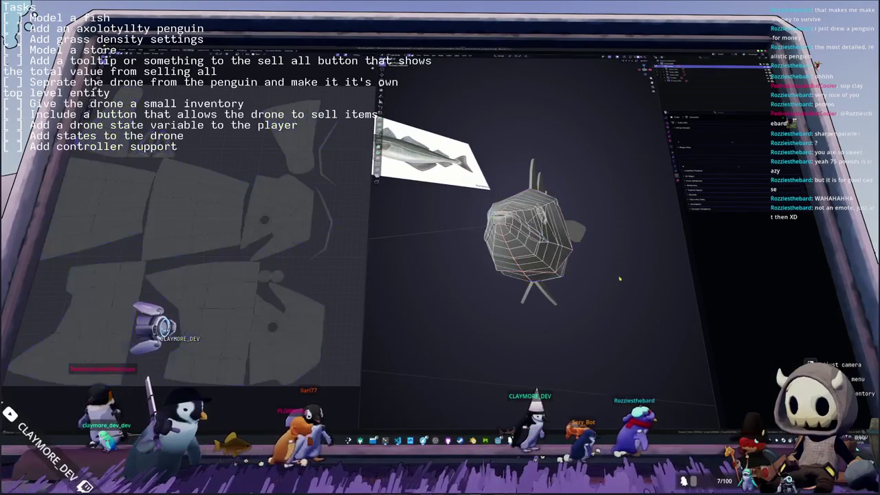
pyautogui.moveTo(531, 220); pyautogui.dragTo(507, 253, button='middle')
# Step: Select the fins, enable their UV display, and toggle between fins and body with Ctrl+I
pyautogui.press('Tab')
pyautogui.press('Tab')
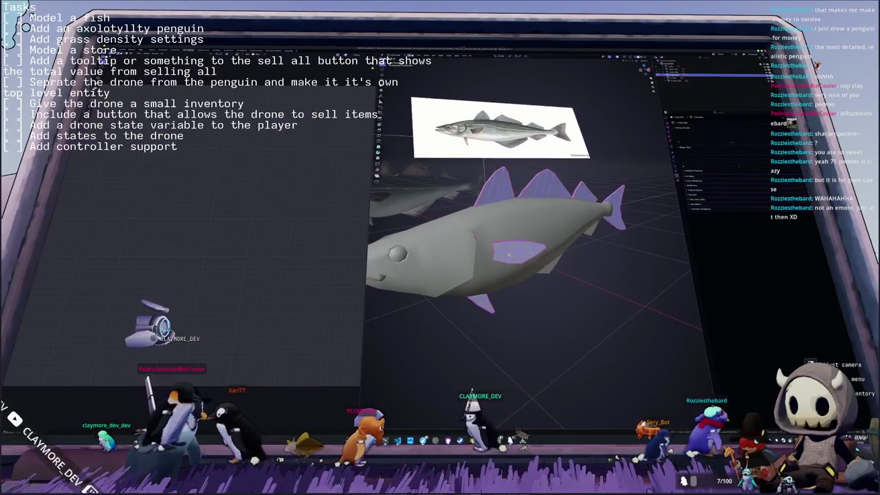
pyautogui.click(473, 55)
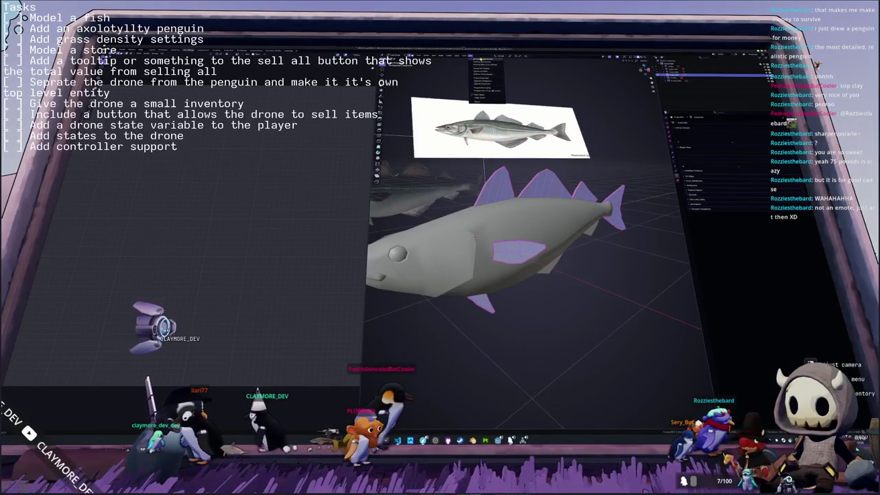
pyautogui.click(481, 60)
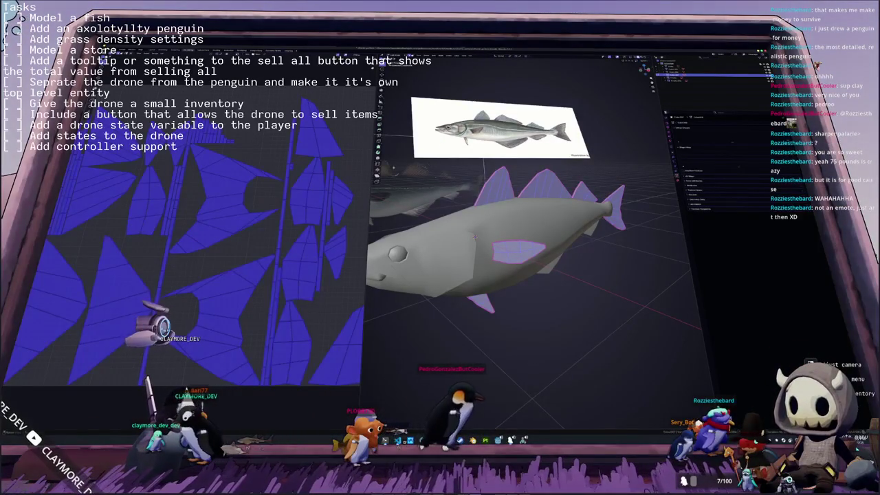
pyautogui.scroll(-3, 238, 237)
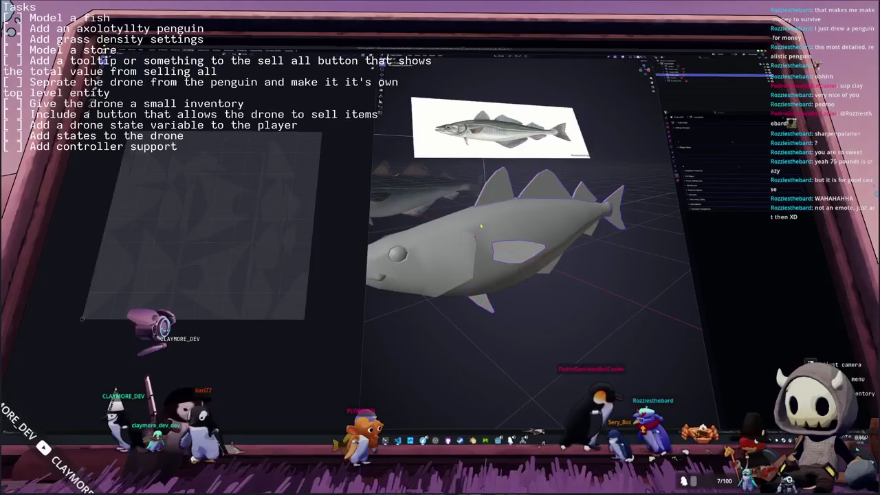
pyautogui.hotkey('ctrl', 'i')
pyautogui.moveTo(481, 227); pyautogui.dragTo(522, 234, button='middle')
pyautogui.hotkey('ctrl', 'i')
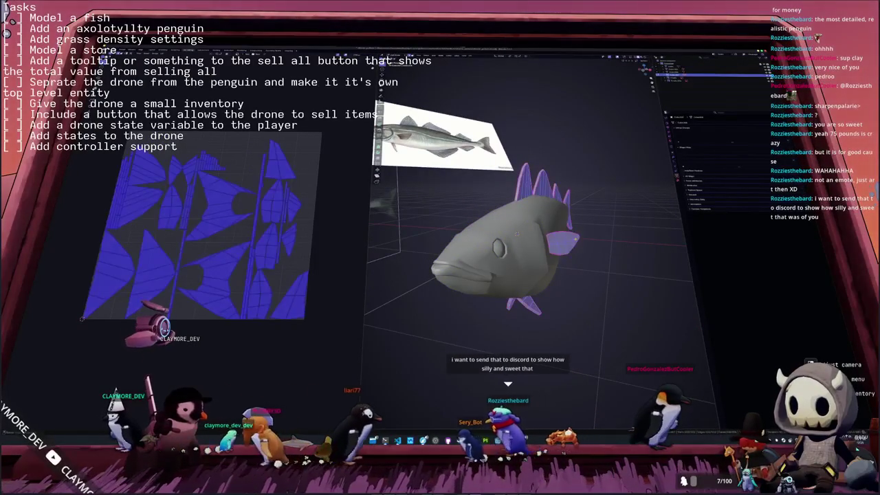
pyautogui.hotkey('ctrl', 'i')
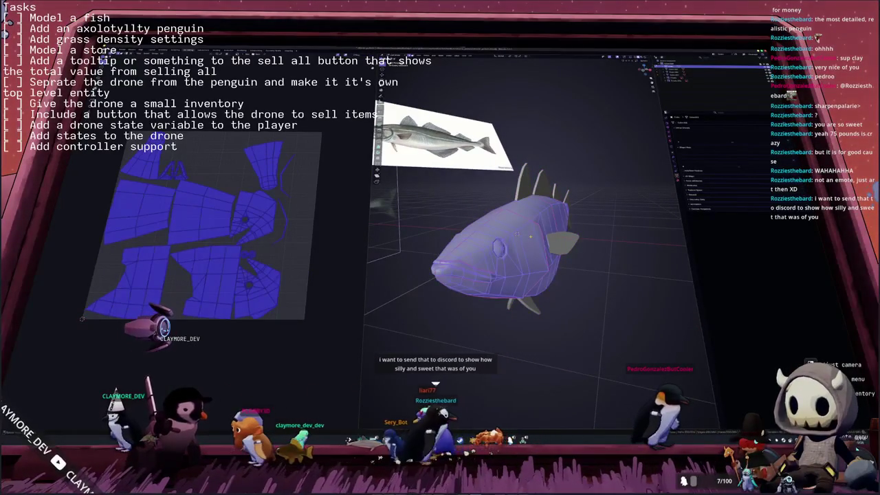
# Step: Select the whole fish, re-unwrap it, and pack the UV islands with Ctrl+P until the layout settles
pyautogui.hotkey('alt', 'a')
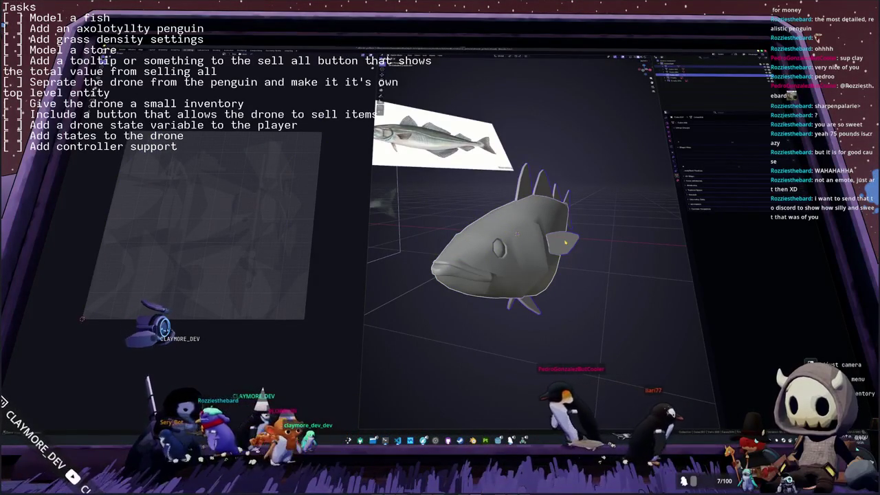
pyautogui.press('a')
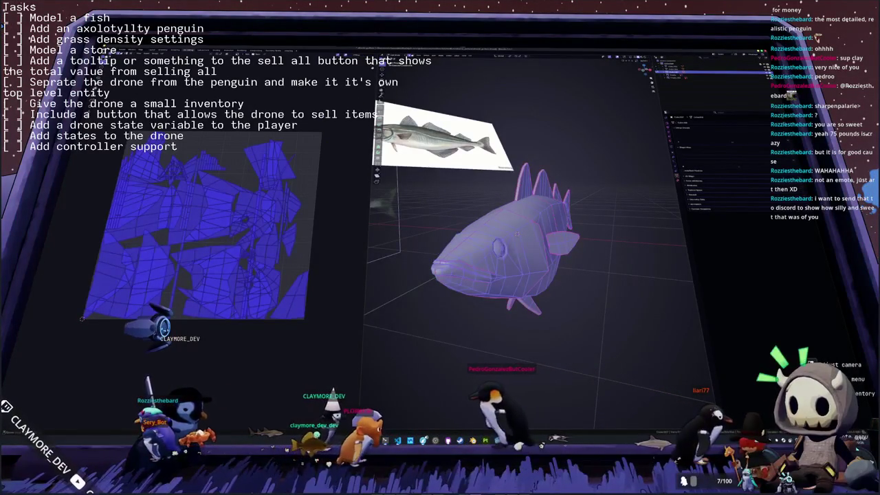
pyautogui.press('u')
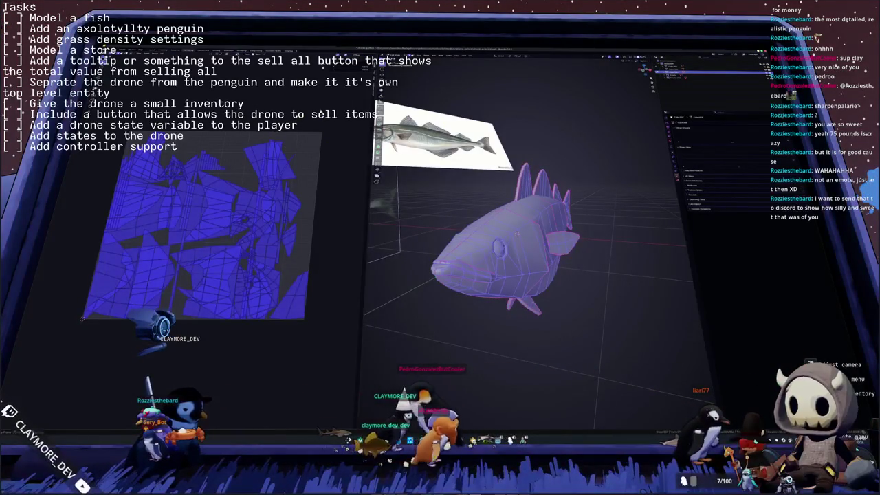
pyautogui.press('u')
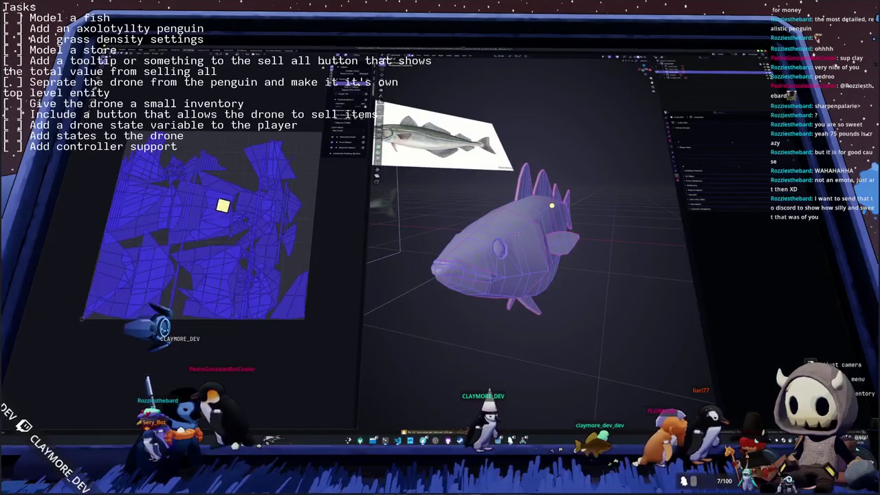
pyautogui.hotkey('ctrl', 'p')
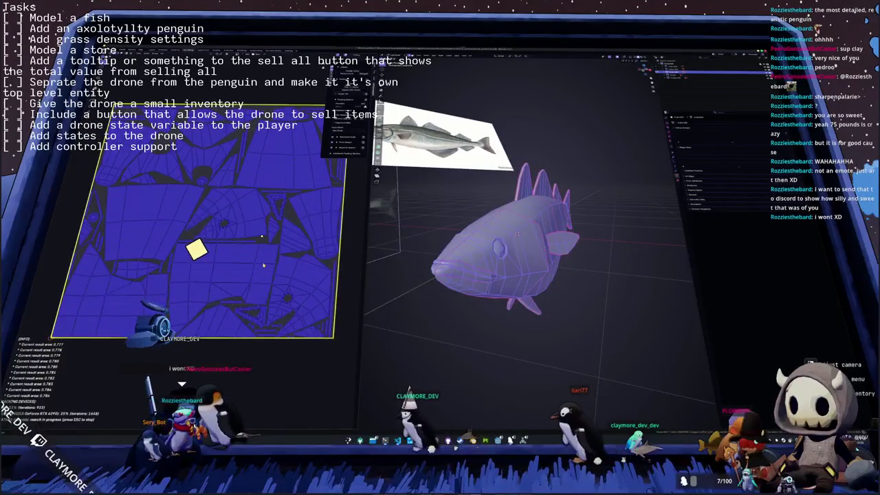
pyautogui.press('Escape')
pyautogui.moveTo(422, 314)
pyautogui.mouseDown(button='middle')
pyautogui.moveTo(426, 306)
pyautogui.moveTo(496, 323)
pyautogui.mouseUp(button='middle')
pyautogui.scroll(4, 427, 306)
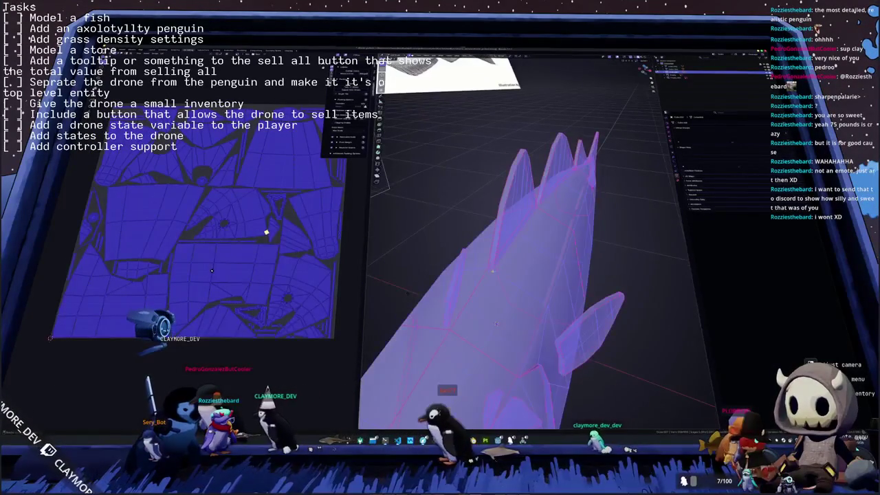
# Step: Toggle the fish selection and pick a single UV island to locate it on the mesh
pyautogui.hotkey('alt', 'a')
pyautogui.moveTo(409, 294); pyautogui.dragTo(414, 307, button='middle')
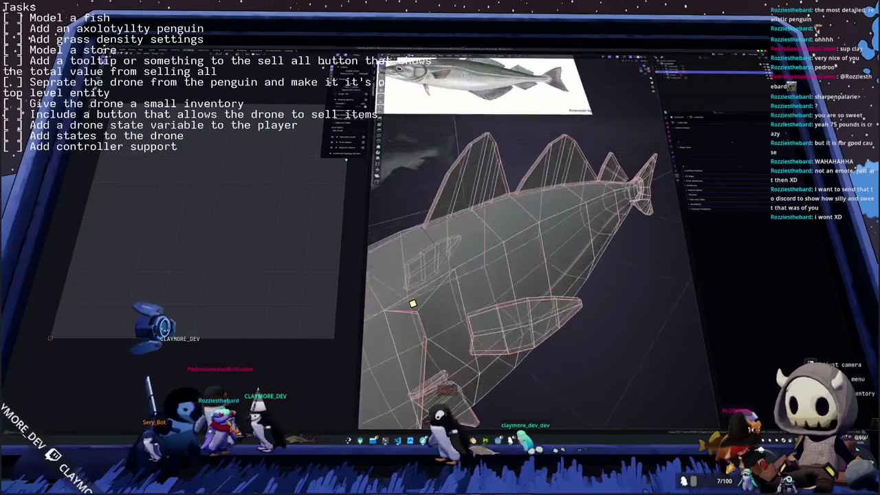
pyautogui.press('a')
pyautogui.scroll(2, 261, 217)
pyautogui.scroll(2, 254, 218)
pyautogui.scroll(2, 228, 217)
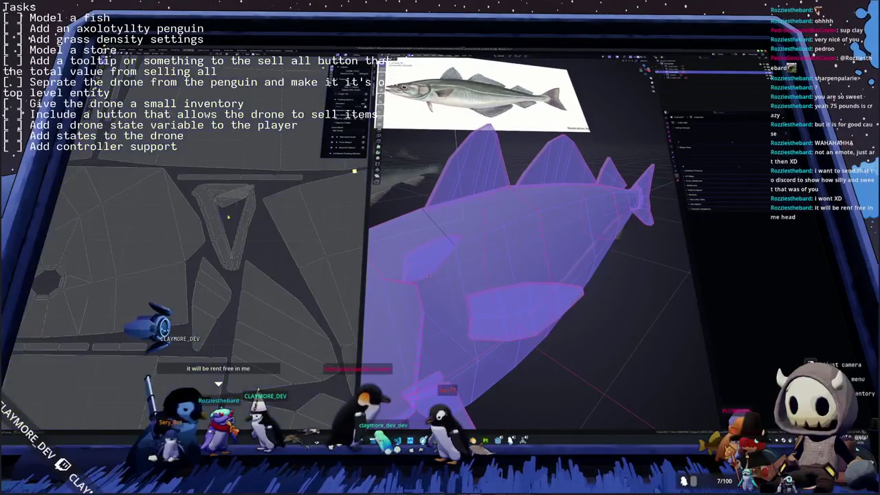
pyautogui.hotkey('alt', 'a')
pyautogui.moveTo(429, 275); pyautogui.dragTo(412, 270, button='middle')
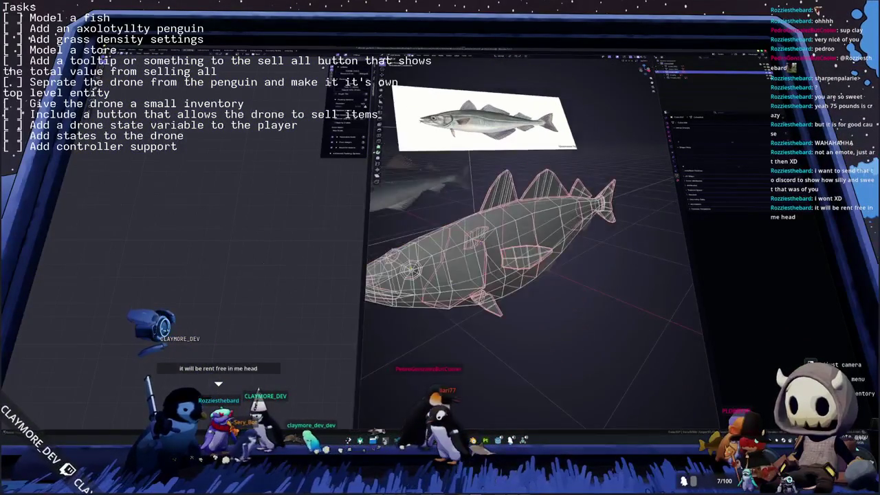
pyautogui.press('a')
pyautogui.press('a')
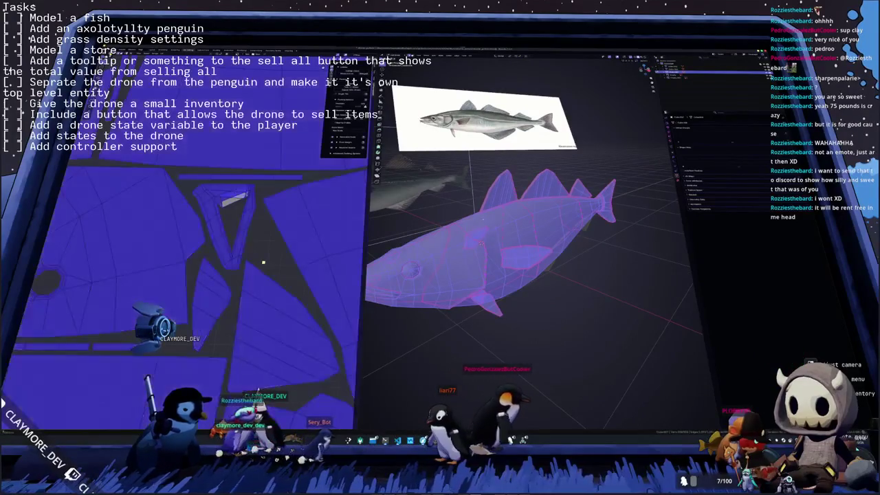
pyautogui.hotkey('alt', 'a')
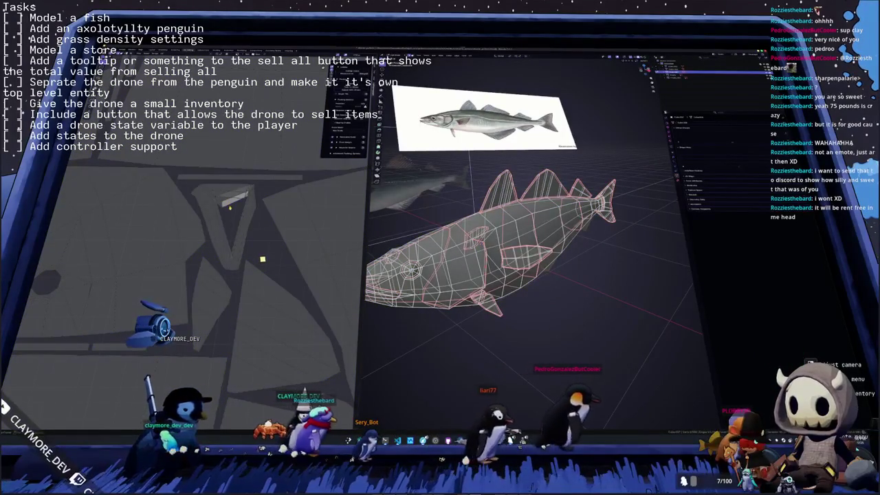
pyautogui.click(262, 257)
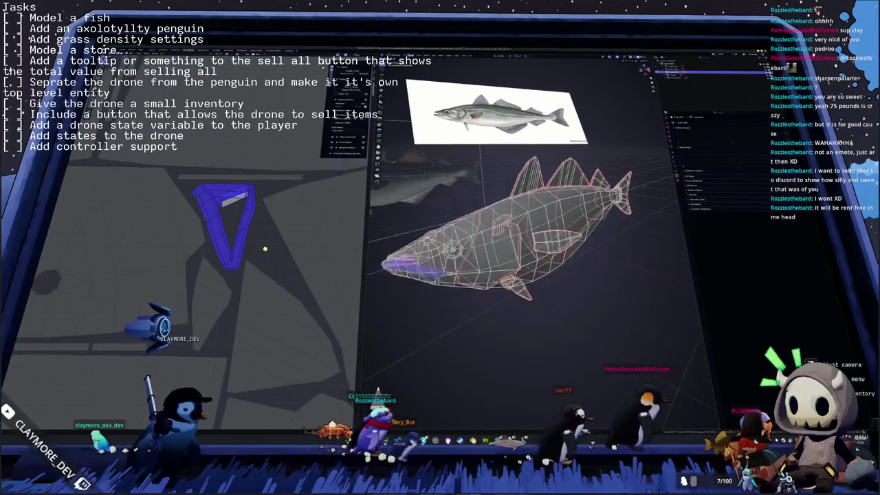
# Step: Switch the fish to solid shading, clear the selection, and orbit to its front
pyautogui.hotkey('shift', 'z')
pyautogui.moveTo(544, 206)
pyautogui.mouseDown(button='middle')
pyautogui.moveTo(606, 162)
pyautogui.moveTo(439, 200)
pyautogui.moveTo(509, 219)
pyautogui.moveTo(313, 222)
pyautogui.moveTo(440, 220)
pyautogui.moveTo(371, 193)
pyautogui.mouseUp(button='middle')
pyautogui.hotkey('alt', 'a')
pyautogui.scroll(3, 509, 218)
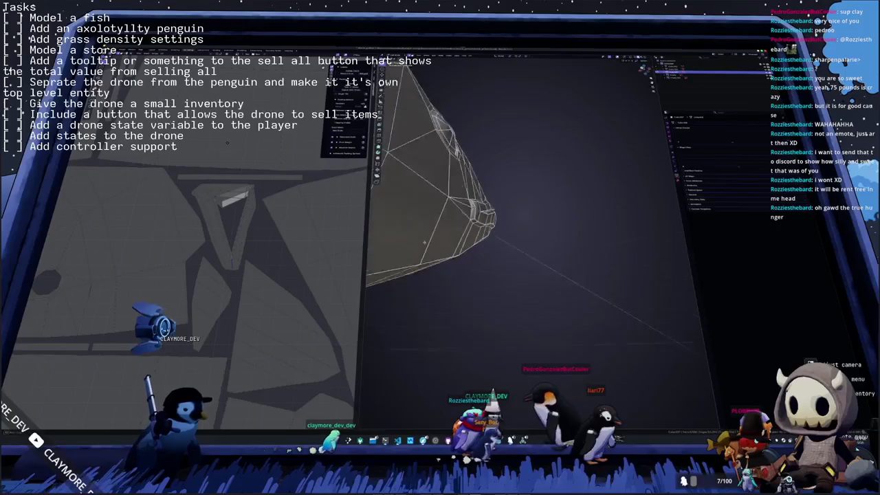
pyautogui.scroll(4, 372, 193)
pyautogui.moveTo(223, 147)
pyautogui.mouseDown(button='middle')
pyautogui.moveTo(215, 145)
pyautogui.moveTo(440, 296)
pyautogui.mouseUp(button='middle')
# Step: Mark the chosen snout edges as a seam, then select all and unwrap the fish
pyautogui.hotkey('ctrl', 'e')
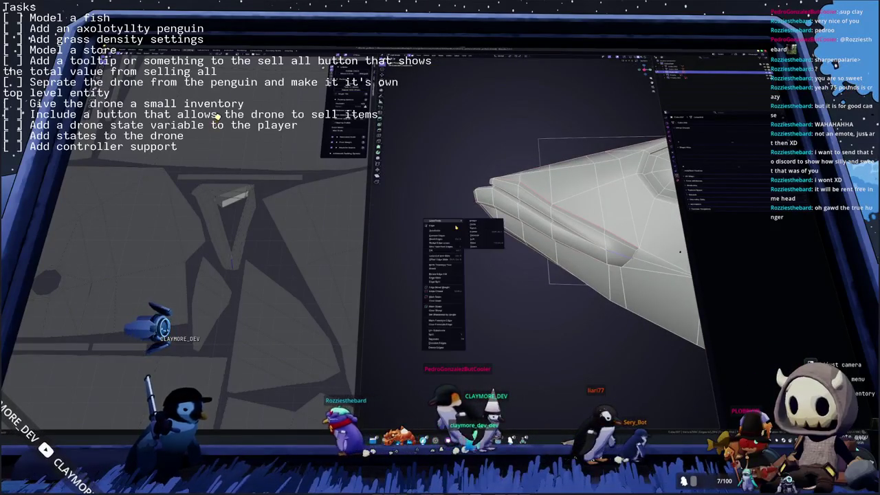
pyautogui.click(442, 299)
pyautogui.scroll(-5, 441, 300)
pyautogui.moveTo(441, 300)
pyautogui.mouseDown(button='middle')
pyautogui.moveTo(396, 318)
pyautogui.moveTo(517, 249)
pyautogui.mouseUp(button='middle')
pyautogui.scroll(-3, 396, 319)
pyautogui.press('a')
pyautogui.hotkey('alt', 'a')
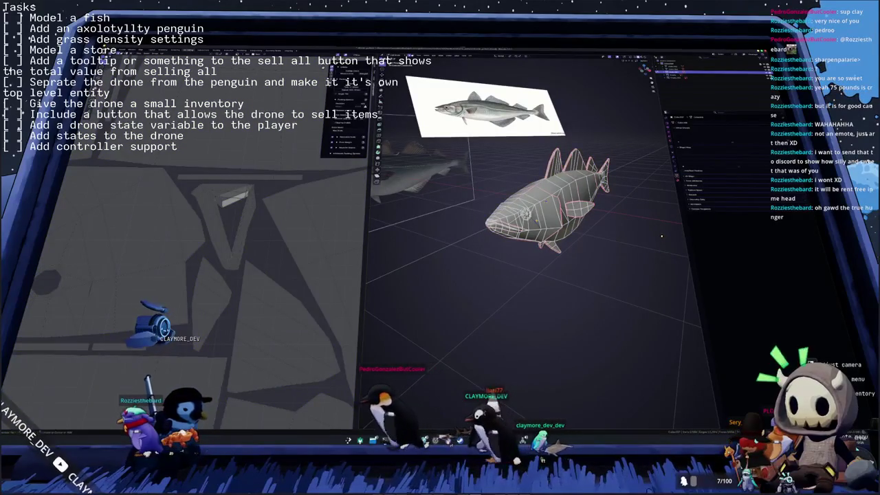
pyautogui.press('a')
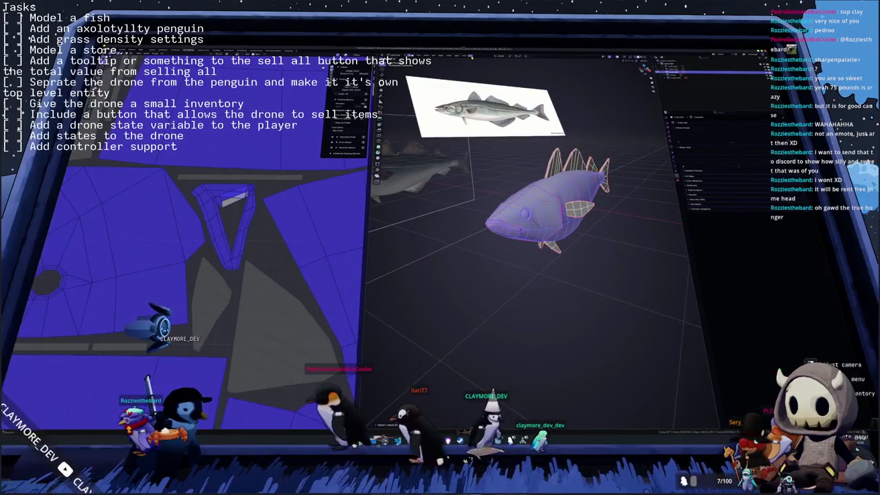
pyautogui.click(471, 55)
pyautogui.click(481, 67)
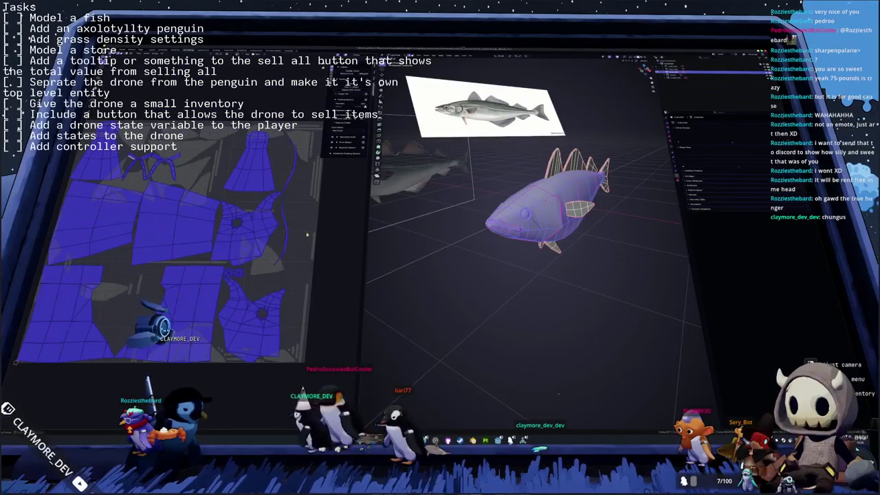
# Step: View the fish's opposite side, select the whole mesh, and re-unwrap it via UV > Unwrap
pyautogui.hotkey('alt', 'a')
pyautogui.scroll(5, 661, 238)
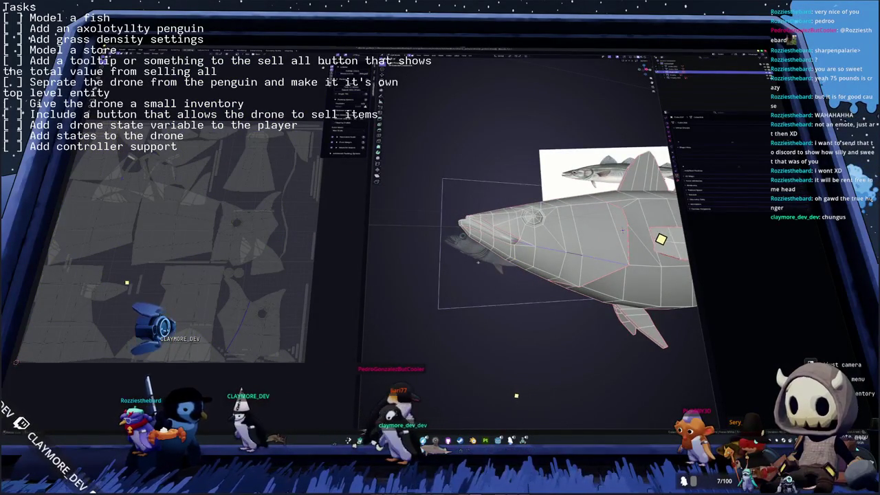
pyautogui.press('KP_9')
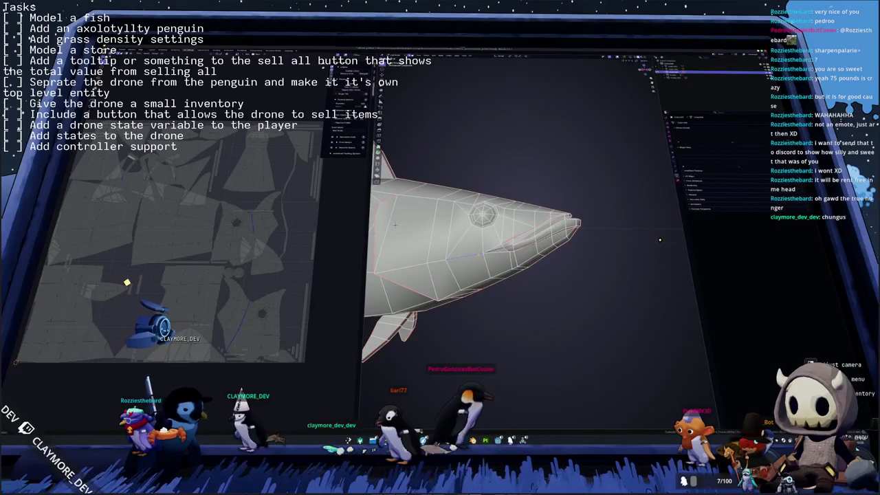
pyautogui.moveTo(395, 225); pyautogui.dragTo(470, 285, button='middle')
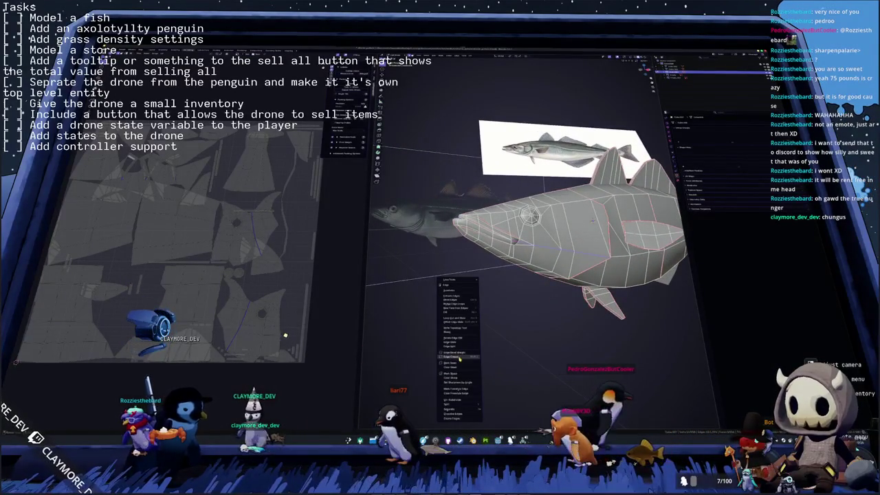
pyautogui.press('a')
pyautogui.click(477, 57)
pyautogui.click(475, 68)
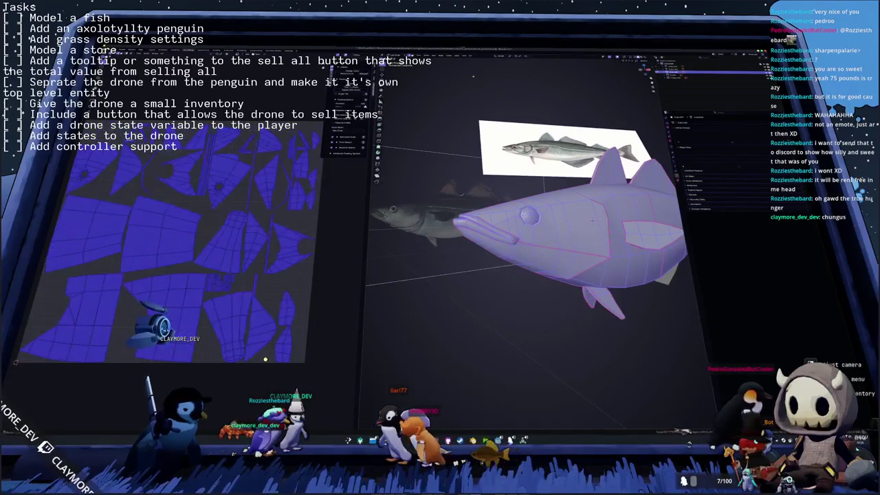
# Step: Reselect all faces and run UV > Pack Islands
pyautogui.hotkey('alt', 'a')
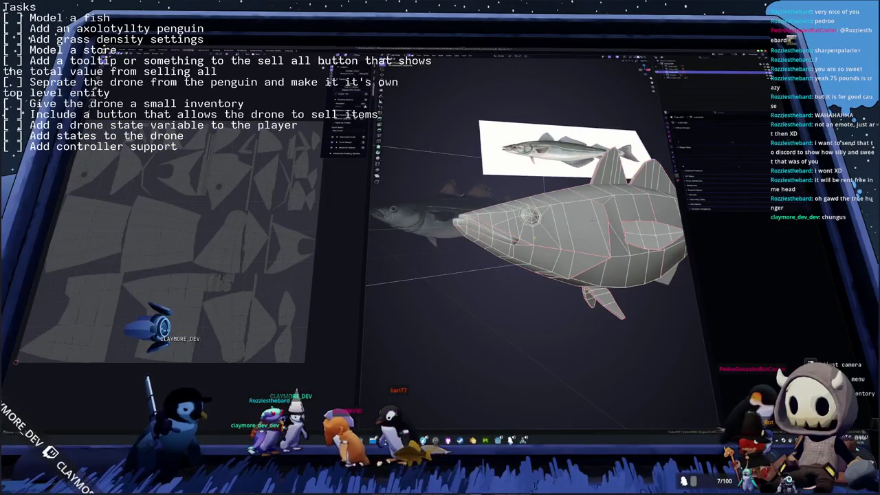
pyautogui.press('a')
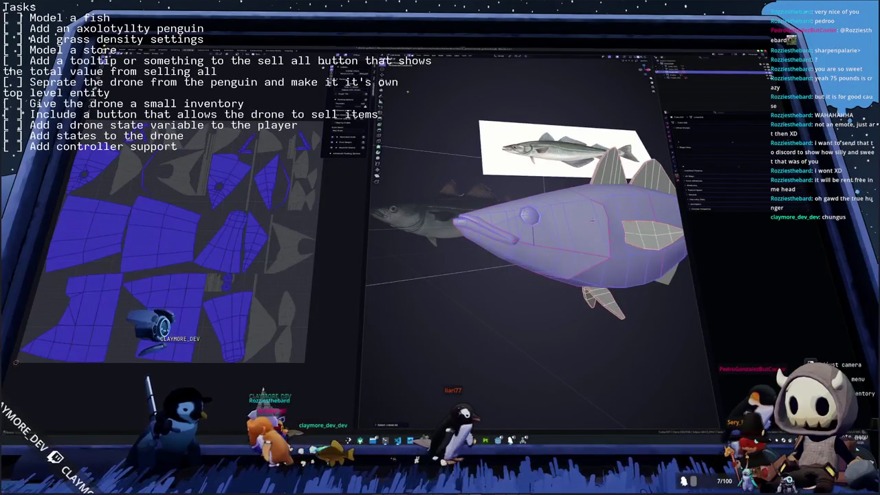
pyautogui.click(472, 57)
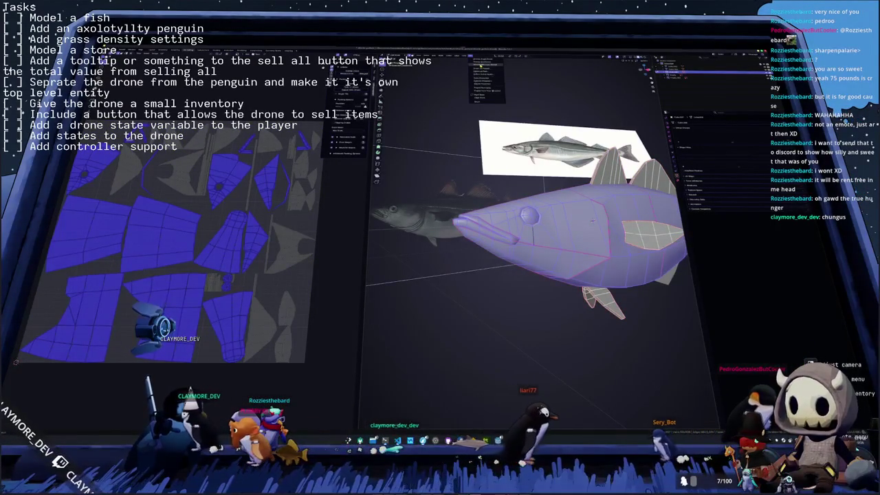
pyautogui.click(484, 81)
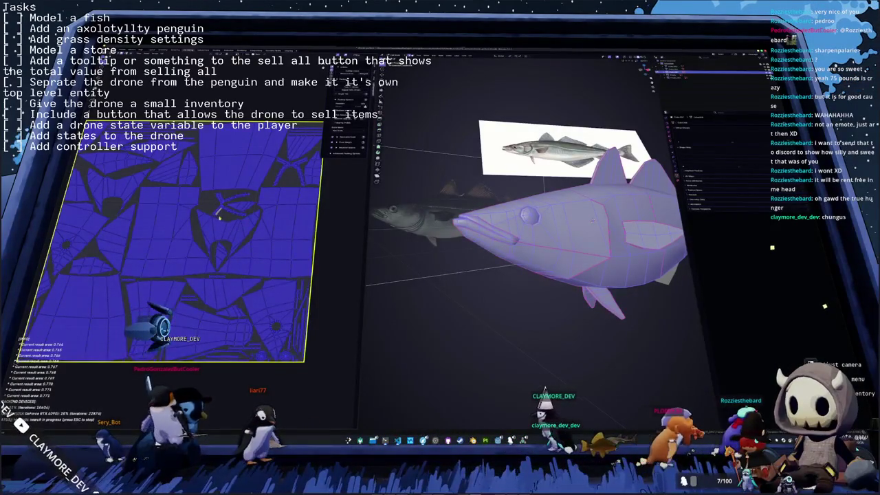
# Step: Stop the running pack search, deselect the fish, and turn the view to face it head-on
pyautogui.scroll(5, 241, 220)
pyautogui.press('Escape')
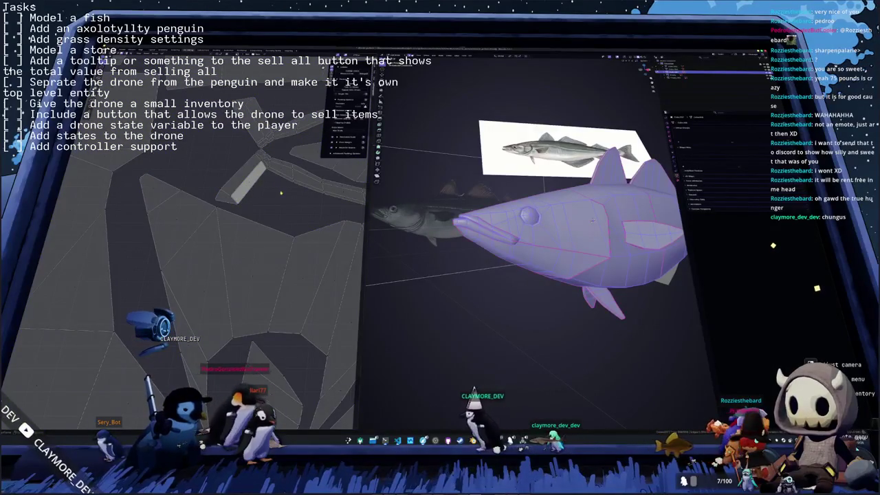
pyautogui.scroll(2, 264, 205)
pyautogui.scroll(2, 247, 213)
pyautogui.scroll(2, 236, 222)
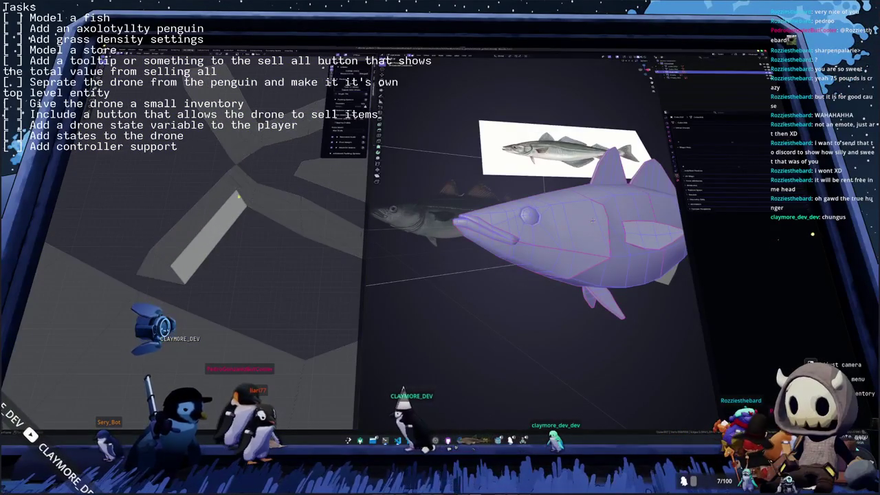
pyautogui.scroll(-5, 249, 137)
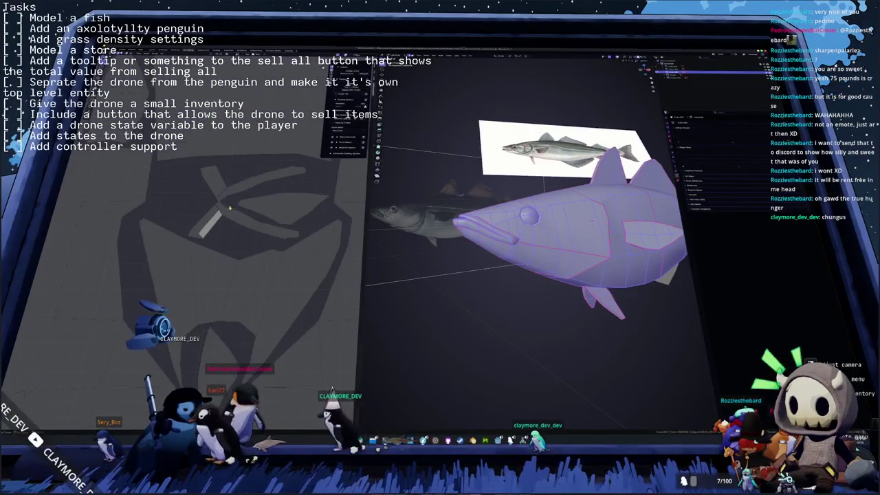
pyautogui.hotkey('alt', 'a')
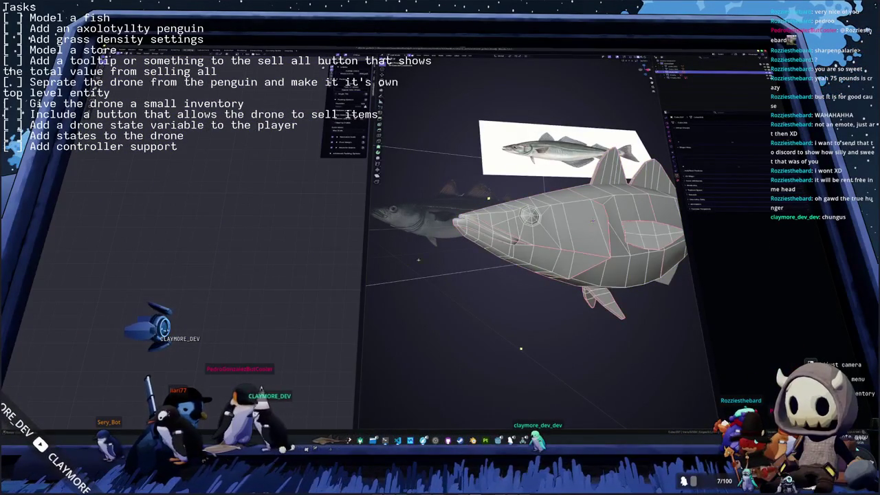
pyautogui.press('a')
pyautogui.press('a')
pyautogui.hotkey('alt', 'a')
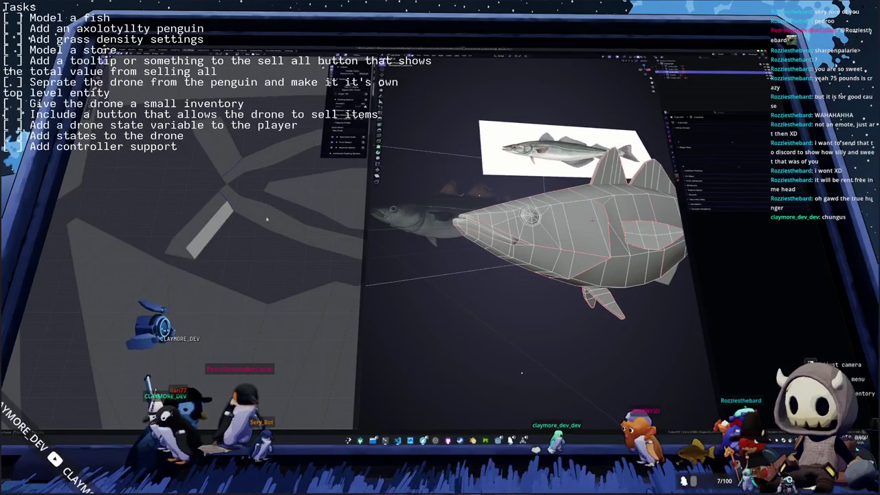
pyautogui.moveTo(592, 220); pyautogui.dragTo(660, 223, button='middle')
pyautogui.moveTo(522, 268)
pyautogui.mouseDown(button='middle')
pyautogui.moveTo(447, 271)
pyautogui.moveTo(559, 231)
pyautogui.mouseUp(button='middle')
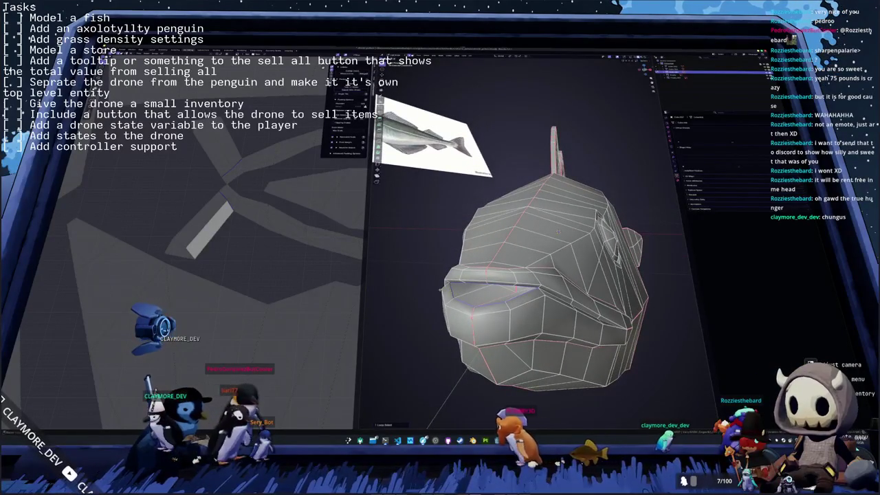
pyautogui.rightClick(413, 271)
pyautogui.click(443, 296)
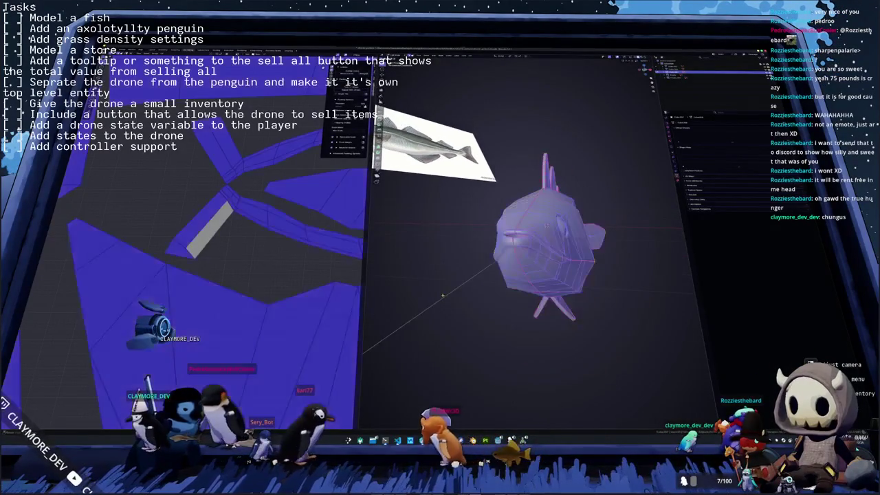
# Step: In Edit Mode, select all faces and repack the UV islands three times with Ctrl+P
pyautogui.press('Tab')
pyautogui.scroll(-3, 304, 263)
pyautogui.scroll(-2, 305, 263)
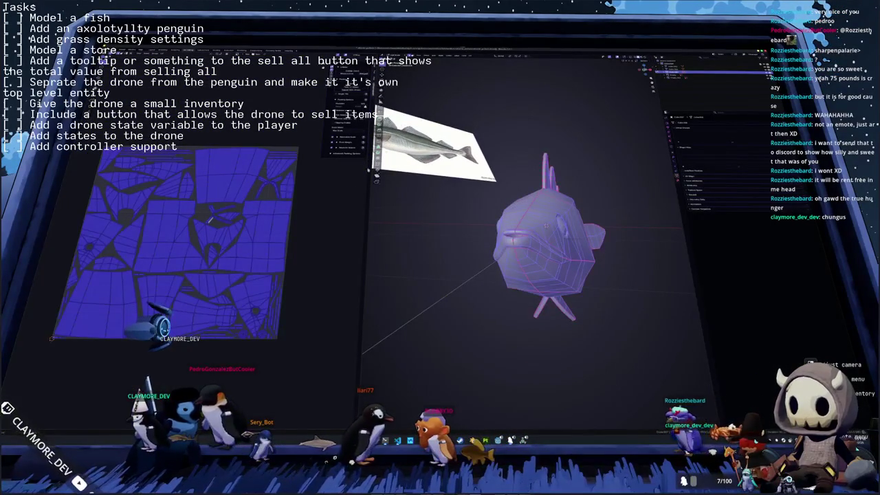
pyautogui.hotkey('alt', 'a')
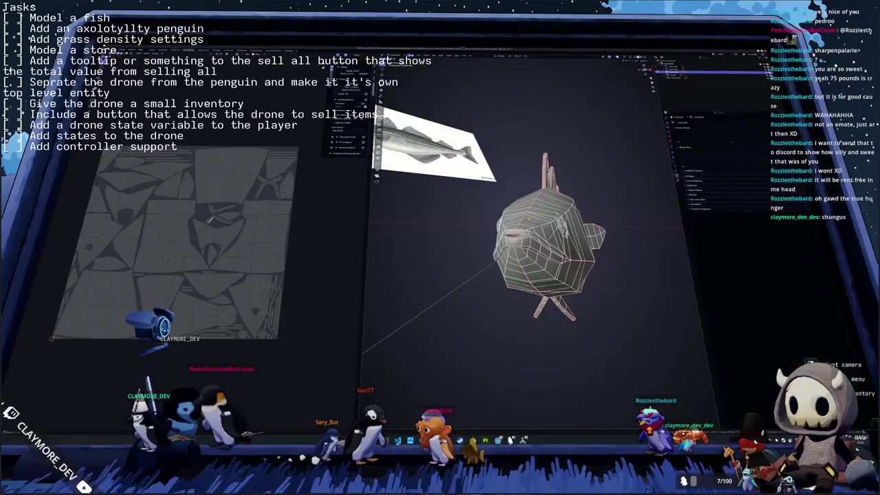
pyautogui.press('a')
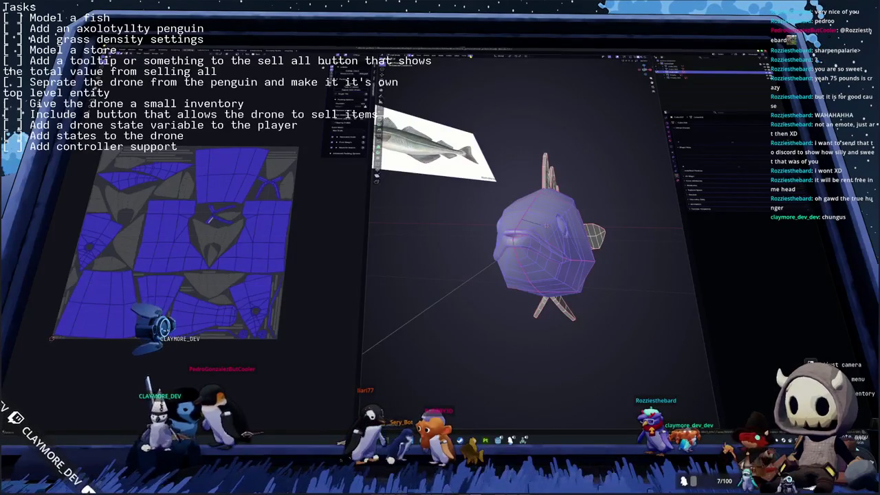
pyautogui.hotkey('ctrl', 'p')
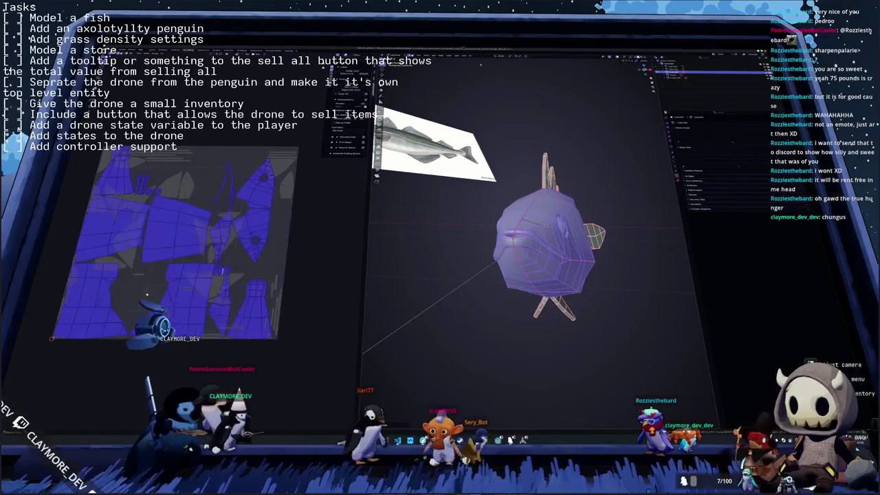
pyautogui.hotkey('ctrl', 'p')
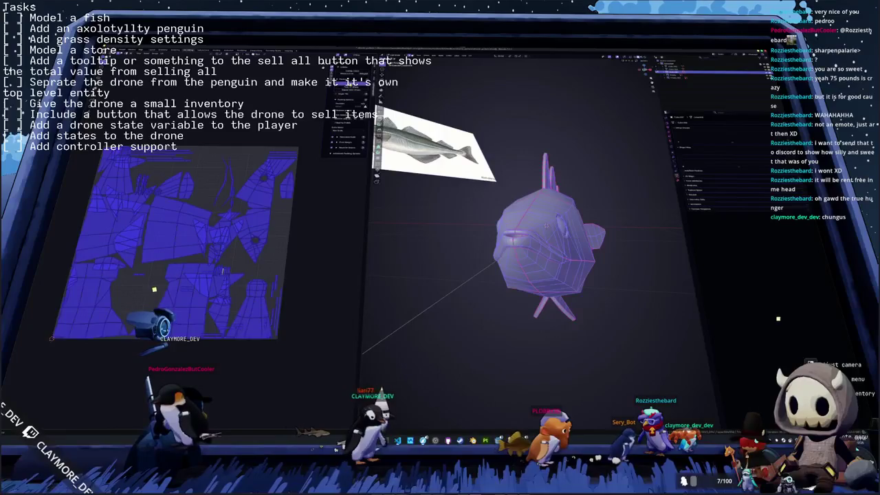
pyautogui.hotkey('ctrl', 'p')
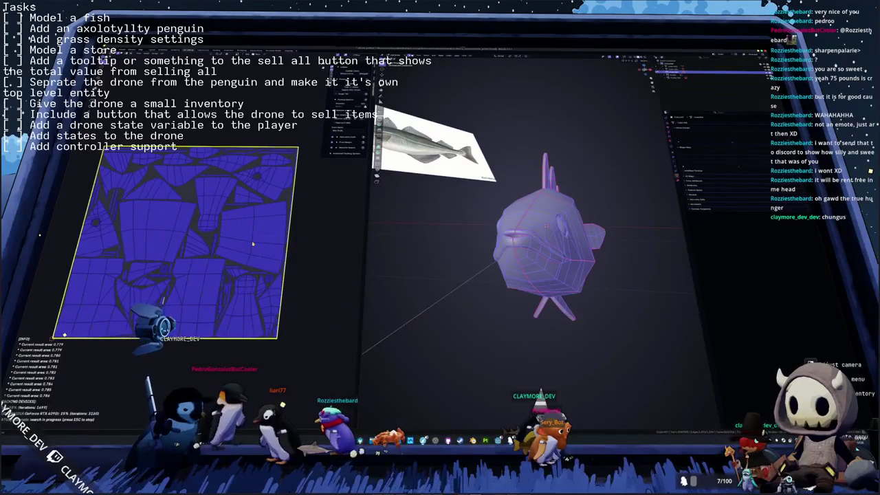
# Step: Leave Edit Mode and apply Shade Auto Smooth to the fish
pyautogui.press('Escape')
pyautogui.press('Tab')
pyautogui.moveTo(479, 260)
pyautogui.mouseDown(button='middle')
pyautogui.moveTo(516, 254)
pyautogui.moveTo(463, 249)
pyautogui.moveTo(451, 189)
pyautogui.mouseUp(button='middle')
pyautogui.scroll(3, 450, 189)
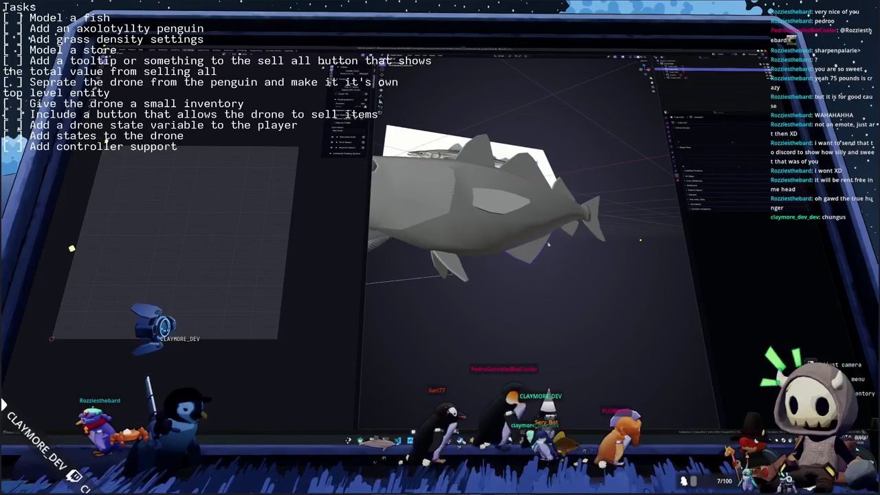
pyautogui.moveTo(453, 190); pyautogui.dragTo(536, 255, button='middle')
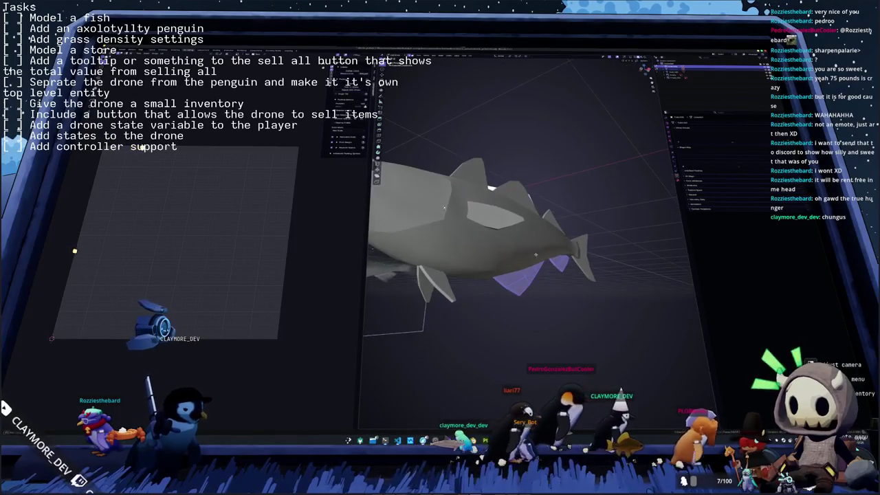
pyautogui.rightClick(528, 363)
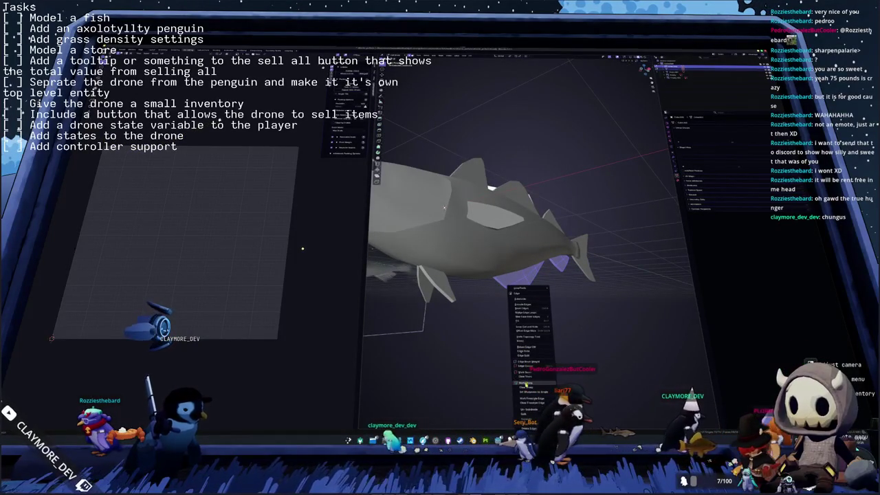
pyautogui.click(594, 337)
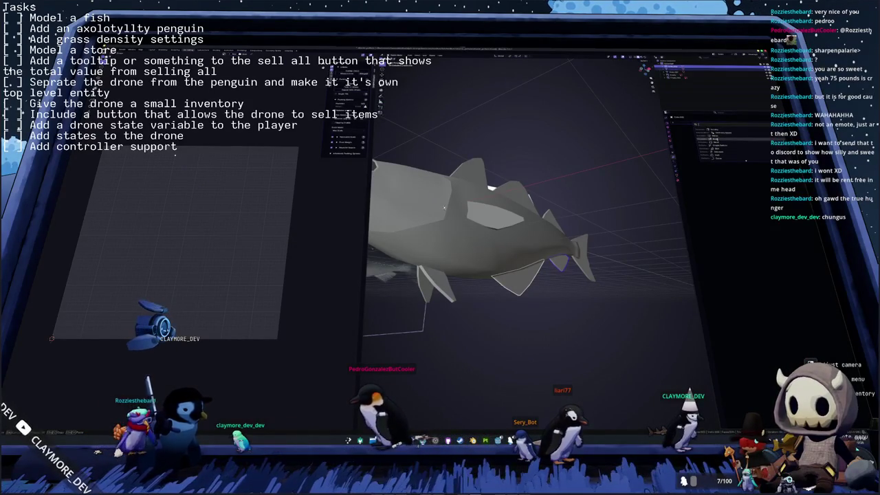
pyautogui.rightClick(637, 166)
pyautogui.click(636, 165)
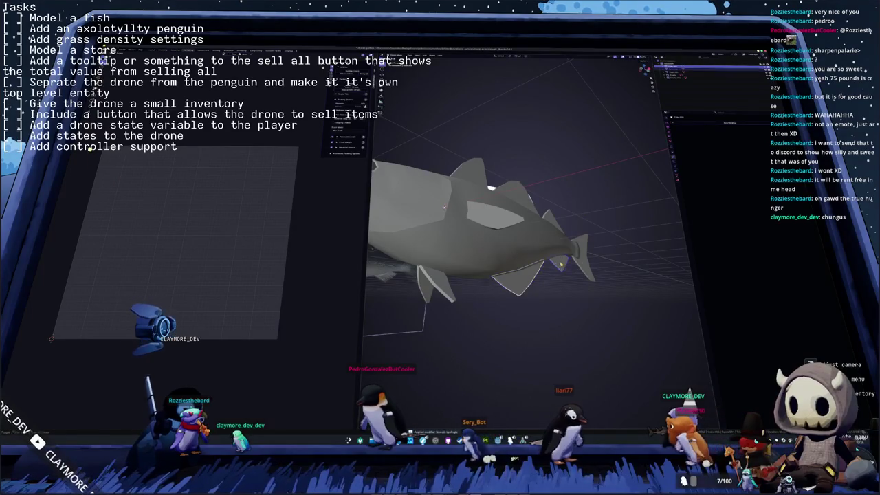
# Step: Select similar seam edges on the lower fins and clear their seams
pyautogui.press('Tab')
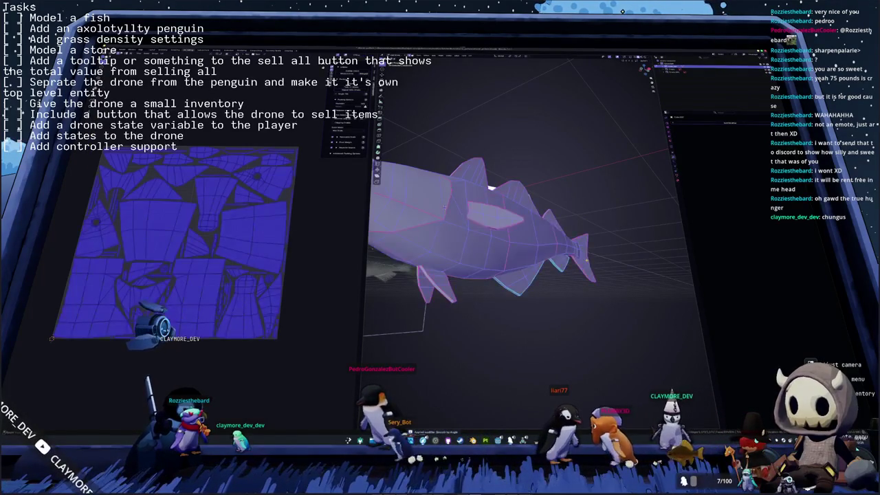
pyautogui.hotkey('alt', 'a')
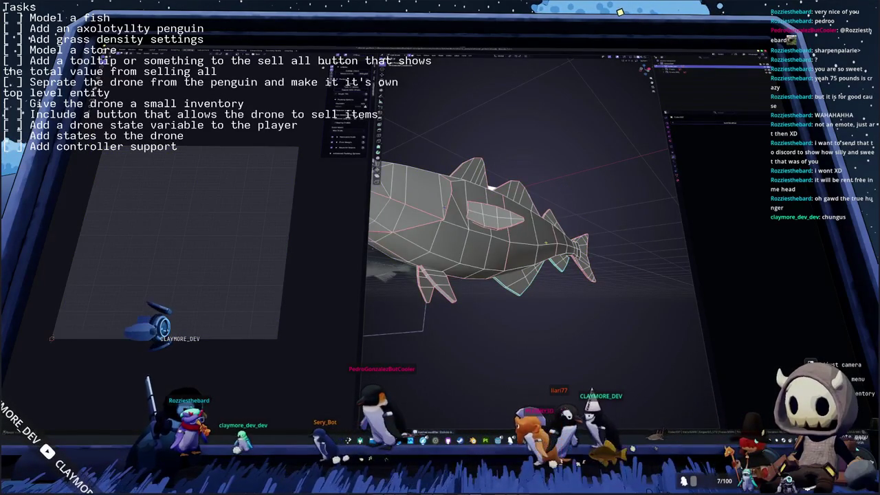
pyautogui.hotkey('shift', 'g')
pyautogui.click(553, 260)
pyautogui.click(481, 60)
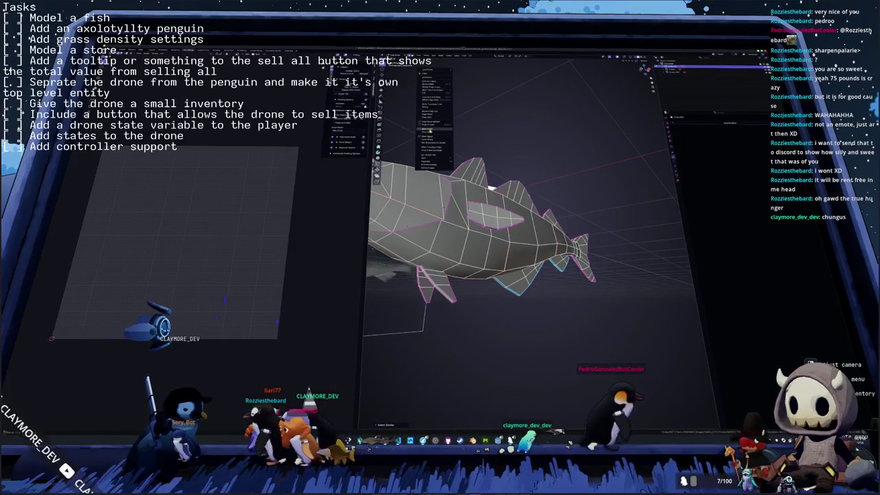
pyautogui.click(430, 128)
# Step: Select all, unwrap the fish, pack the UV islands with Ctrl+P, and exit Edit Mode
pyautogui.press('a')
pyautogui.press('u')
pyautogui.press('Return')
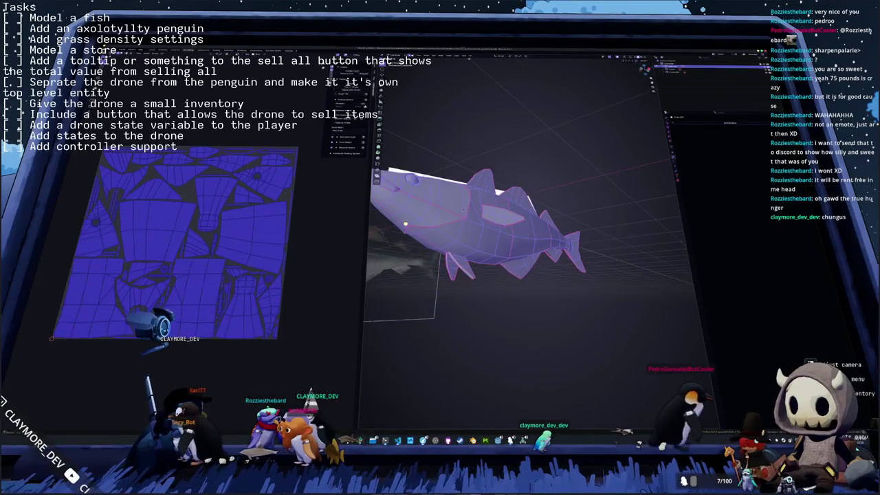
pyautogui.press('Return')
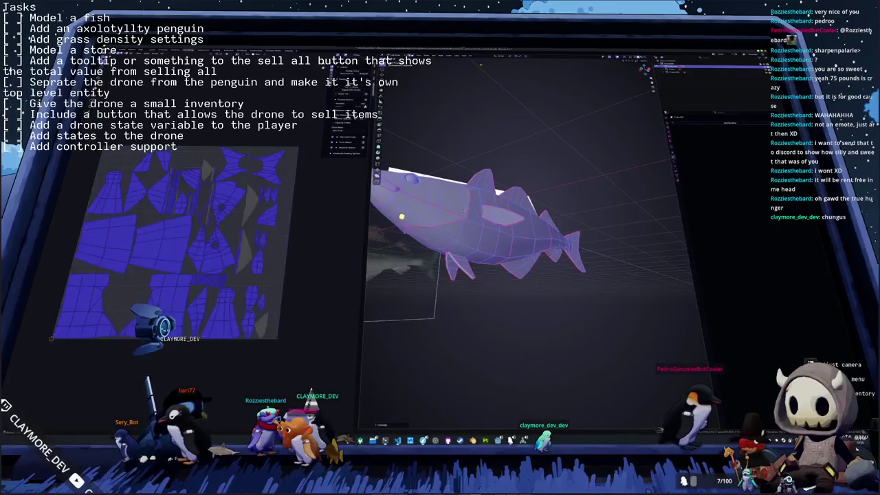
pyautogui.hotkey('ctrl', 'p')
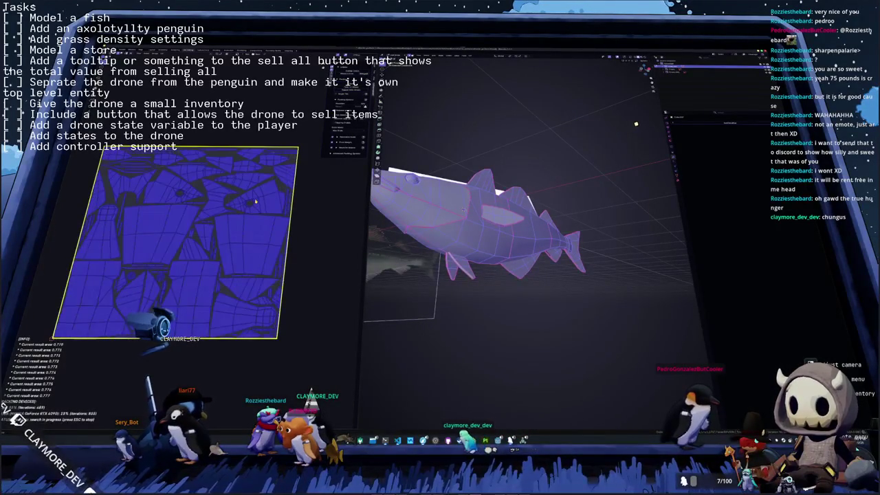
pyautogui.press('Escape')
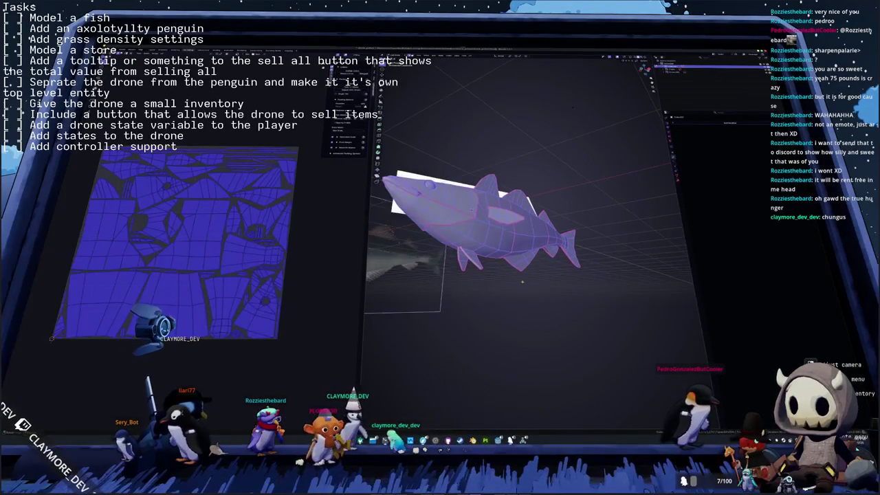
pyautogui.press('Tab')
pyautogui.moveTo(495, 289); pyautogui.dragTo(543, 275, button='middle')
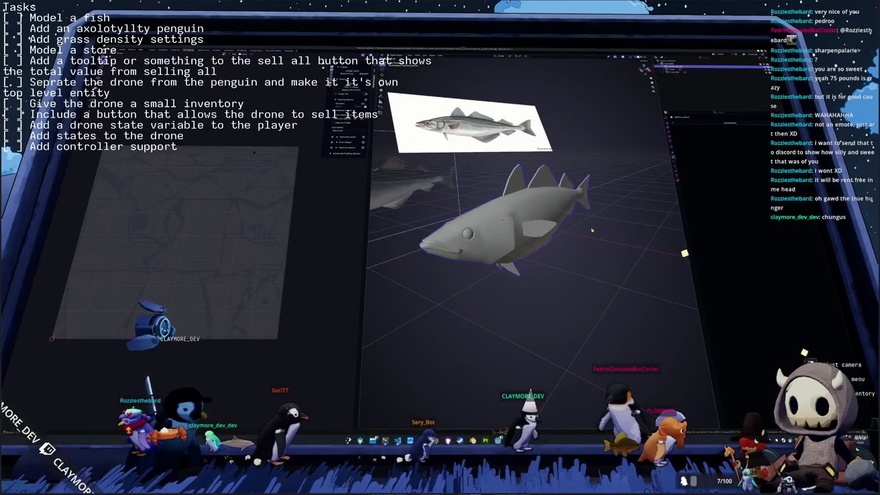
# Step: Review the fish's property settings and orbit the view around the fish and reference image
pyautogui.click(674, 251)
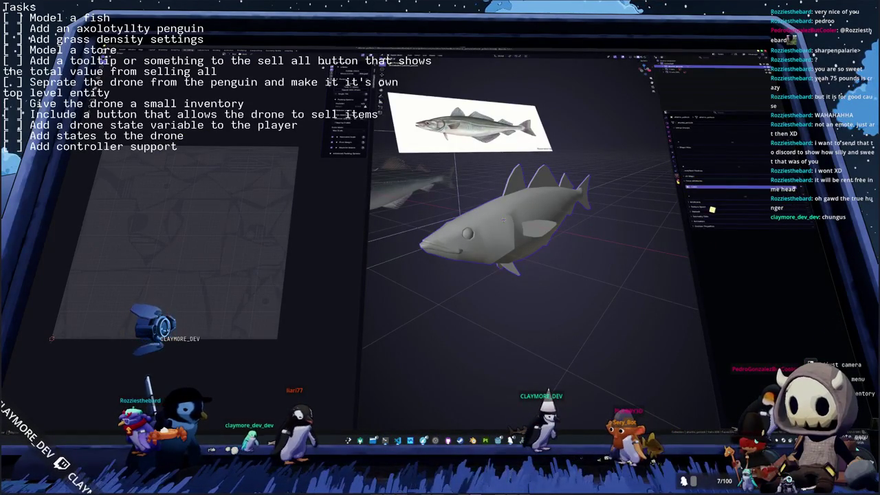
pyautogui.click(712, 209)
pyautogui.click(704, 137)
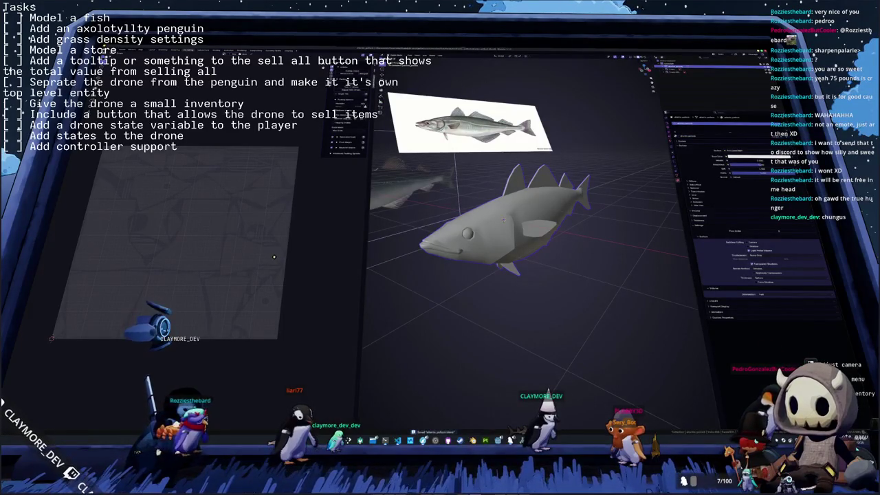
pyautogui.moveTo(495, 220); pyautogui.dragTo(536, 220, button='middle')
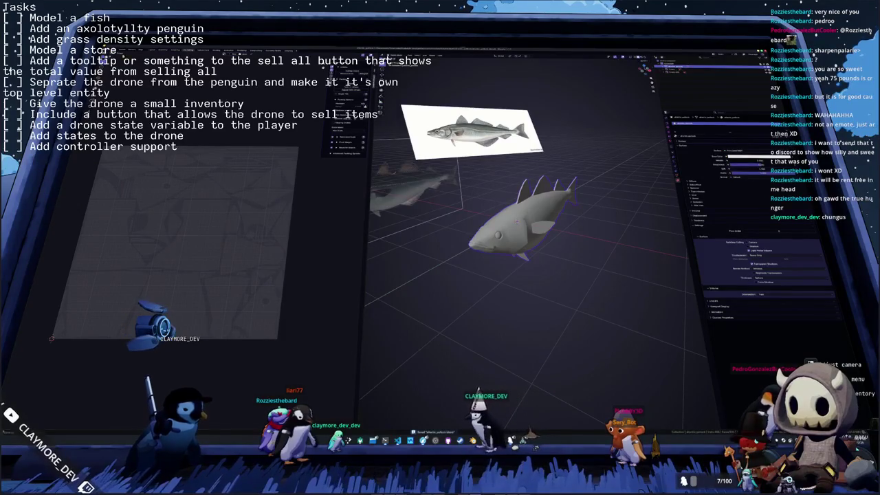
pyautogui.moveTo(581, 133); pyautogui.dragTo(584, 170, button='middle')
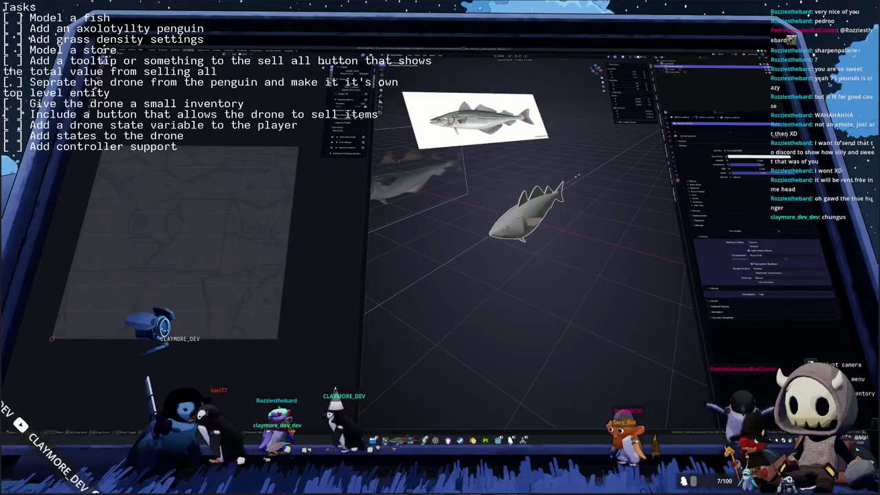
pyautogui.moveTo(567, 182); pyautogui.dragTo(623, 174, button='middle')
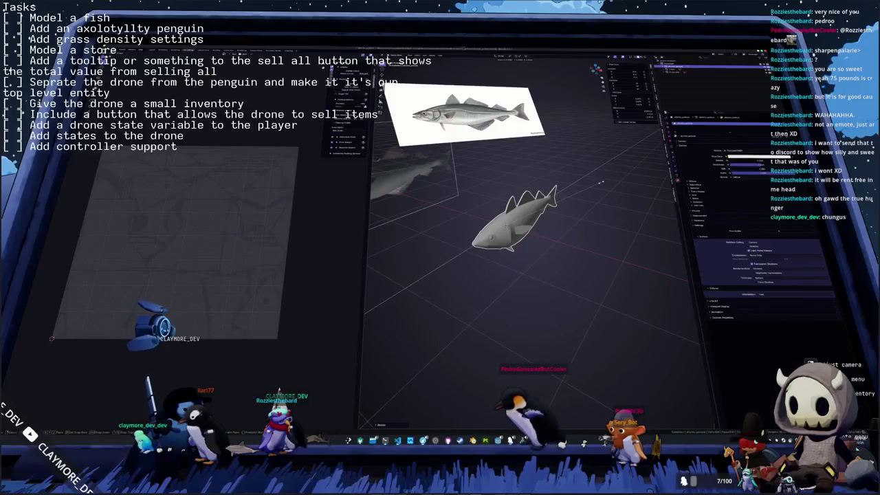
# Step: Apply all transforms to the fish and switch to the Shading workspace
pyautogui.hotkey('ctrl', 'a')
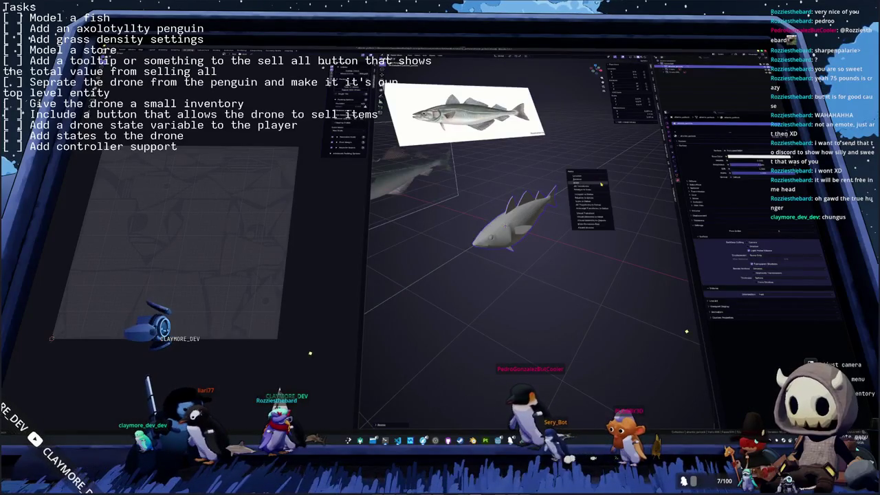
pyautogui.click(599, 187)
pyautogui.scroll(3, 599, 207)
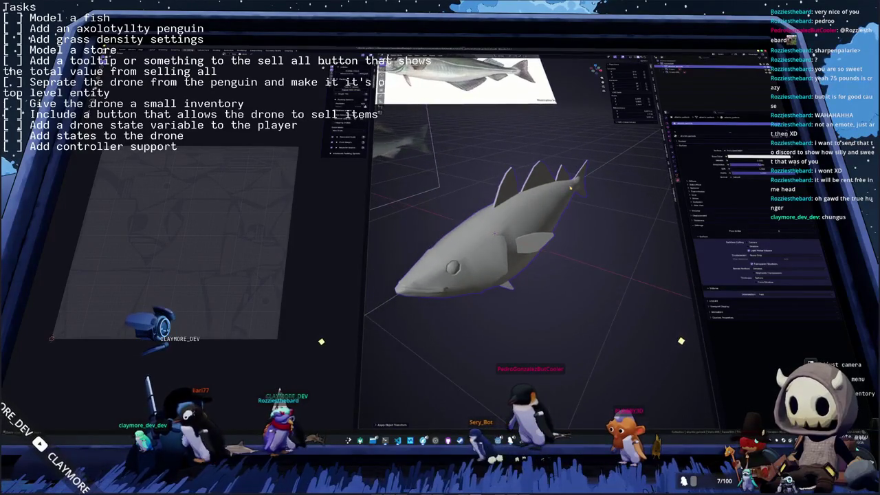
pyautogui.scroll(2, 598, 262)
pyautogui.moveTo(599, 261); pyautogui.dragTo(509, 249, button='middle')
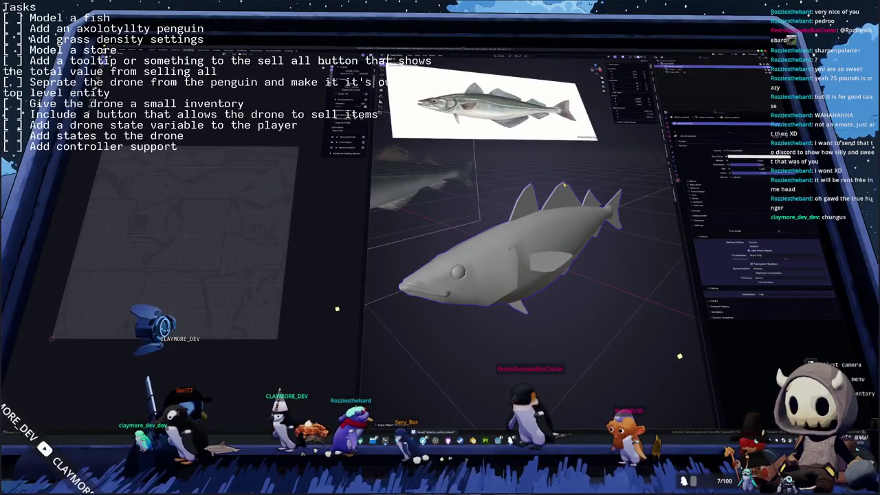
pyautogui.click(676, 174)
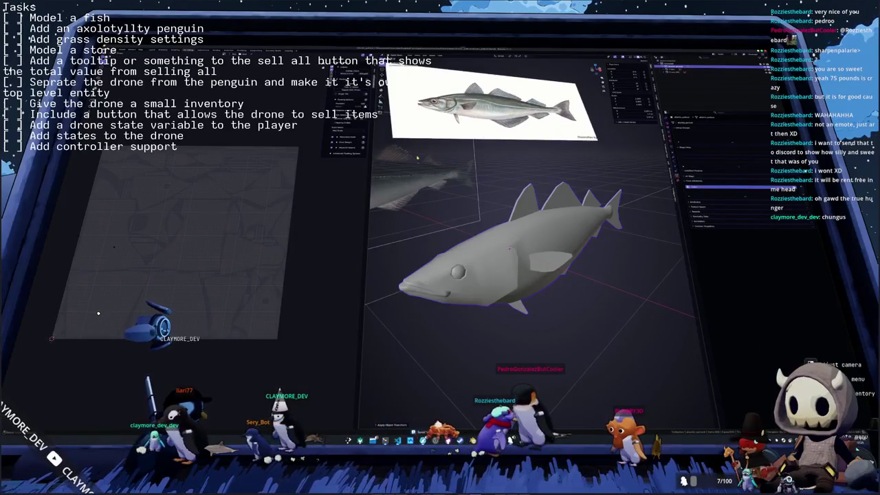
pyautogui.hotkey('ctrl', 'pagedown')
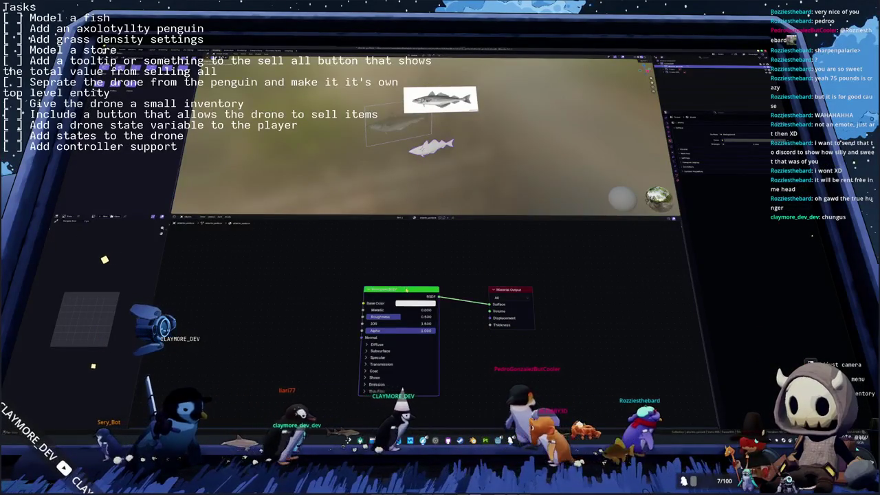
# Step: Replace the Mapping and Image Texture nodes with a Color Attribute node in the fish material
pyautogui.hotkey('ctrl', 'z')
pyautogui.hotkey('ctrl', 'z')
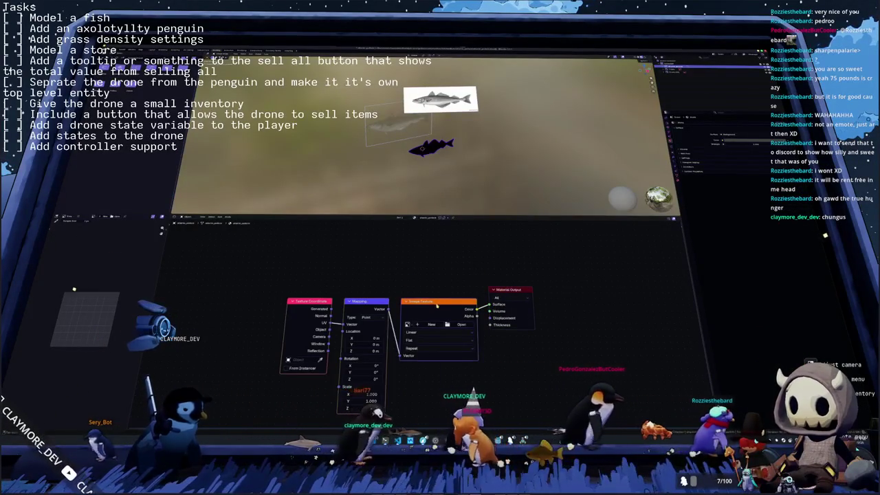
pyautogui.hotkey('ctrl', 'x')
pyautogui.hotkey('shift', 'a')
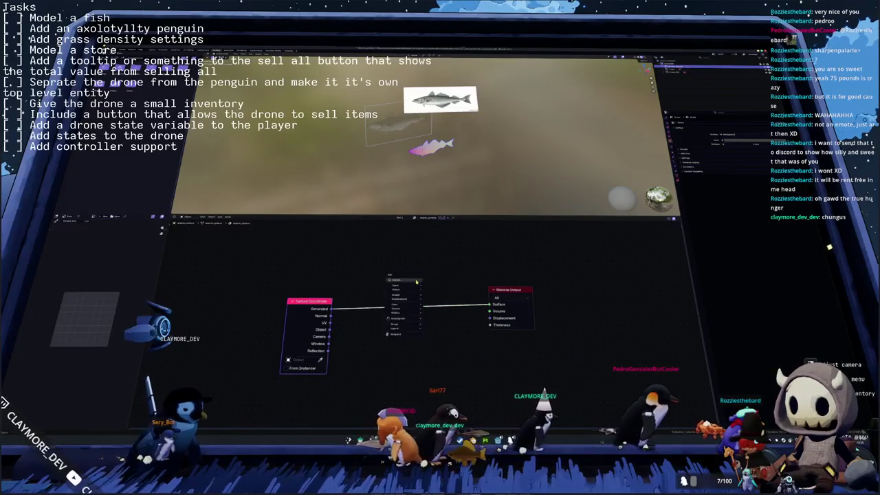
pyautogui.click(392, 273)
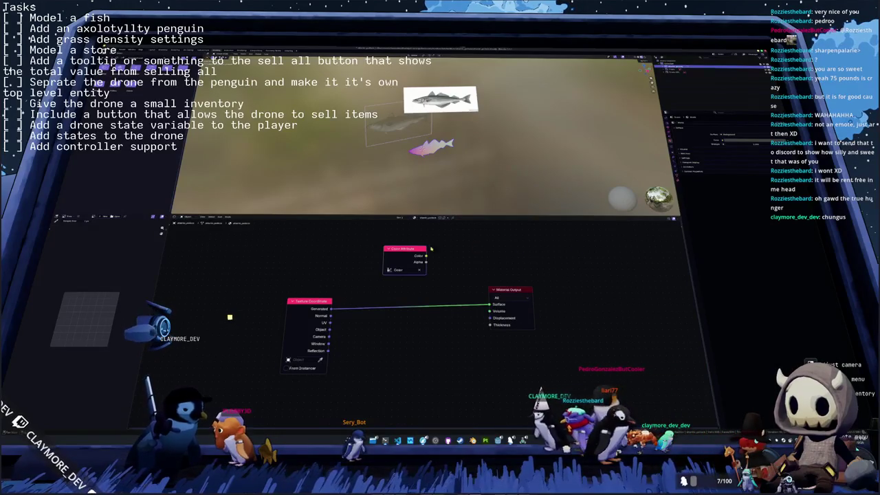
pyautogui.scroll(2, 487, 143)
pyautogui.scroll(2, 486, 143)
pyautogui.scroll(2, 486, 143)
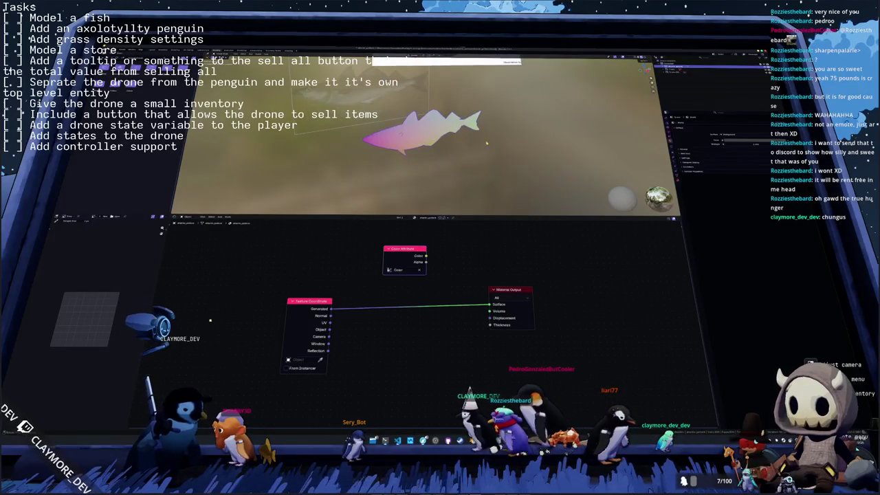
# Step: Set the render Bake Target to Active Color Attribute
pyautogui.click(671, 137)
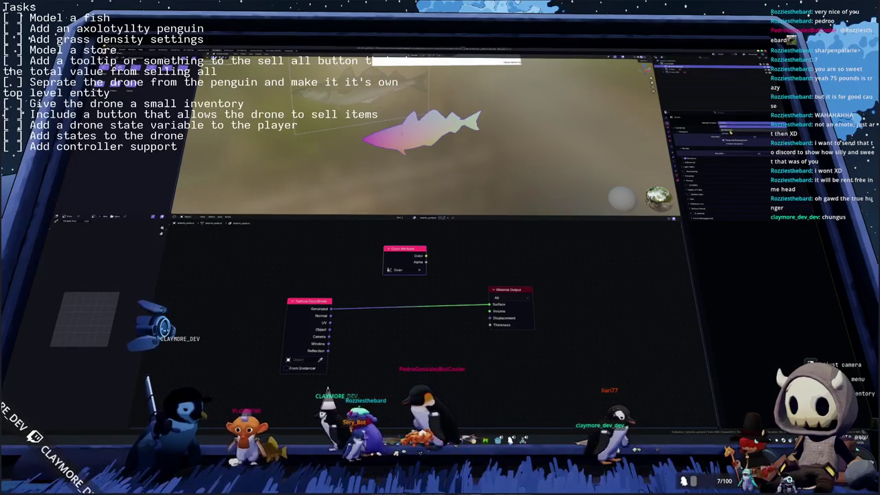
pyautogui.click(702, 167)
pyautogui.click(705, 238)
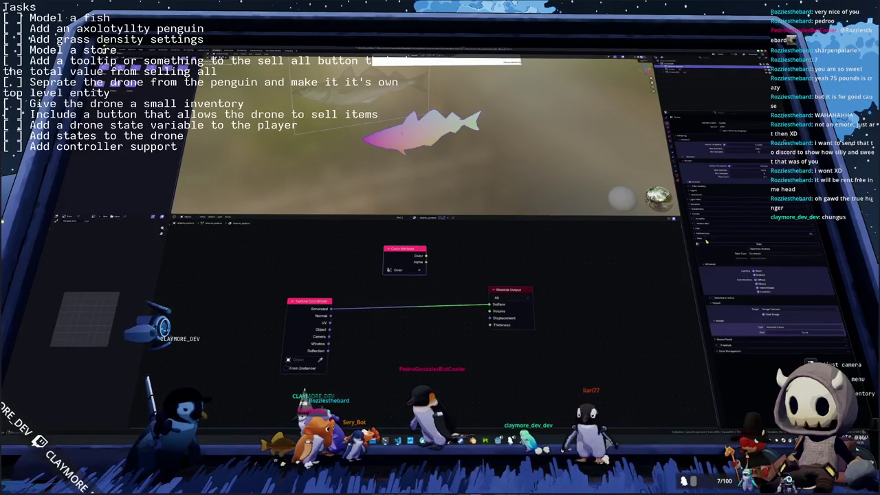
pyautogui.click(770, 308)
pyautogui.click(762, 313)
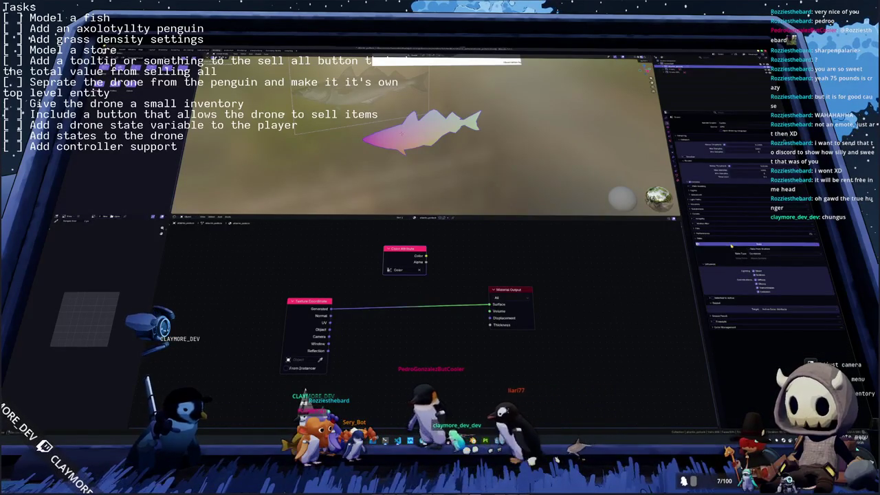
# Step: Connect Color Attribute Color to Material Output Surface, apply an object operation, and begin saving
pyautogui.moveTo(427, 255); pyautogui.dragTo(490, 303)
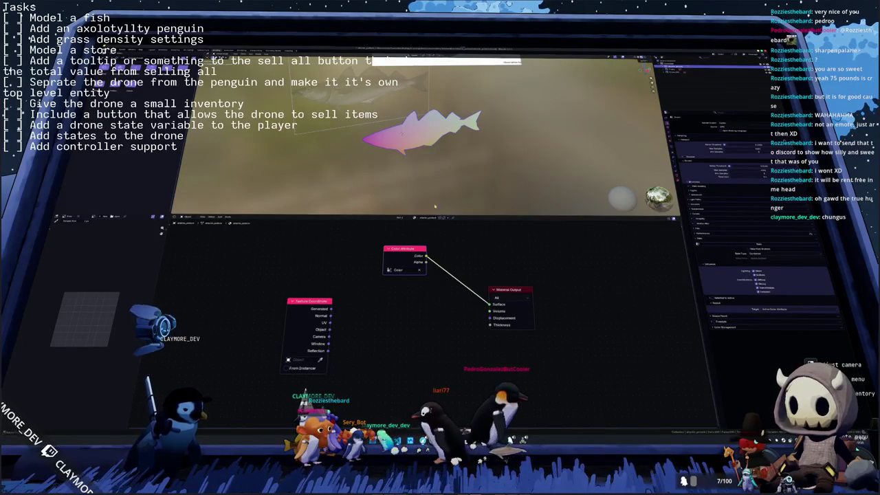
pyautogui.rightClick(412, 141)
pyautogui.click(412, 146)
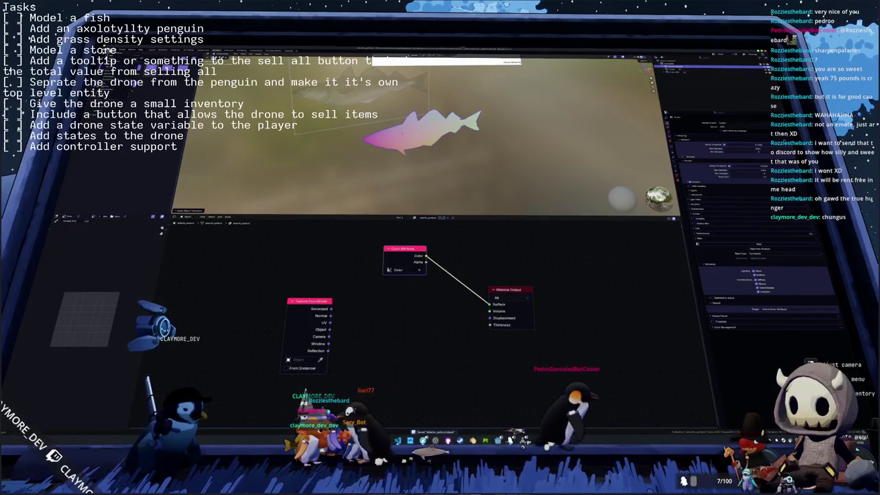
pyautogui.hotkey('ctrl', 's')
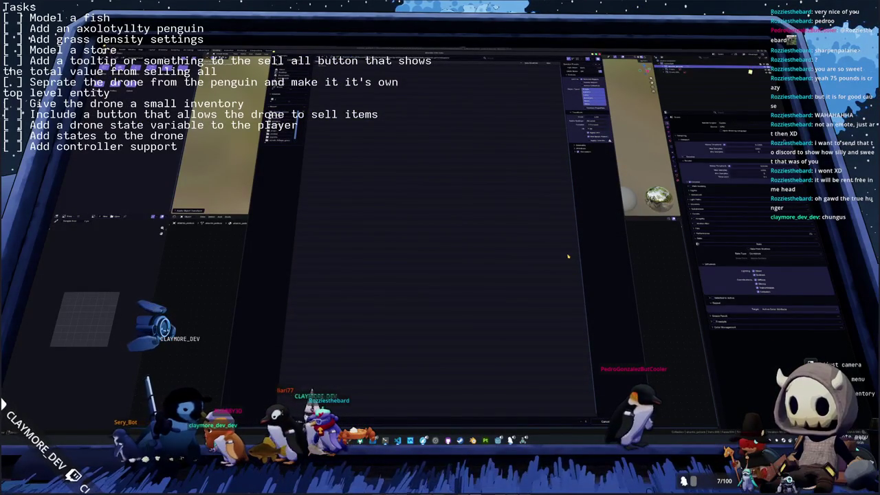
# Step: Confirm saving the blend file and export the fish mesh to a model file
pyautogui.press('Return')
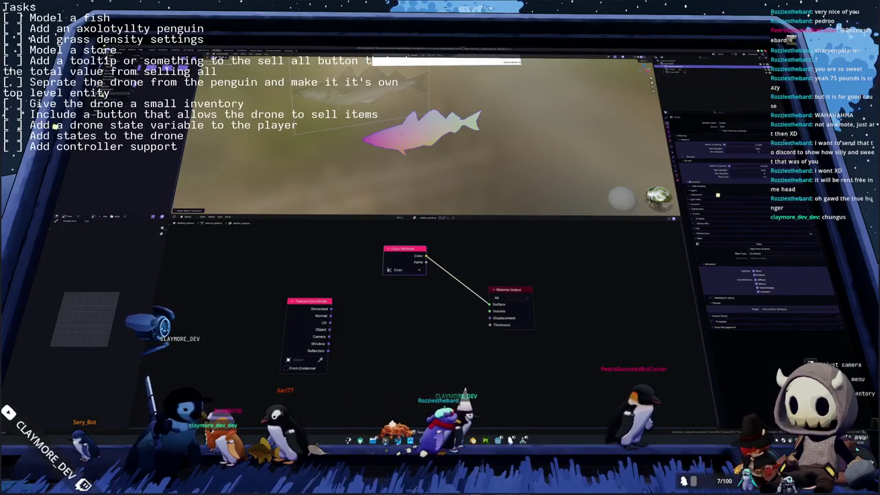
pyautogui.hotkey('shift', 'F1')
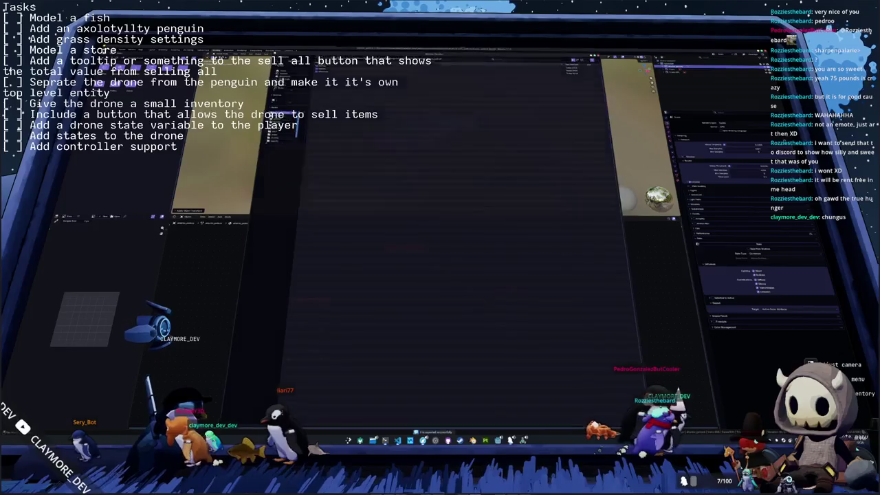
pyautogui.click(570, 390)
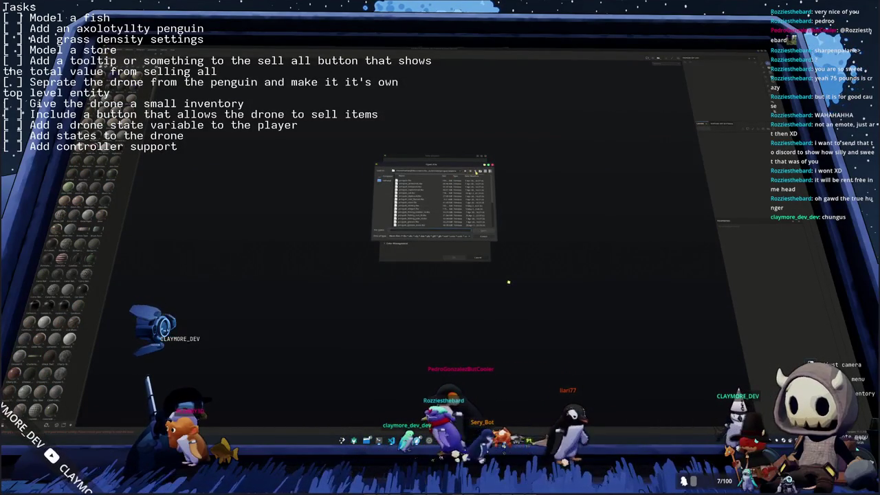
# Step: Select the exported fish mesh for the new project, confirm, and turn the fish to a side view
pyautogui.click(476, 171)
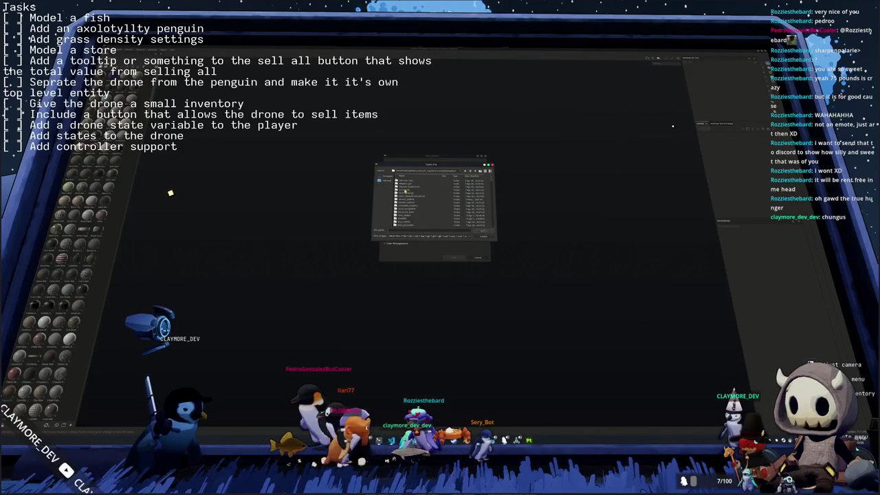
pyautogui.scroll(-3, 410, 214)
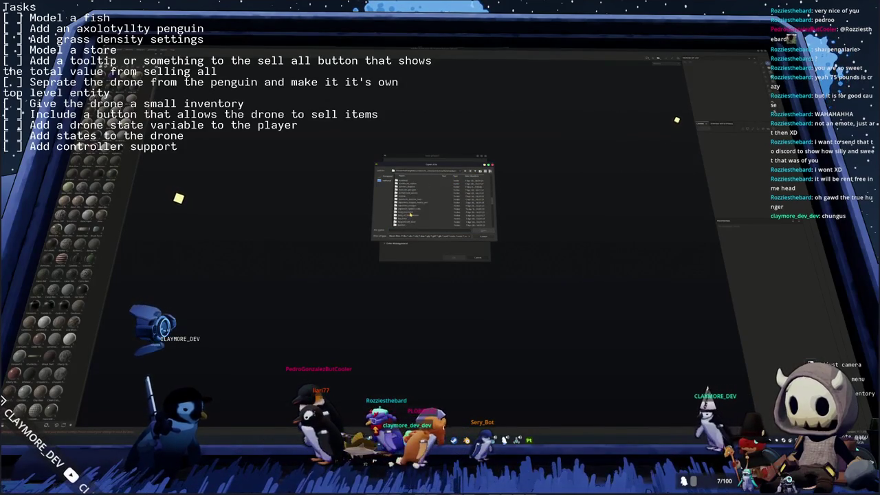
pyautogui.press('Down')
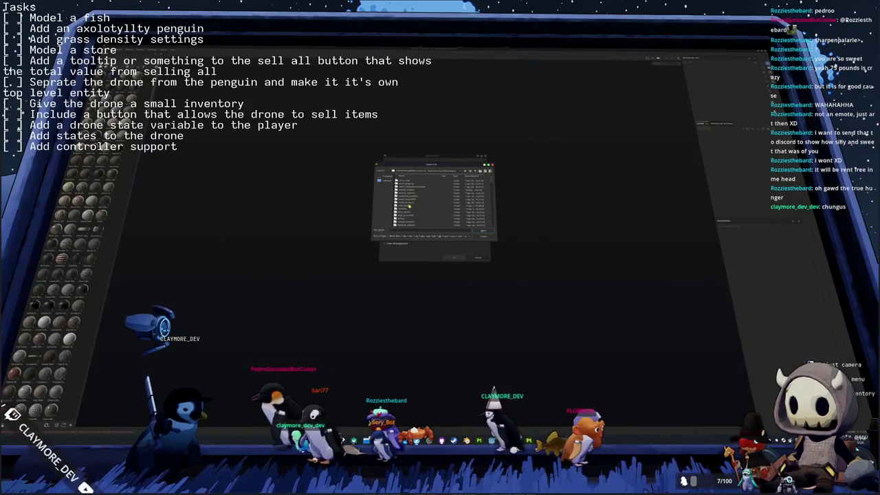
pyautogui.doubleClick(411, 192)
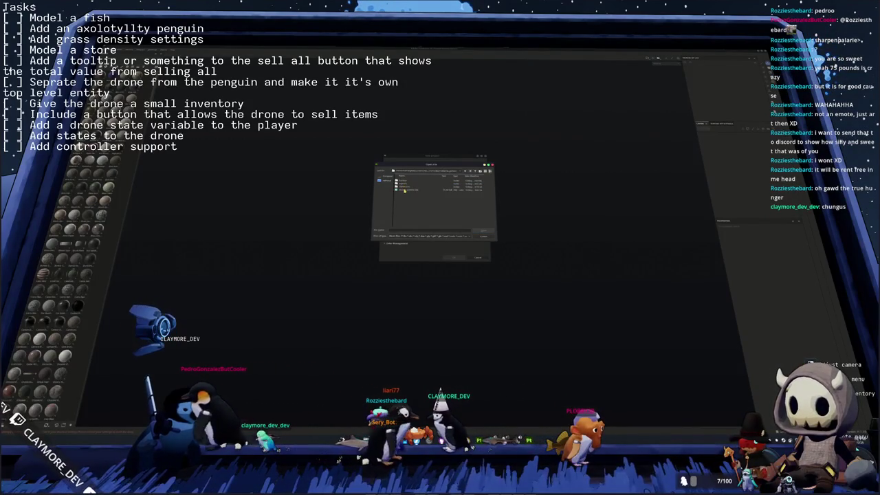
pyautogui.doubleClick(404, 181)
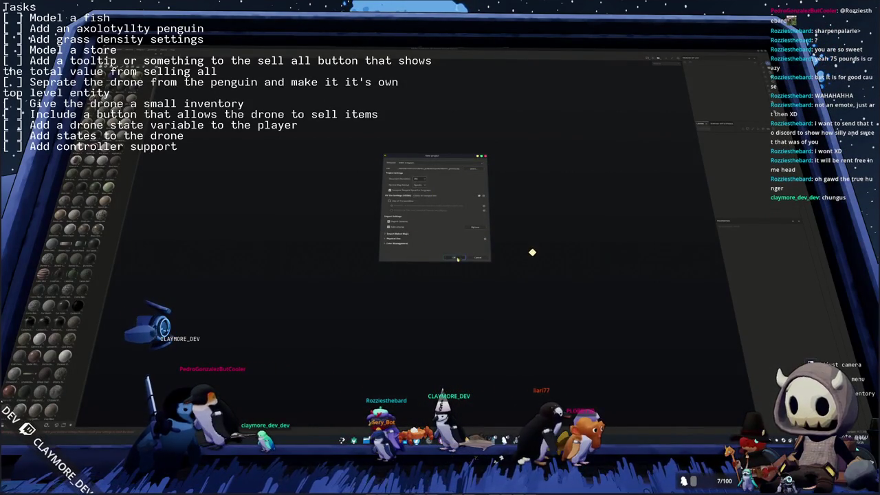
pyautogui.click(454, 257)
pyautogui.keyDown('alt'); pyautogui.moveTo(474, 255); pyautogui.dragTo(508, 229); pyautogui.keyUp('alt')
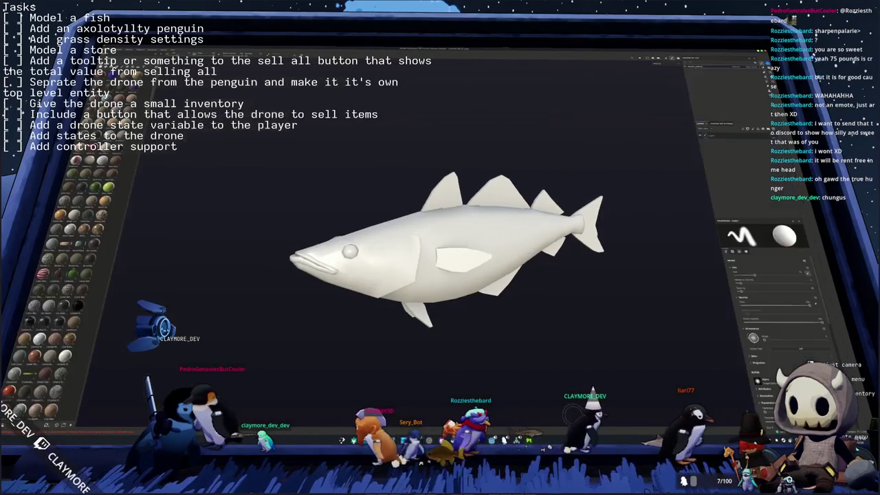
# Step: Open the fish reference photo from the file manager and move it aside
pyautogui.hotkey('alt', 'Tab')
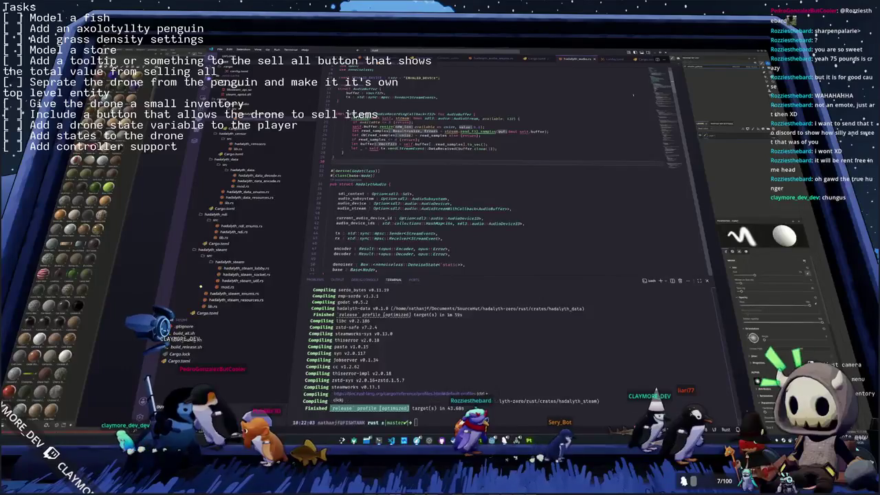
pyautogui.hotkey('alt', 'Tab')
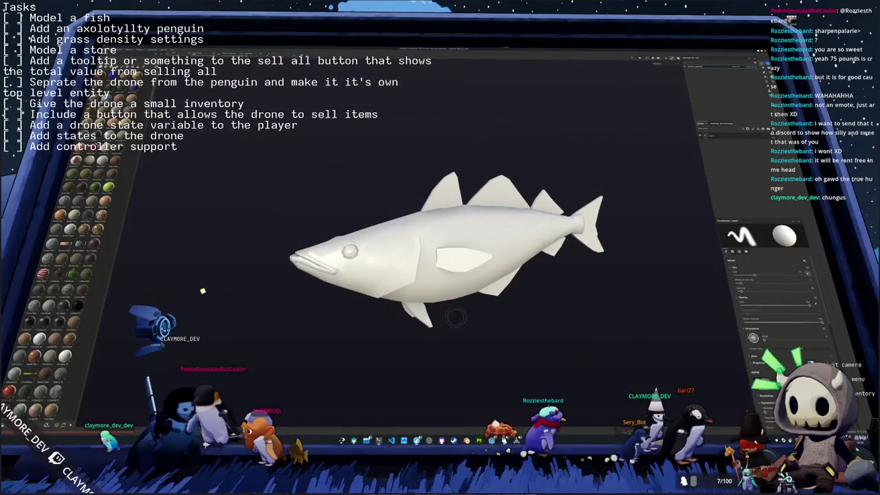
pyautogui.hotkey('alt', 'Tab')
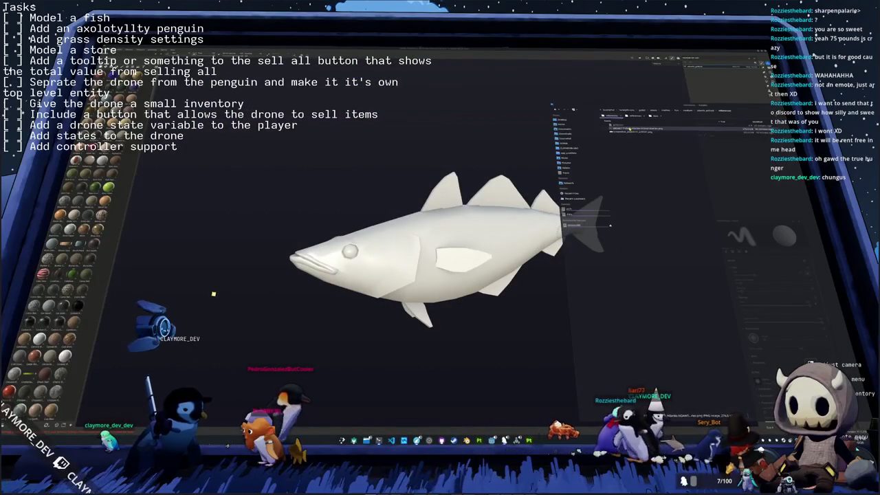
pyautogui.press('Return')
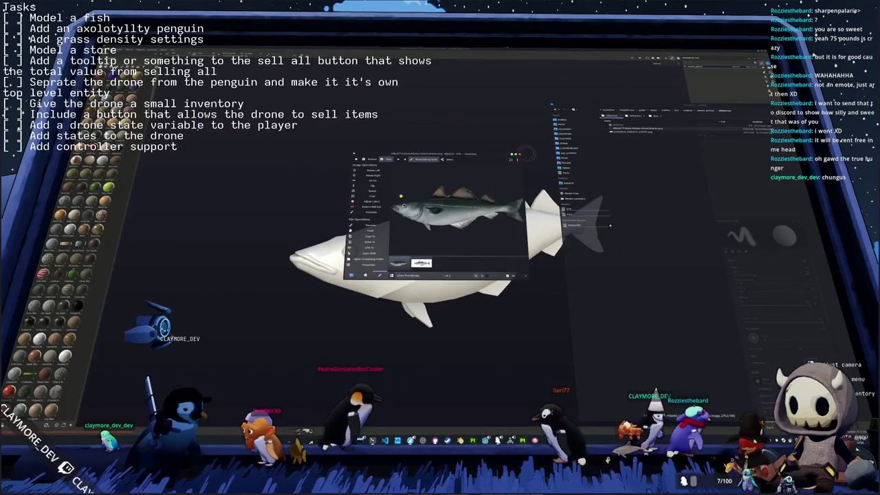
pyautogui.click(521, 153)
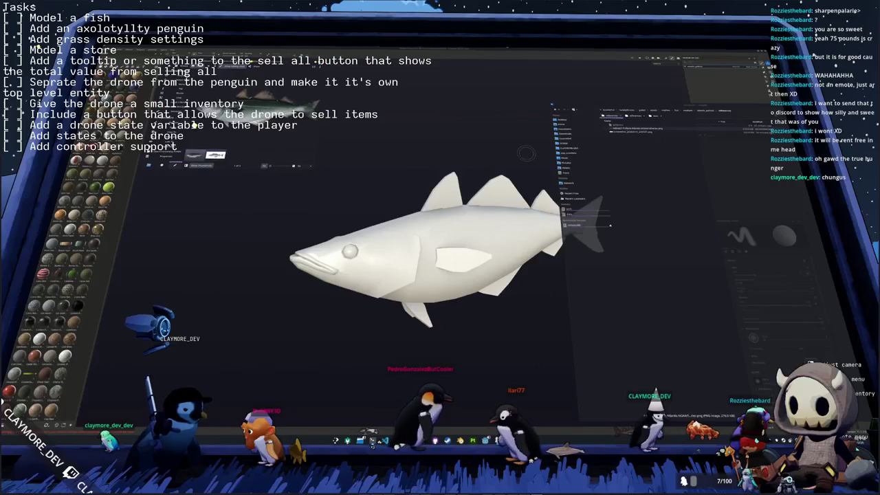
# Step: Launch the KColorChooser colour picker from the application launcher
pyautogui.hotkey('ctrl', 'w')
pyautogui.press('super')
pyautogui.write('krita')
pyautogui.press('Return')
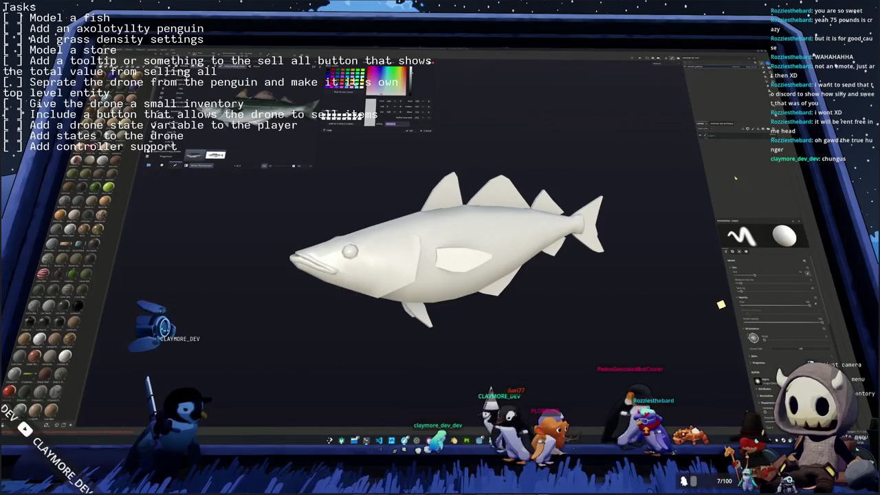
# Step: Bring up the fill layer's properties and scroll down to its base colour
pyautogui.click(751, 136)
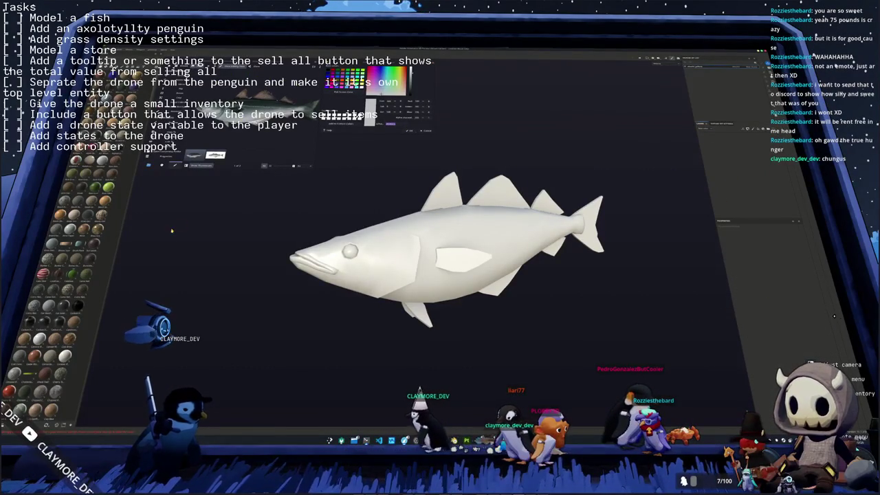
pyautogui.scroll(-3, 76, 275)
pyautogui.scroll(-2, 75, 275)
pyautogui.scroll(-3, 76, 275)
pyautogui.scroll(-3, 76, 275)
pyautogui.scroll(-2, 72, 275)
pyautogui.scroll(-1, 72, 275)
pyautogui.scroll(-2, 72, 275)
pyautogui.scroll(-1, 73, 275)
pyautogui.scroll(-2, 72, 275)
pyautogui.scroll(-2, 72, 275)
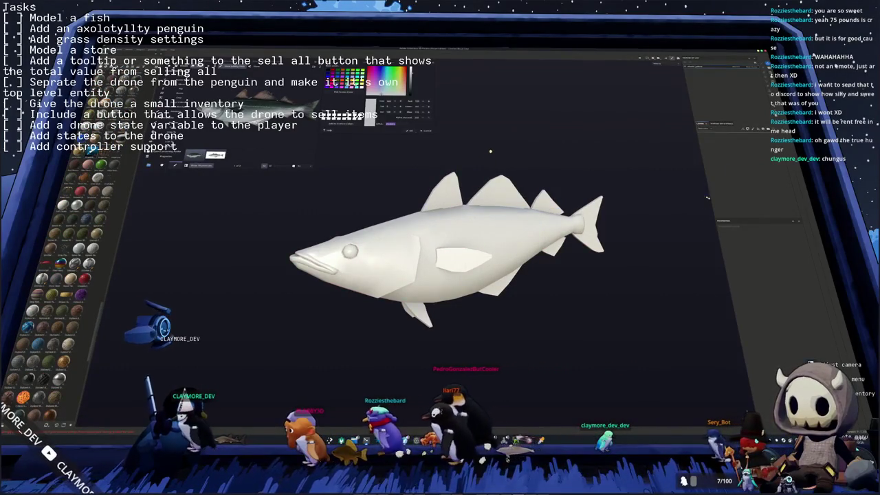
# Step: Give the fish a tan base colour, inspect it, and switch to Baking mode
pyautogui.click(505, 199)
pyautogui.scroll(2, 533, 219)
pyautogui.scroll(2, 533, 219)
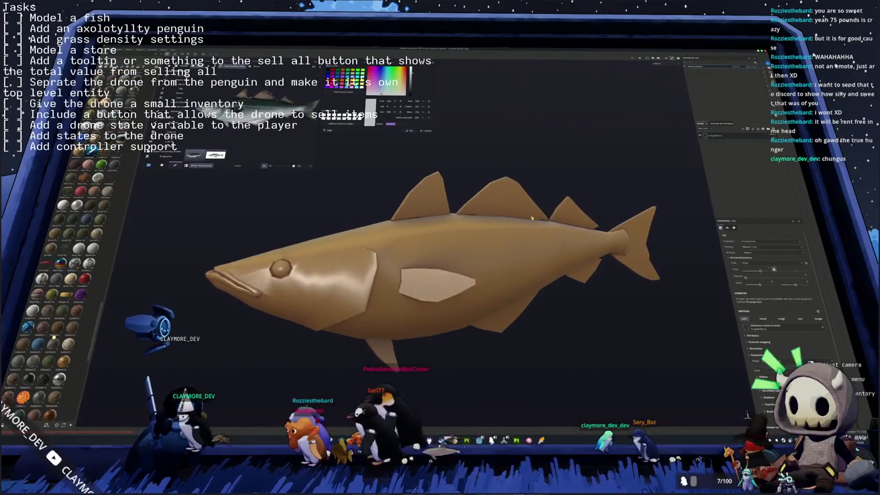
pyautogui.scroll(-2, 532, 218)
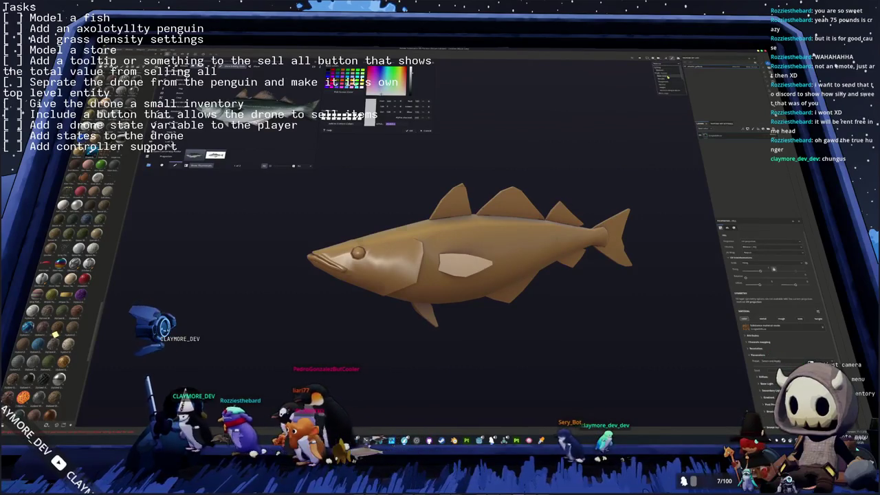
pyautogui.moveTo(570, 160); pyautogui.dragTo(588, 164, button='middle')
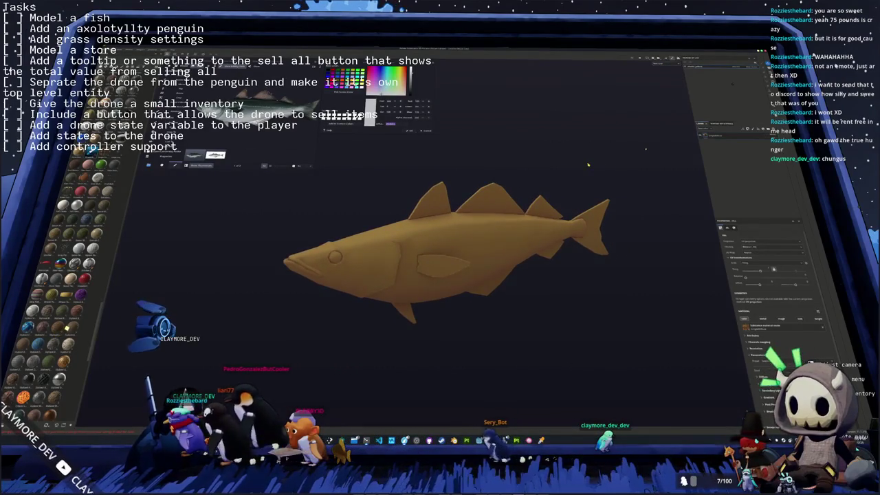
pyautogui.hotkey('ctrl', 'shift', 'b')
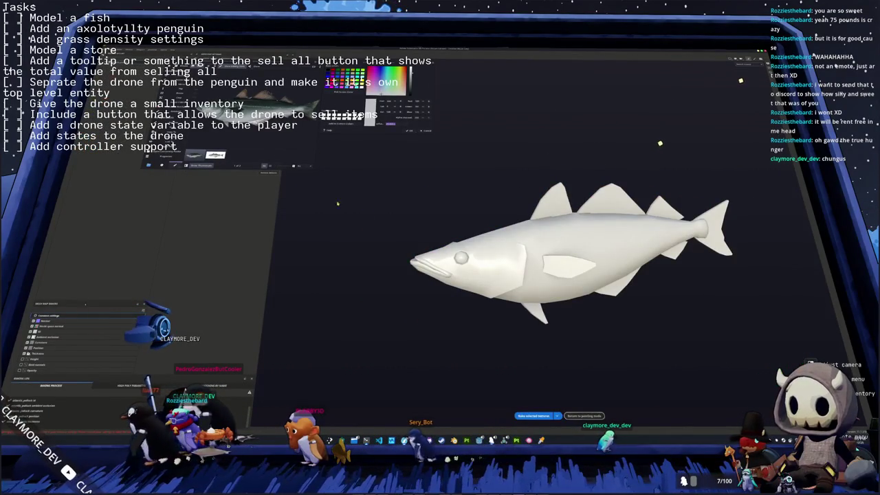
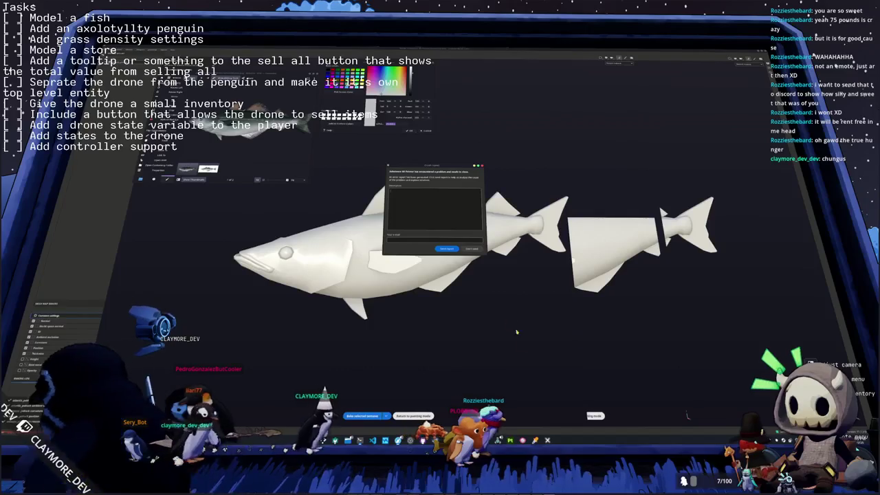
pyautogui.click(467, 248)
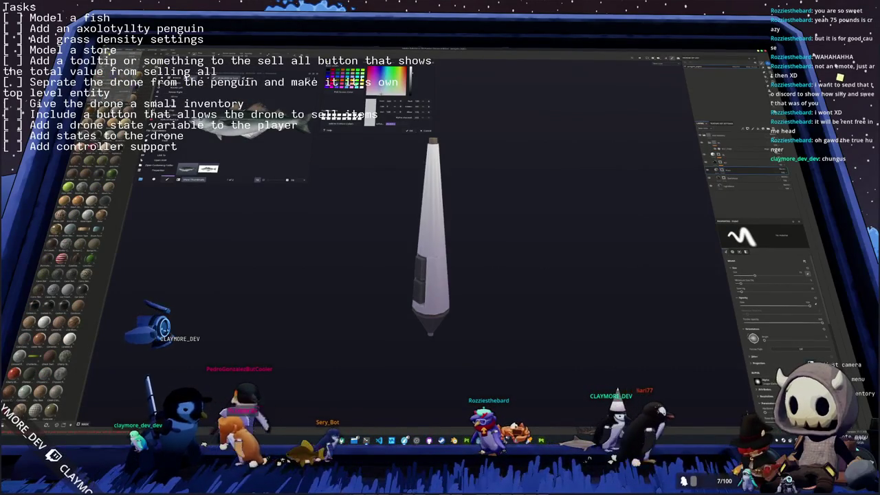
# Step: Create a new project from the fish mesh, choosing its texture resolution
pyautogui.hotkey('ctrl', 'n')
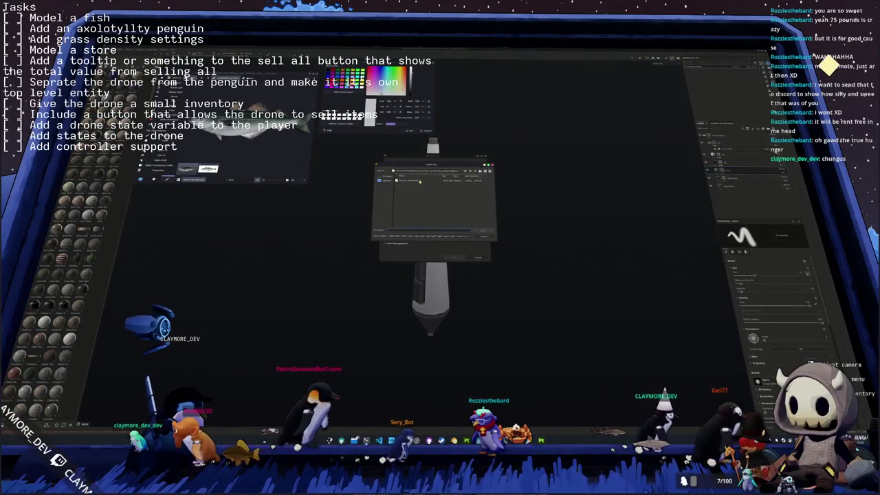
pyautogui.doubleClick(425, 180)
pyautogui.click(421, 179)
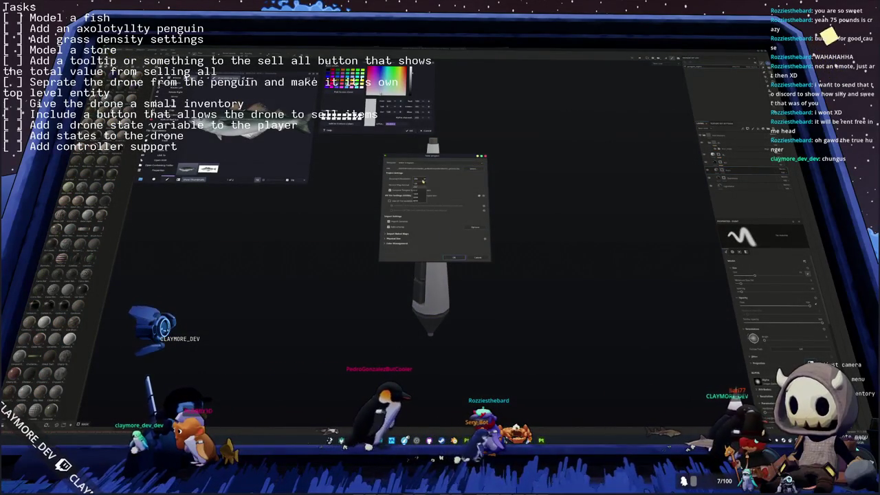
pyautogui.click(453, 258)
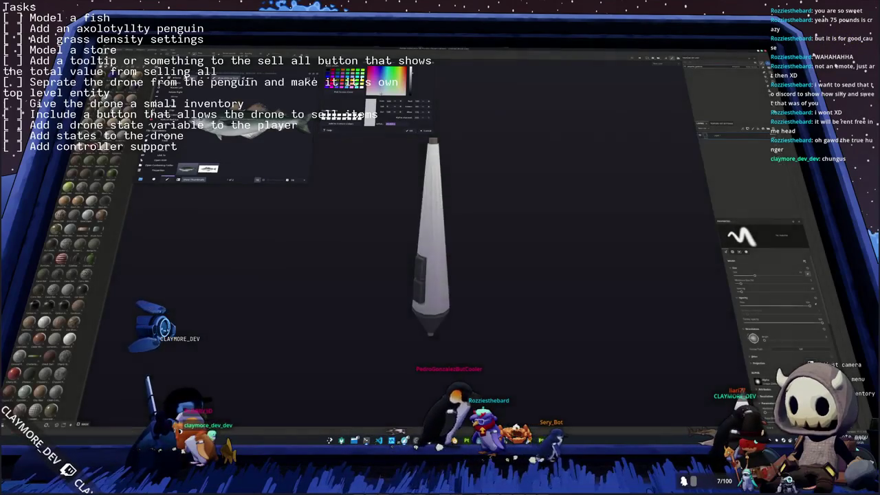
# Step: Bring up the Bake Mesh Maps settings for the fish
pyautogui.keyDown('alt'); pyautogui.moveTo(473, 244); pyautogui.dragTo(412, 247); pyautogui.keyUp('alt')
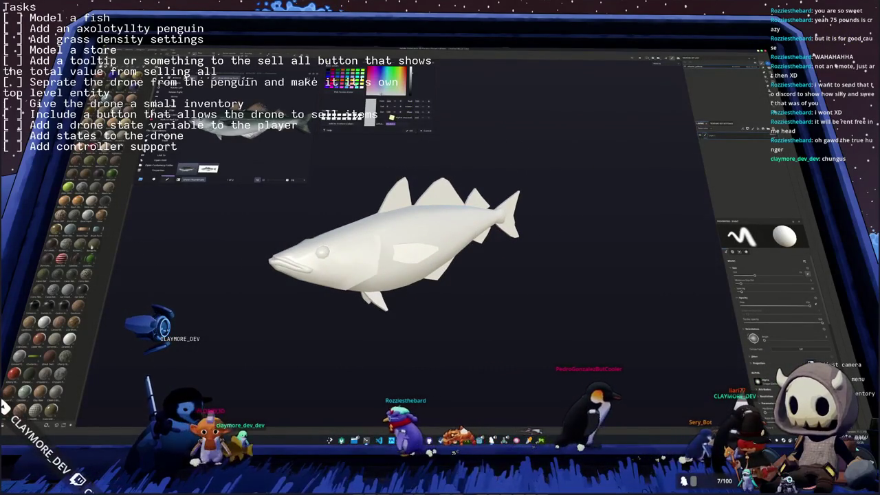
pyautogui.scroll(-5, 69, 275)
pyautogui.scroll(-3, 69, 275)
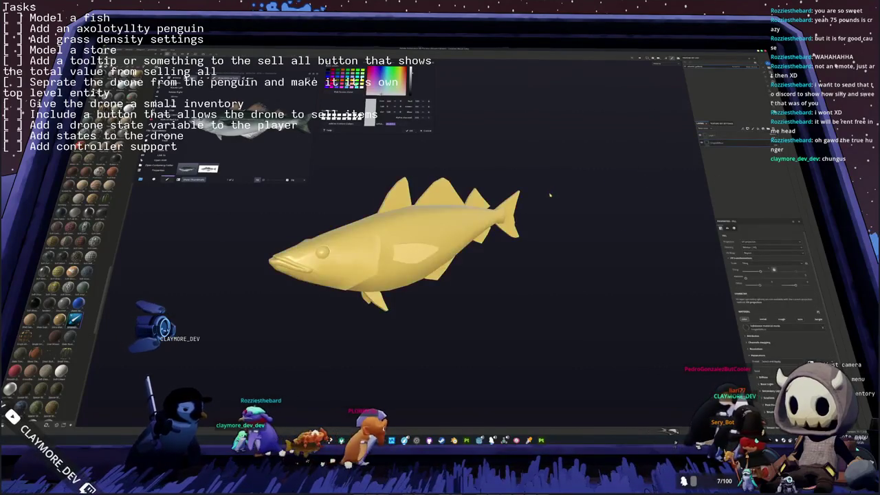
pyautogui.hotkey('ctrl', 'shift', 'b')
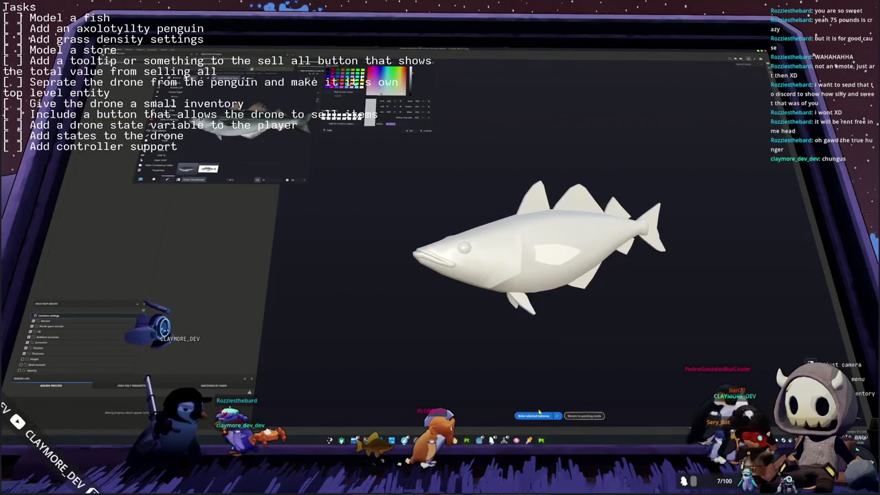
# Step: Bake the fish's mesh maps, return to painting, and save the project as fish.glb
pyautogui.click(536, 415)
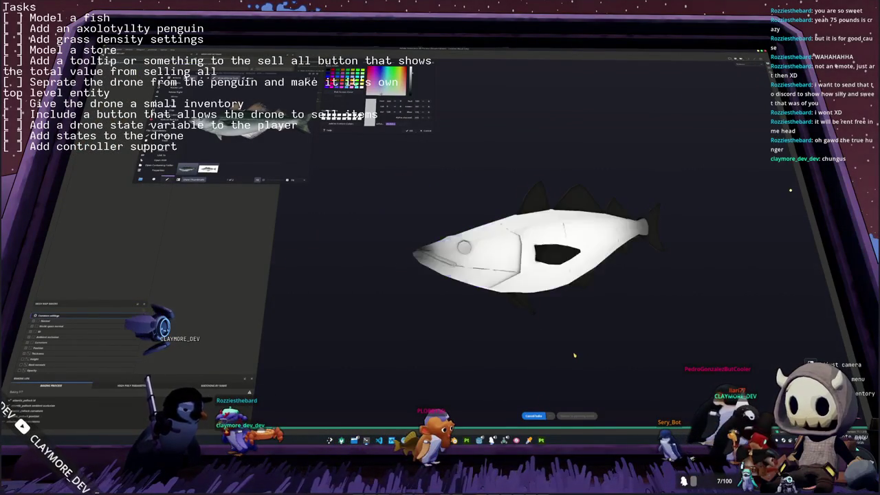
pyautogui.click(584, 416)
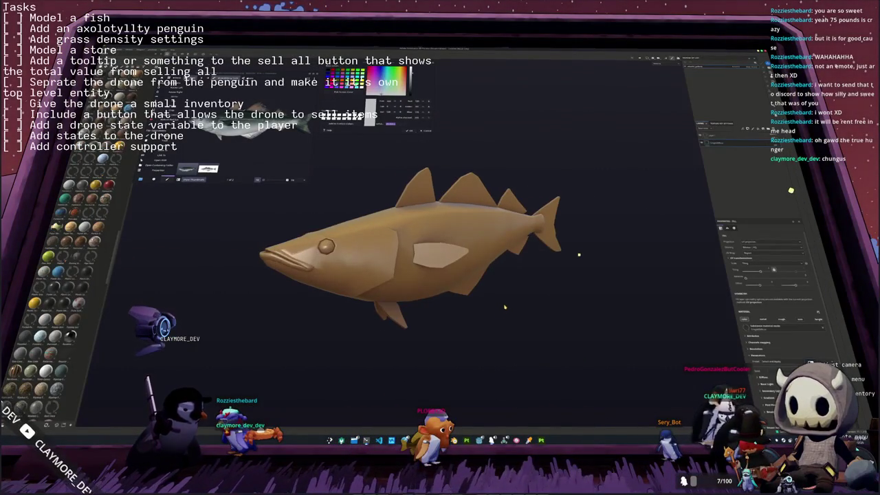
pyautogui.hotkey('ctrl', 's')
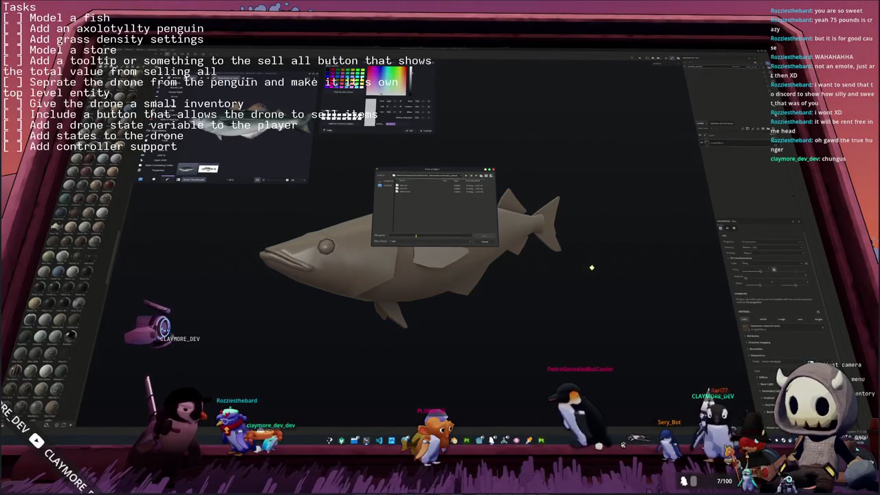
pyautogui.write('fish.glb')
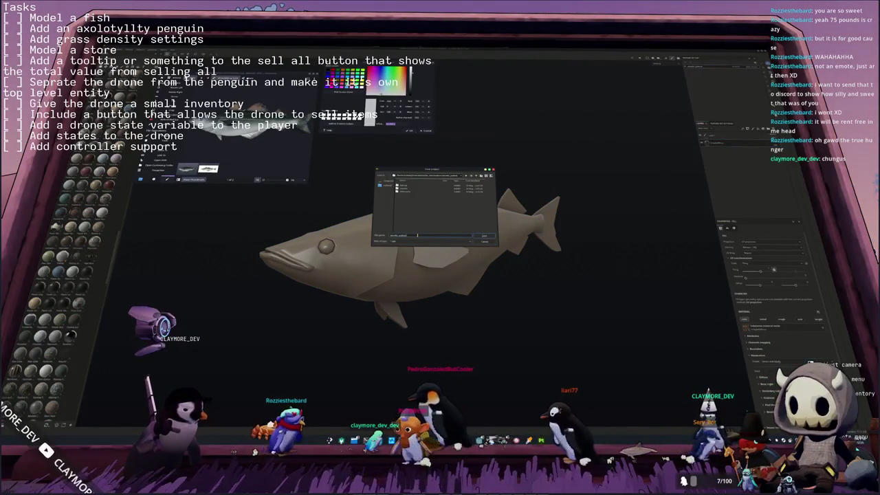
pyautogui.press('Return')
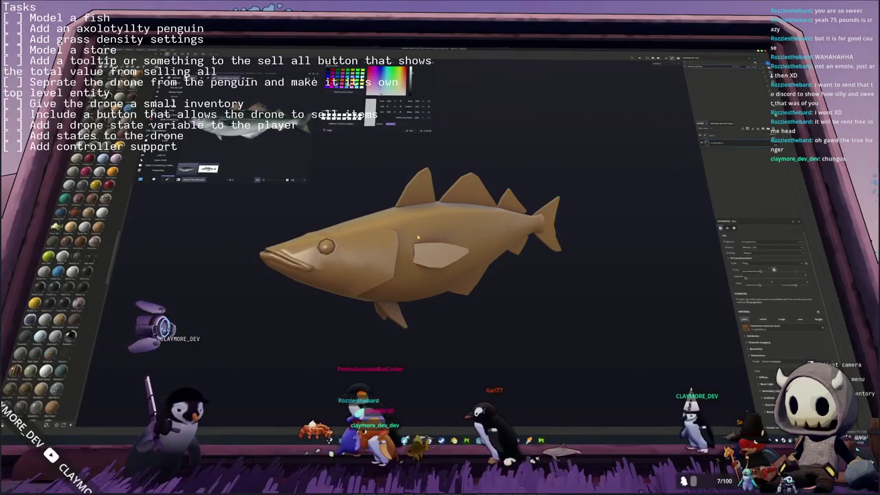
# Step: Change the fish fill layer's base colour from tan to a pale grey
pyautogui.click(664, 77)
pyautogui.moveTo(427, 234)
pyautogui.mouseDown(button='middle')
pyautogui.moveTo(273, 229)
pyautogui.moveTo(517, 205)
pyautogui.mouseUp(button='middle')
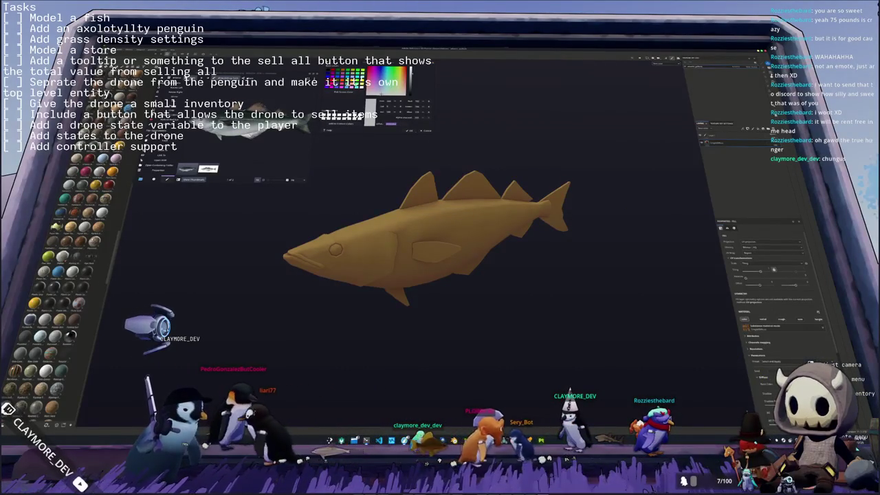
pyautogui.click(790, 319)
pyautogui.moveTo(811, 337)
pyautogui.mouseDown()
pyautogui.moveTo(787, 327)
pyautogui.moveTo(836, 343)
pyautogui.moveTo(795, 354)
pyautogui.mouseUp()
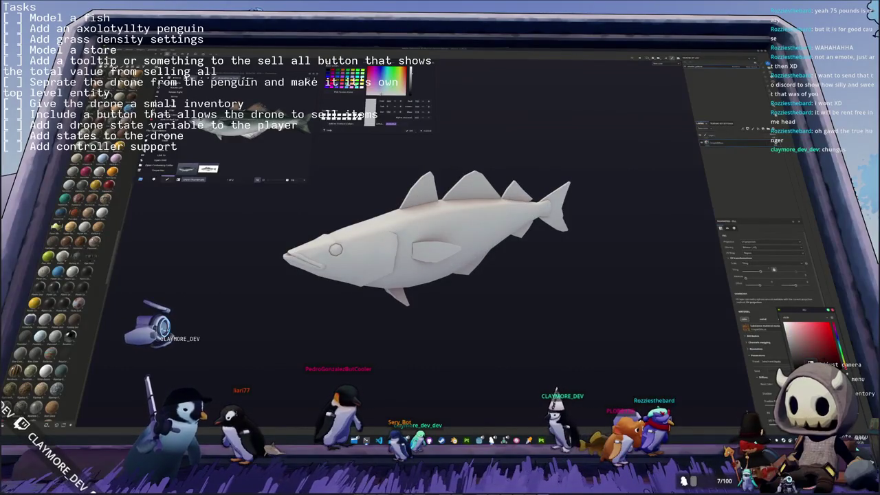
pyautogui.moveTo(835, 330); pyautogui.dragTo(835, 343)
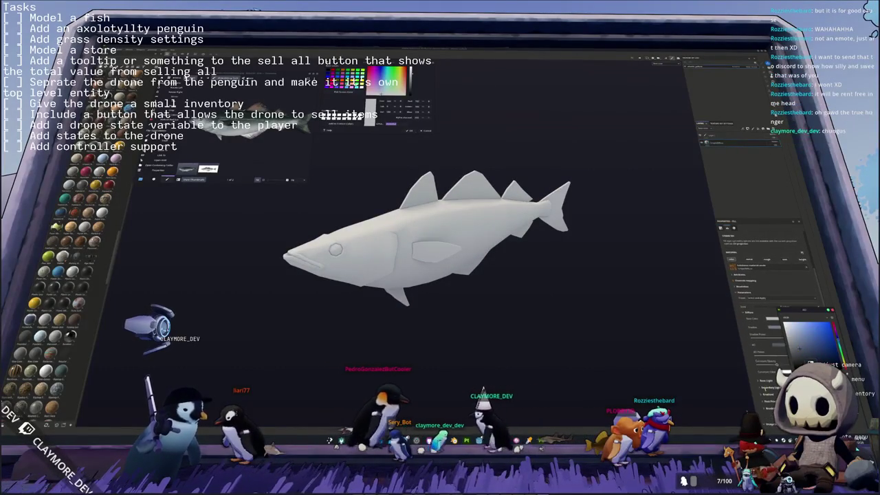
pyautogui.hotkey('ctrl', 'z')
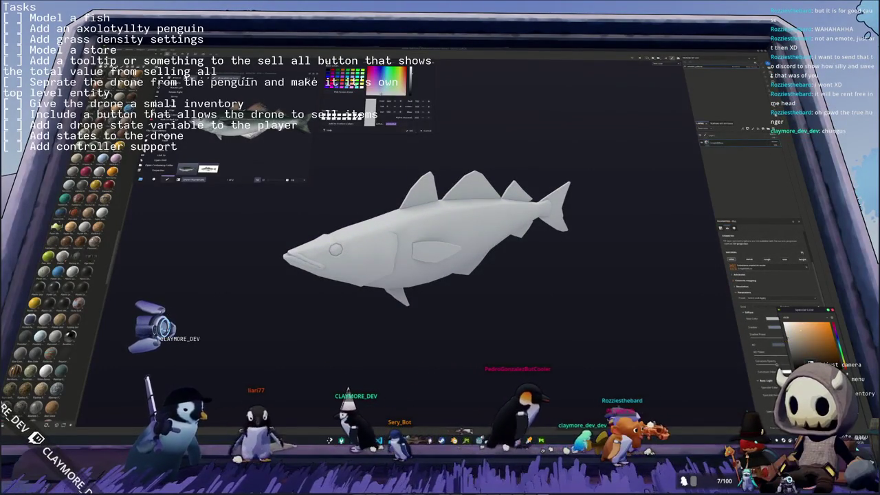
pyautogui.click(737, 169)
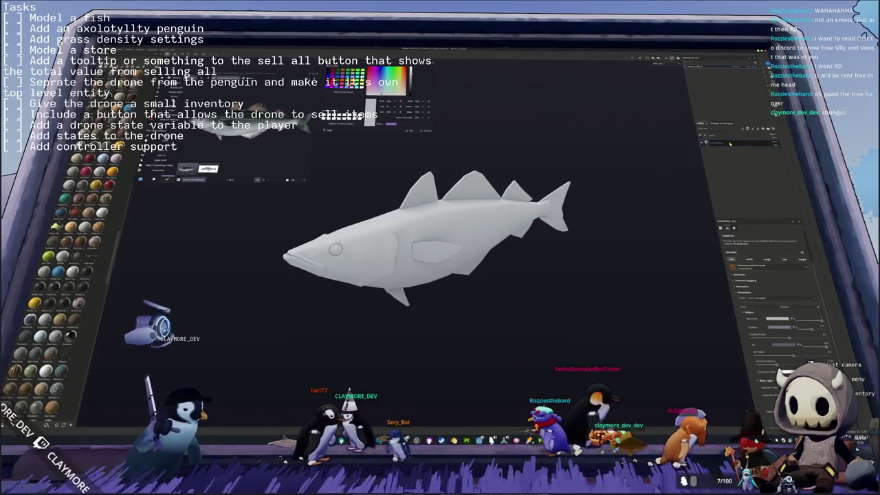
# Step: Add a second fill layer and bring up its base colour picker
pyautogui.click(738, 170)
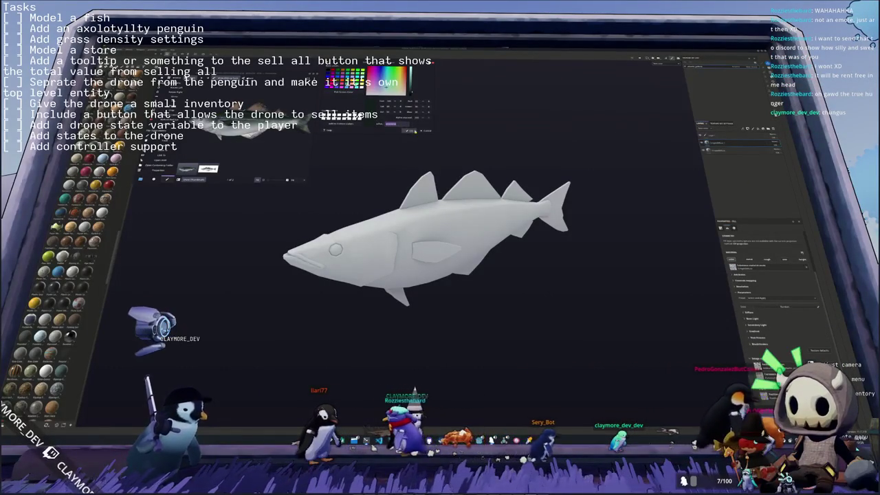
pyautogui.click(749, 313)
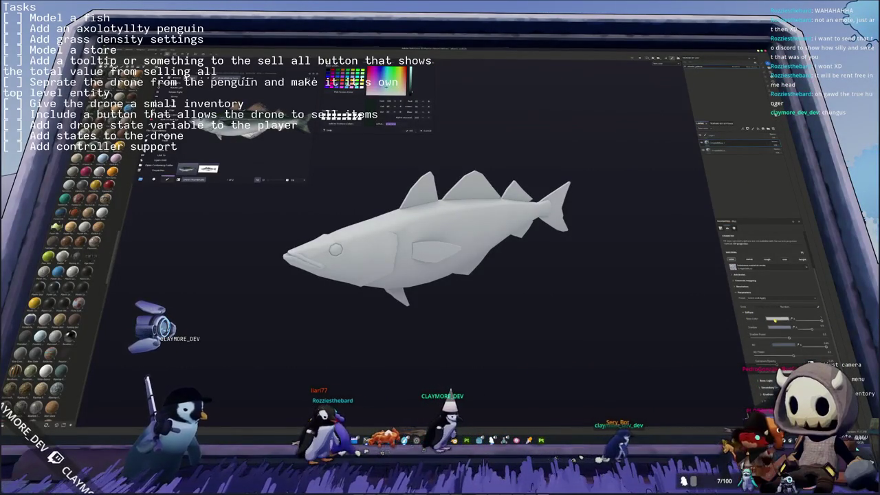
pyautogui.click(775, 320)
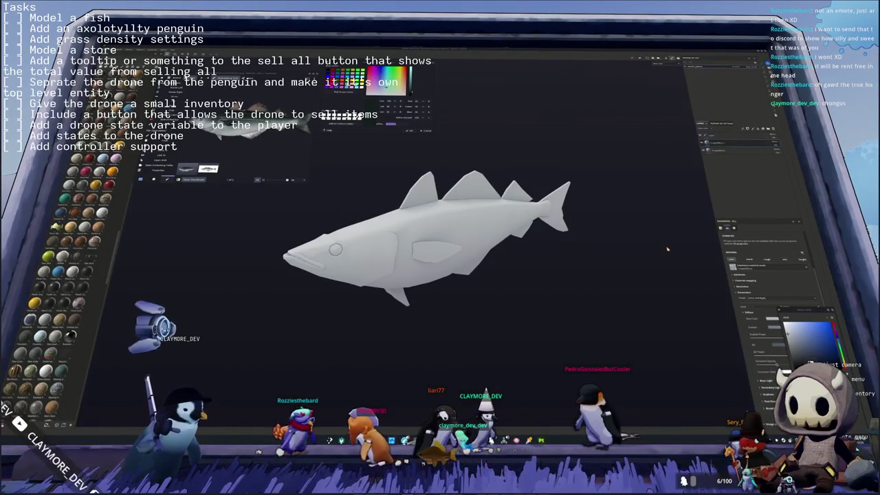
# Step: Set the new fill layer's base colour to dark green
pyautogui.moveTo(639, 273); pyautogui.dragTo(664, 271, button='middle')
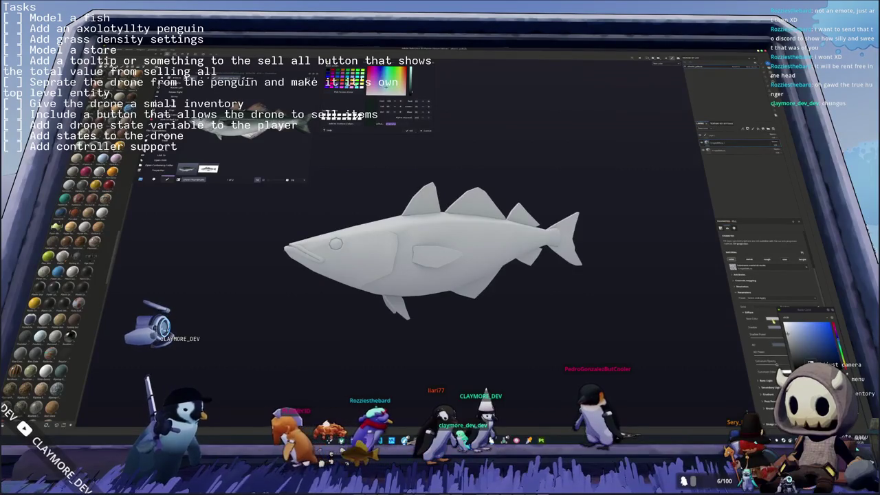
pyautogui.hotkey('alt', 'z')
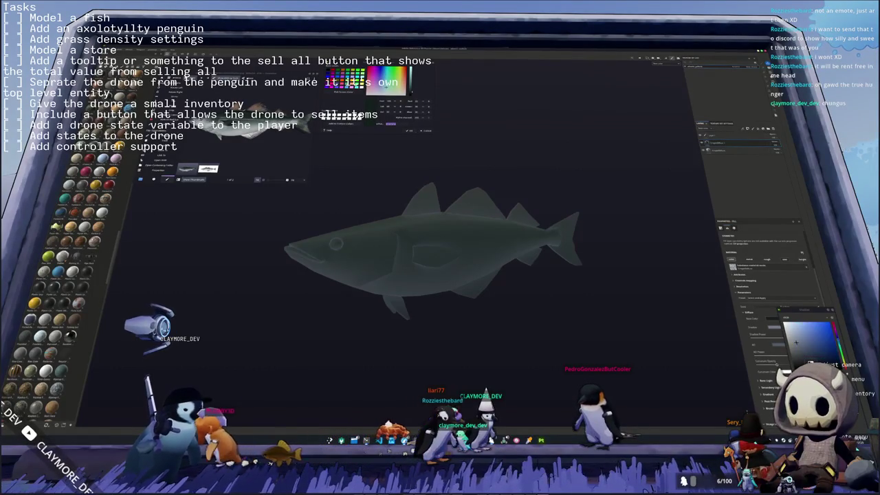
pyautogui.moveTo(796, 342); pyautogui.dragTo(808, 346)
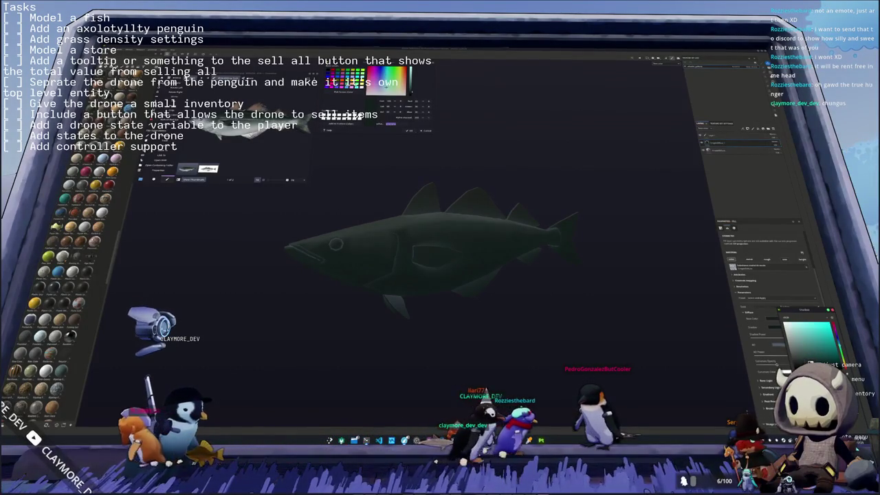
pyautogui.hotkey('alt', 'z')
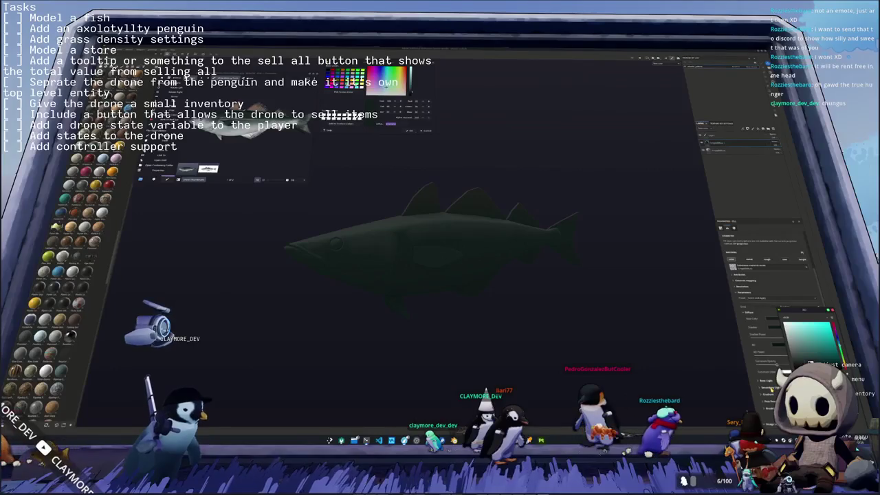
pyautogui.press('Escape')
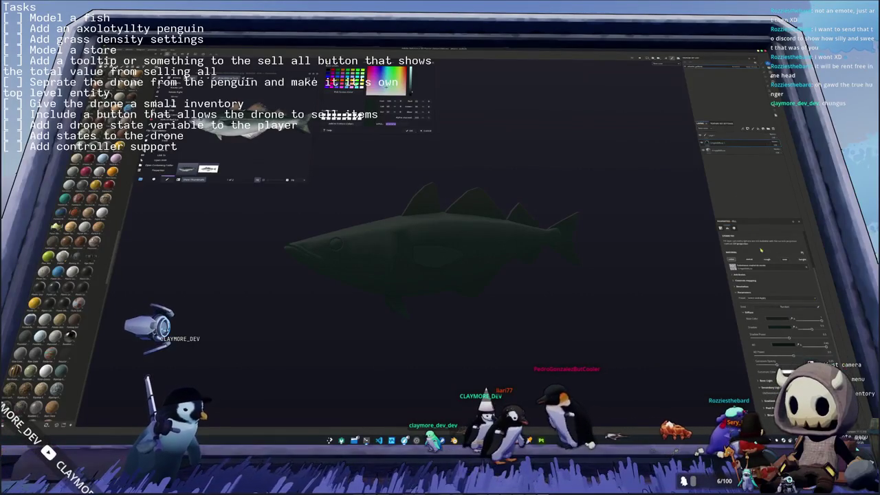
# Step: Add a generator to the green layer's mask so the green fades from back to belly
pyautogui.click(718, 143)
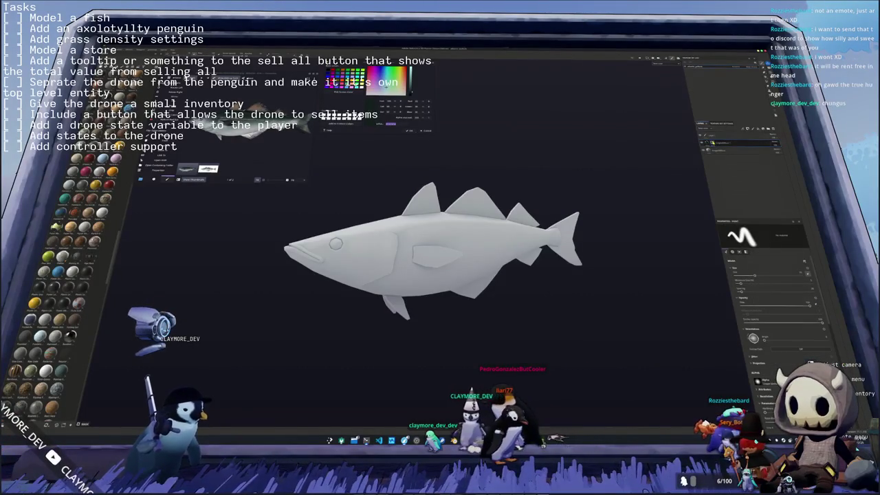
pyautogui.rightClick(715, 142)
pyautogui.click(750, 254)
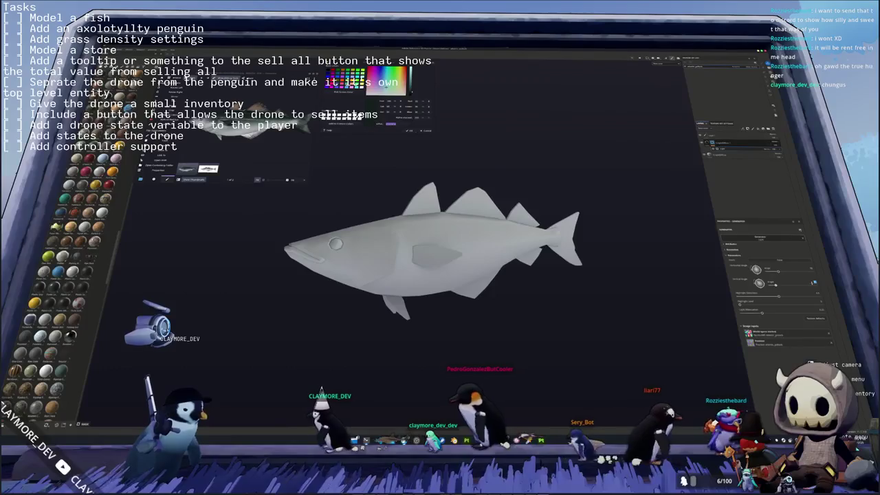
pyautogui.moveTo(804, 276)
pyautogui.mouseDown()
pyautogui.moveTo(814, 282)
pyautogui.moveTo(728, 315)
pyautogui.moveTo(789, 297)
pyautogui.moveTo(812, 303)
pyautogui.moveTo(765, 297)
pyautogui.mouseUp()
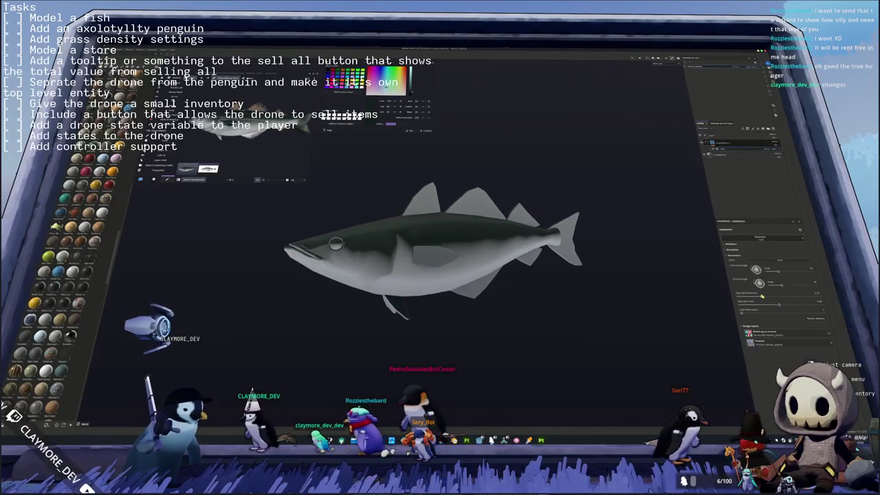
# Step: Add another generator to the green layer, adjusting it to lighten the green top
pyautogui.scroll(1, 445, 280)
pyautogui.scroll(2, 378, 258)
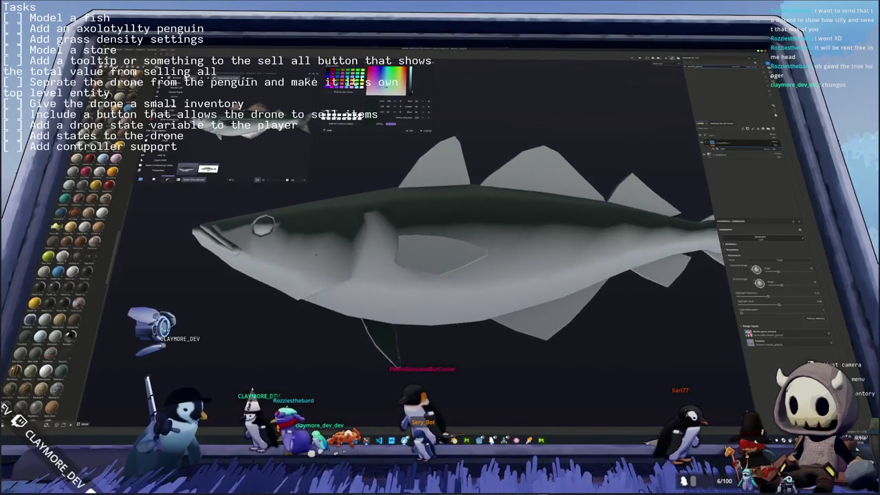
pyautogui.scroll(2, 344, 264)
pyautogui.scroll(2, 302, 272)
pyautogui.scroll(3, 260, 282)
pyautogui.scroll(-3, 260, 281)
pyautogui.moveTo(260, 282); pyautogui.dragTo(428, 283, button='middle')
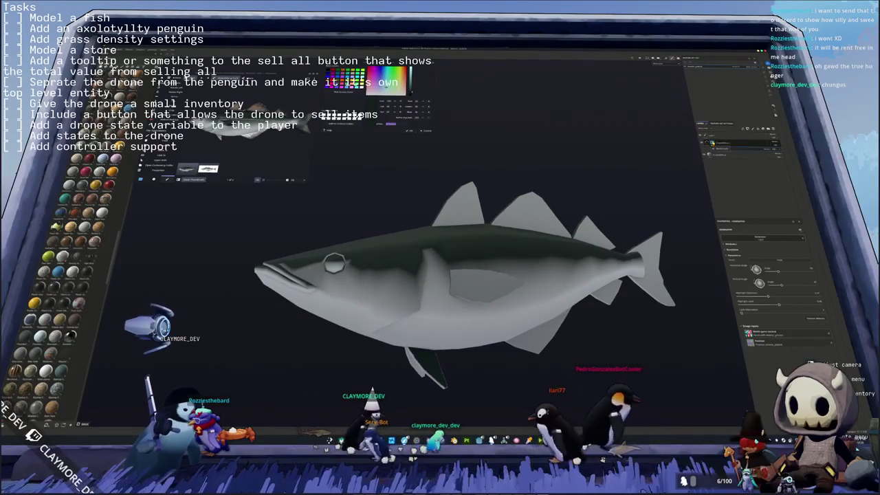
pyautogui.rightClick(714, 143)
pyautogui.click(730, 234)
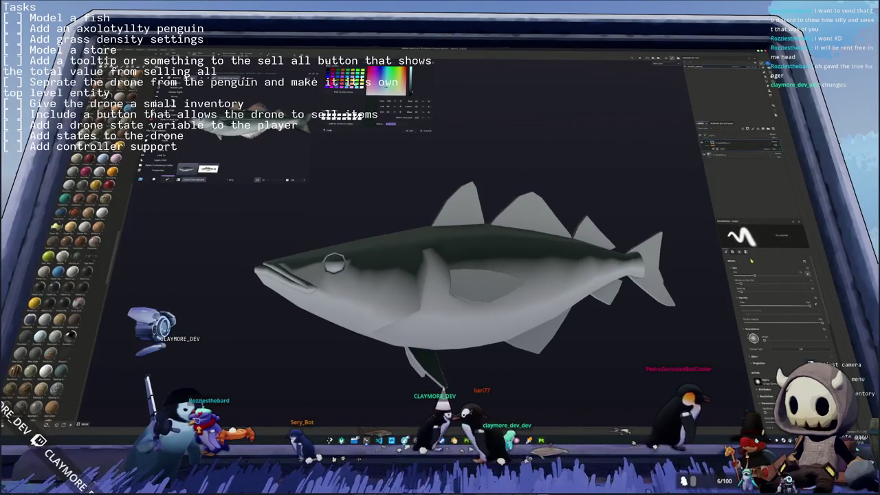
pyautogui.moveTo(767, 301); pyautogui.dragTo(762, 301)
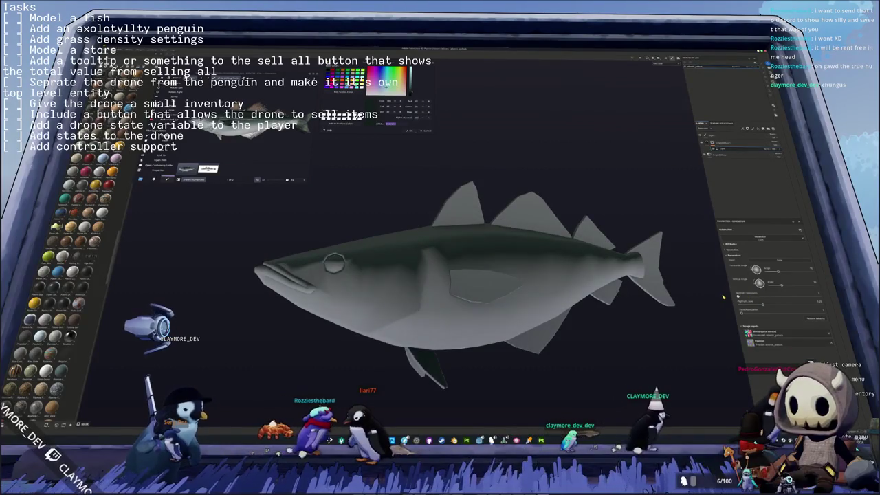
# Step: Add a new paint layer and turn the fish toward its midsection
pyautogui.keyDown('alt'); pyautogui.moveTo(624, 305); pyautogui.dragTo(653, 303); pyautogui.keyUp('alt')
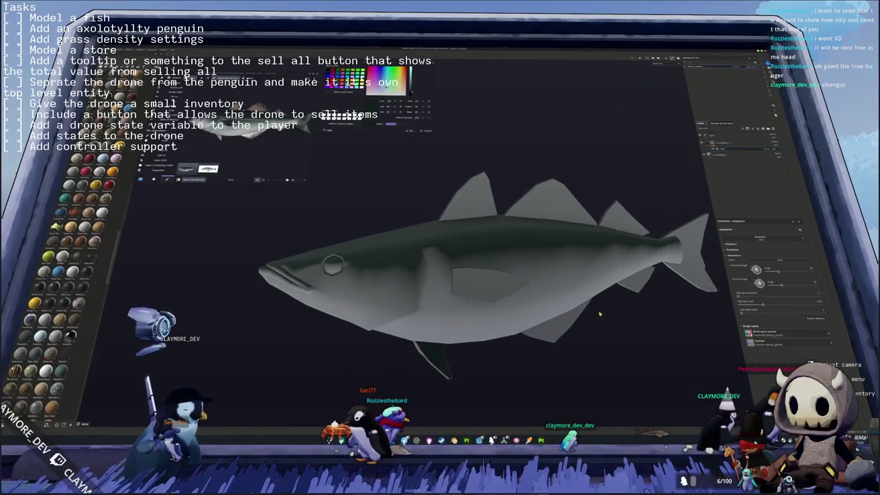
pyautogui.rightClick(715, 143)
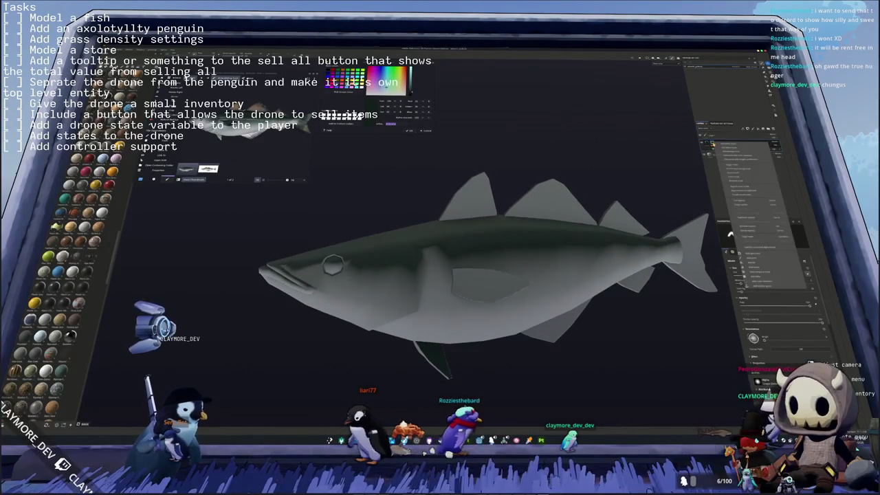
pyautogui.click(751, 260)
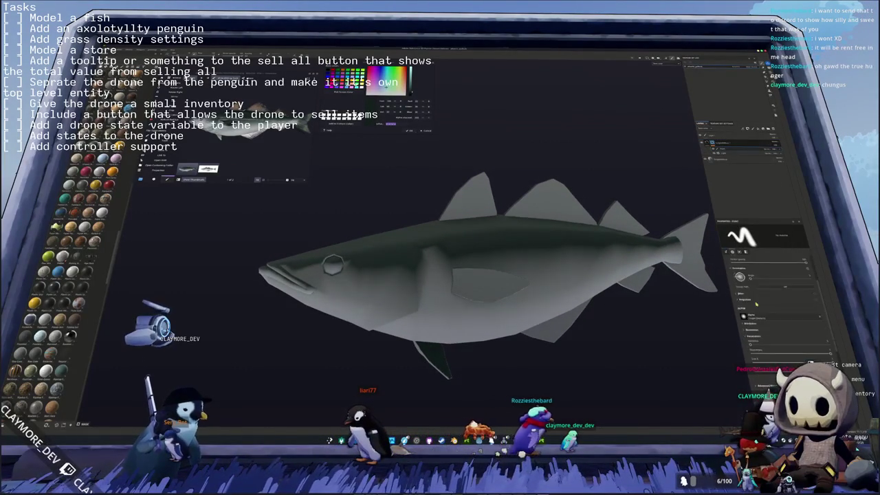
pyautogui.scroll(1, 391, 284)
pyautogui.keyDown('alt'); pyautogui.moveTo(390, 284); pyautogui.dragTo(409, 255); pyautogui.keyUp('alt')
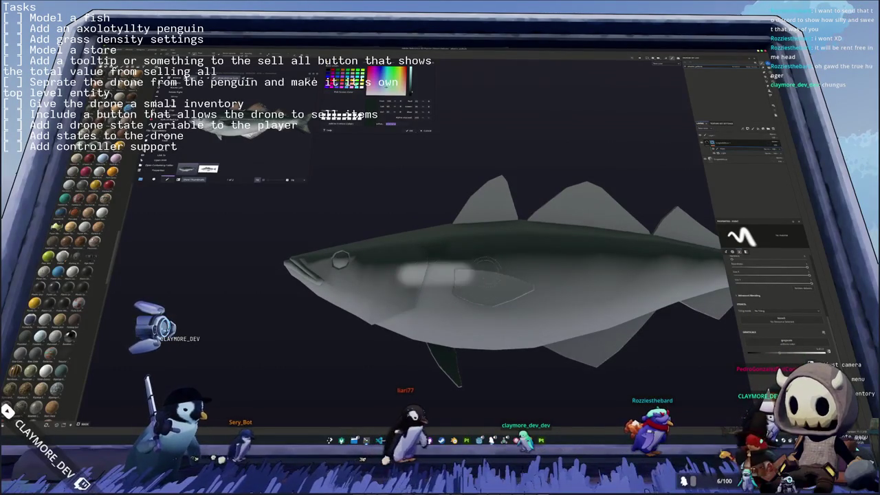
# Step: Brush a light stroke across the middle of the fish's flank
pyautogui.moveTo(384, 278); pyautogui.dragTo(481, 271)
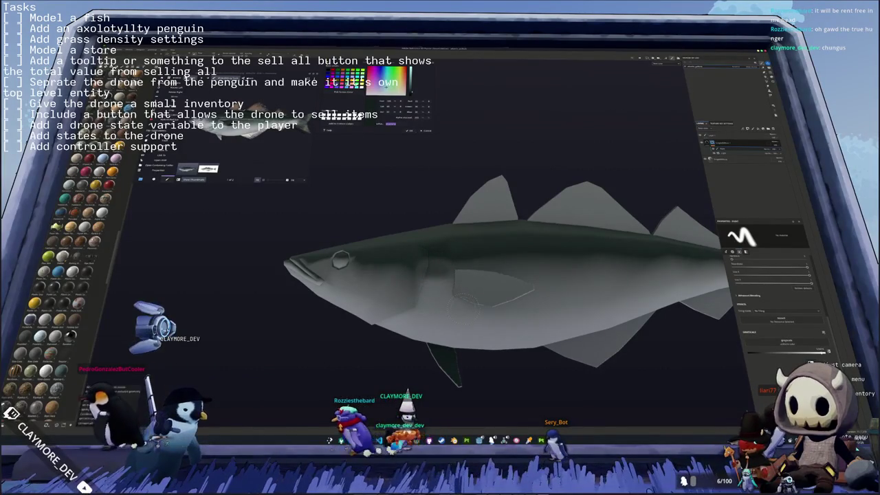
# Step: Add a new layer on top of the stack, apply a material preset, and adjust its parameters
pyautogui.keyDown('alt'); pyautogui.moveTo(464, 299); pyautogui.dragTo(518, 329); pyautogui.keyUp('alt')
pyautogui.keyDown('alt'); pyautogui.moveTo(330, 270); pyautogui.dragTo(440, 249); pyautogui.keyUp('alt')
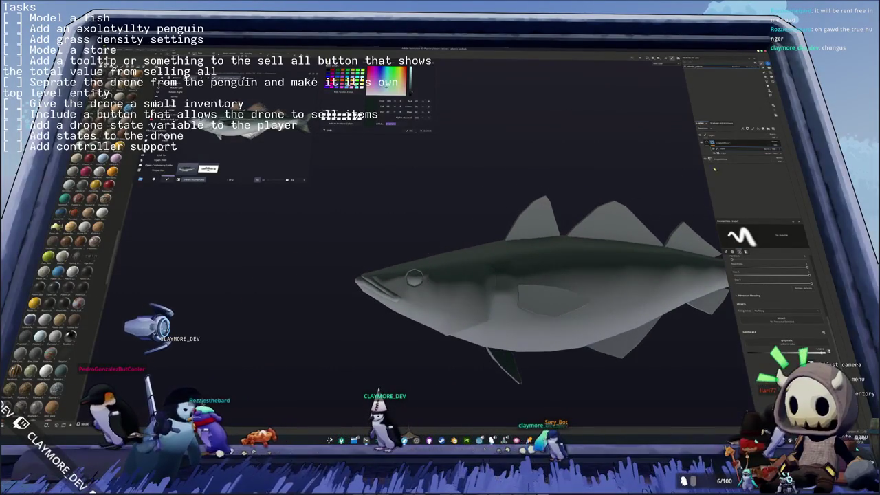
pyautogui.click(722, 145)
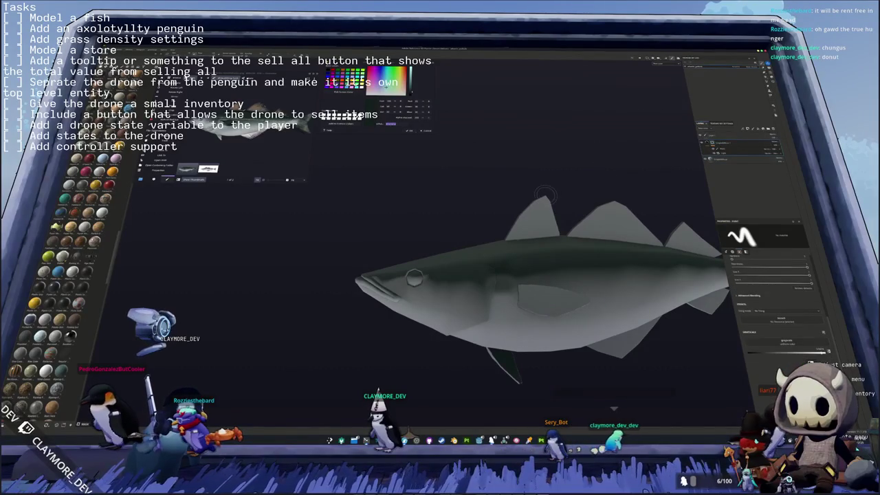
pyautogui.keyDown('alt'); pyautogui.moveTo(570, 193); pyautogui.dragTo(584, 206); pyautogui.keyUp('alt')
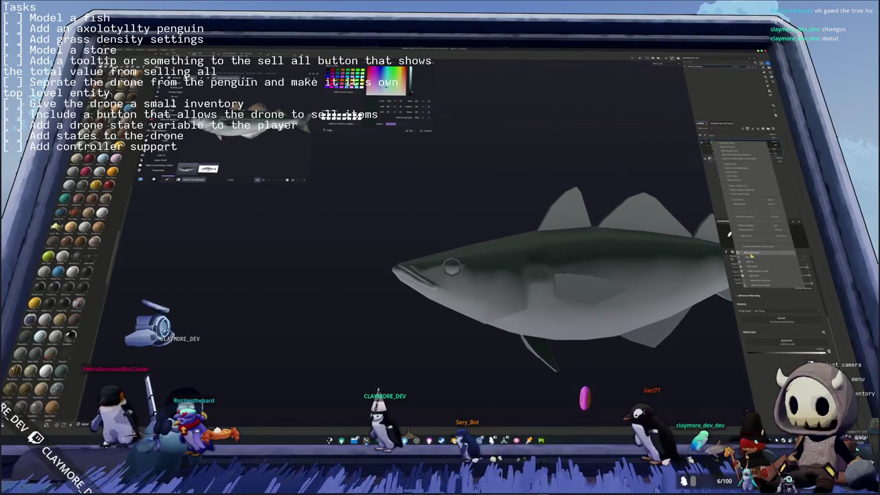
pyautogui.click(752, 255)
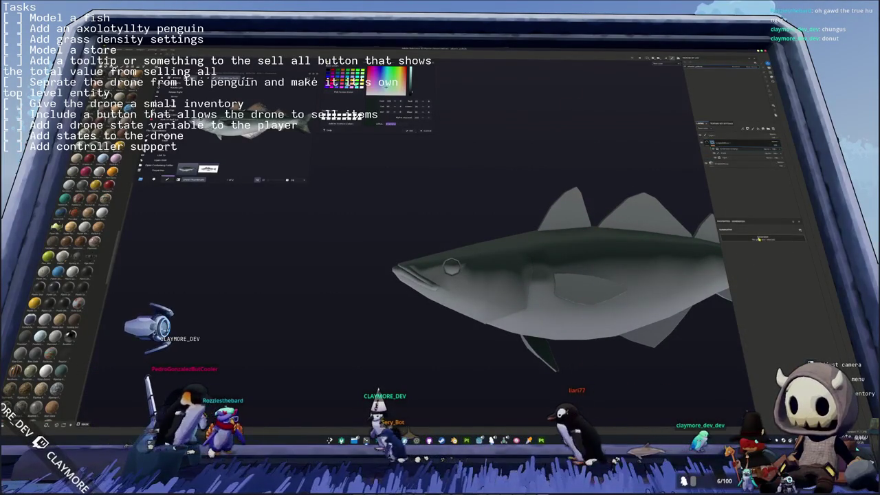
pyautogui.moveTo(777, 251)
pyautogui.click(769, 252)
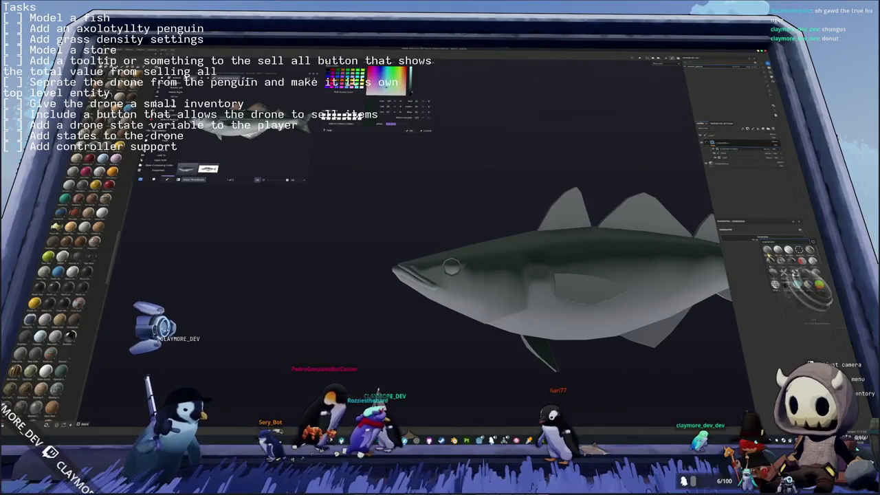
pyautogui.click(768, 253)
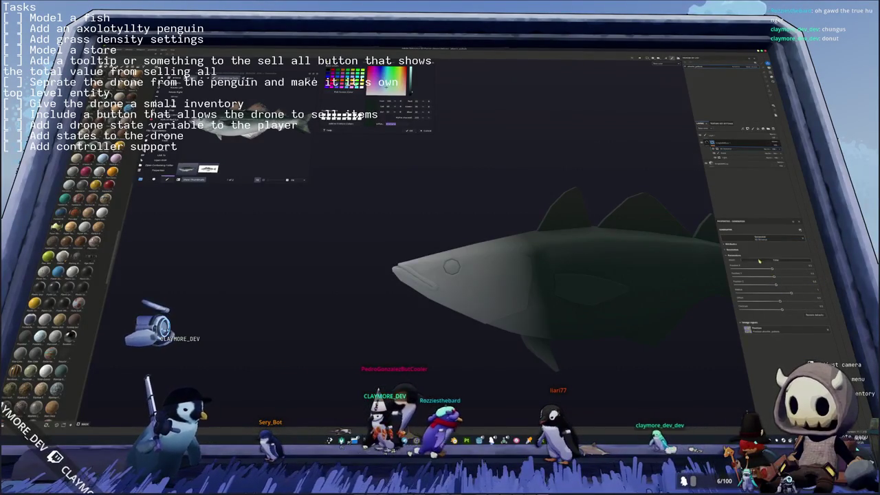
pyautogui.click(762, 260)
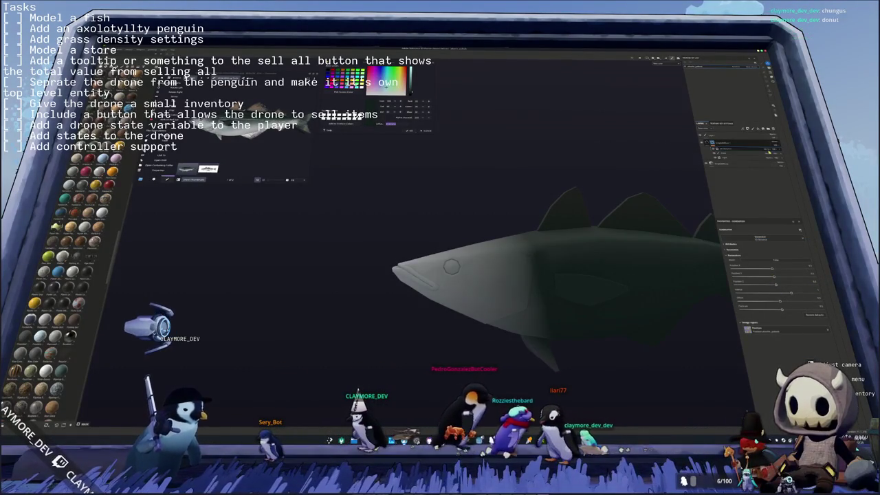
# Step: Apply a layer option and raise a parameter to darken the stripe along the fish's back
pyautogui.rightClick(768, 150)
pyautogui.moveTo(784, 189)
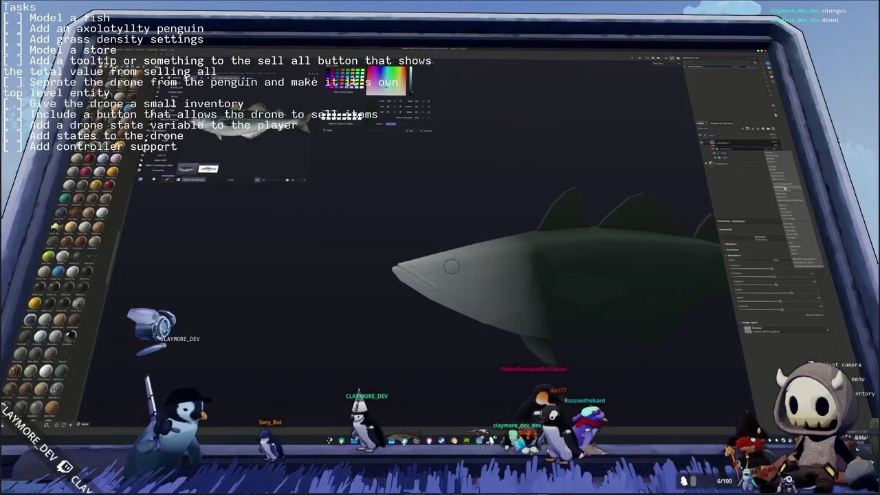
pyautogui.click(775, 167)
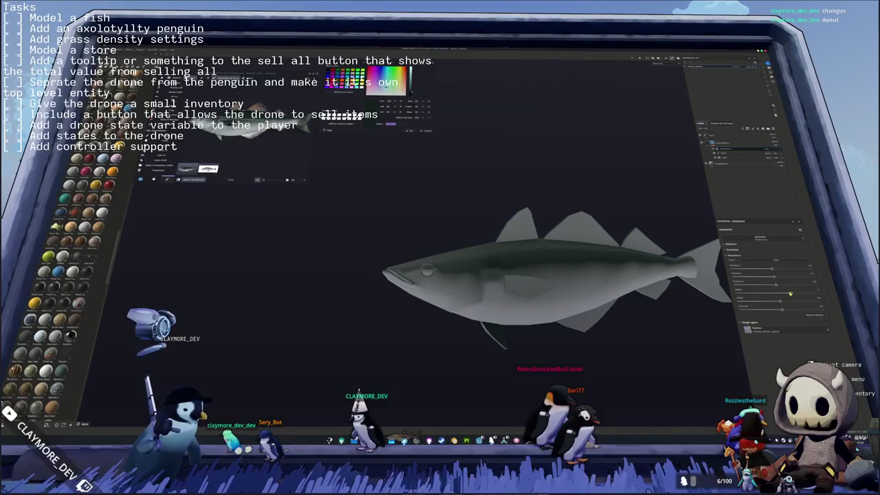
pyautogui.moveTo(780, 296); pyautogui.dragTo(833, 295)
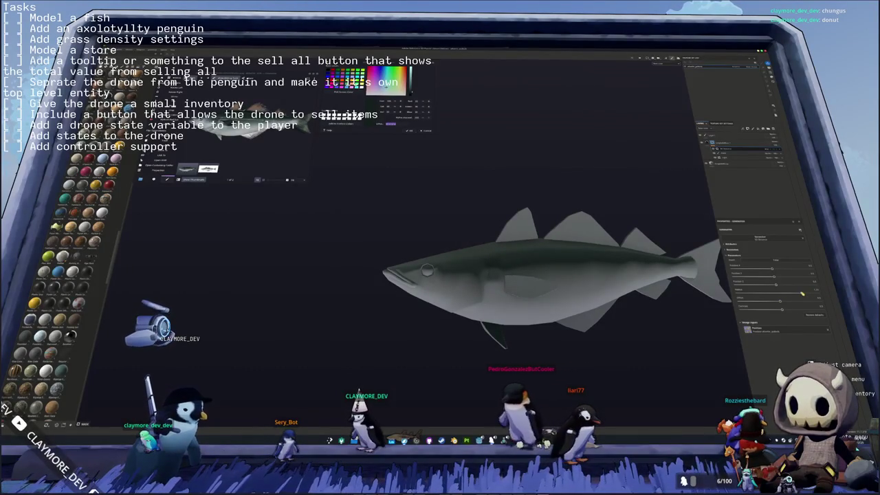
pyautogui.moveTo(515, 277); pyautogui.dragTo(464, 283, button='middle')
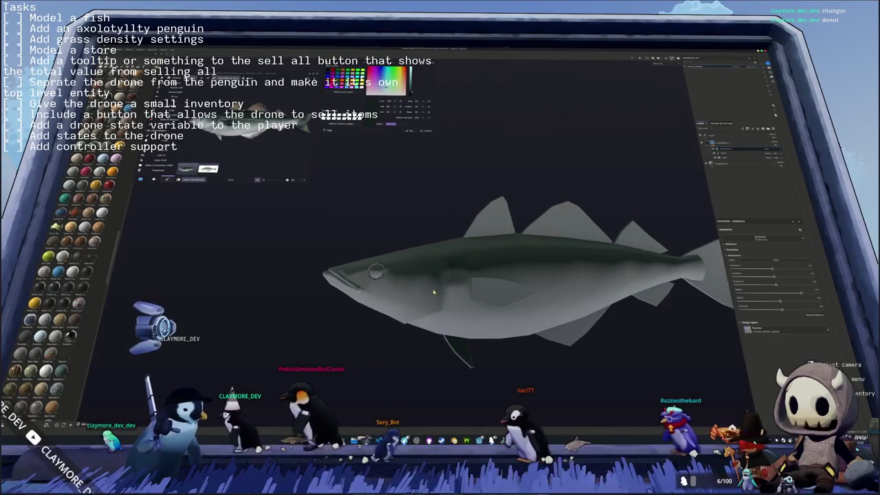
pyautogui.scroll(-4, 436, 291)
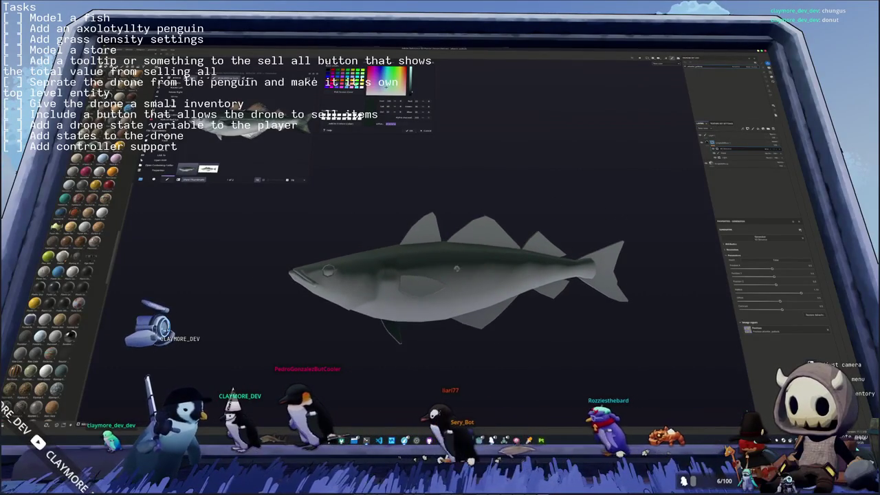
pyautogui.scroll(2, 458, 269)
pyautogui.moveTo(431, 264); pyautogui.dragTo(317, 136, button='middle')
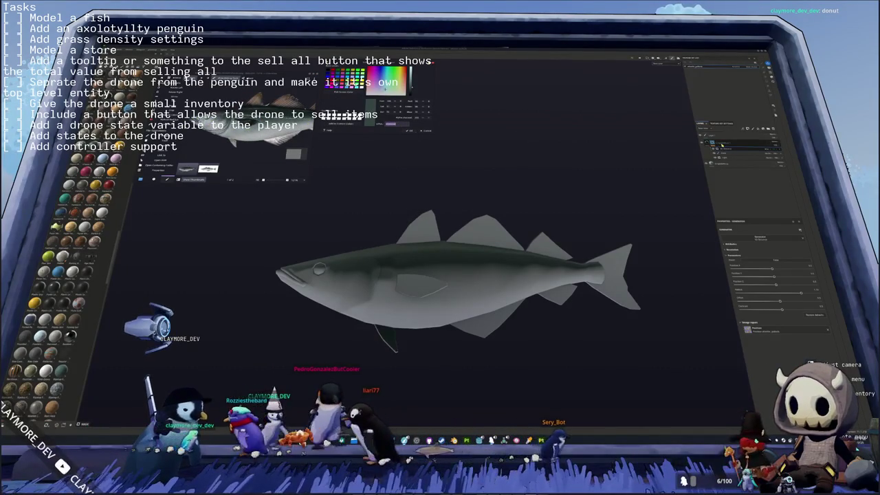
# Step: Select the paint layer and set its base colour to a darker green
pyautogui.click(756, 148)
pyautogui.click(708, 142)
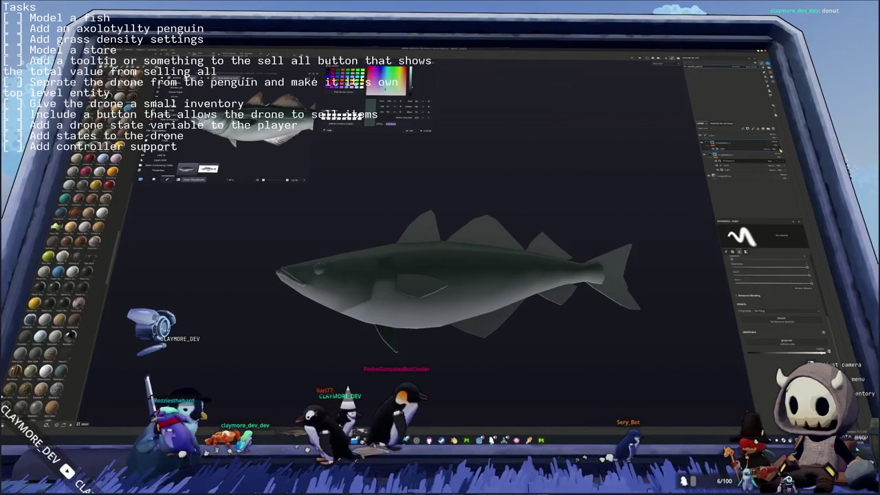
pyautogui.click(720, 268)
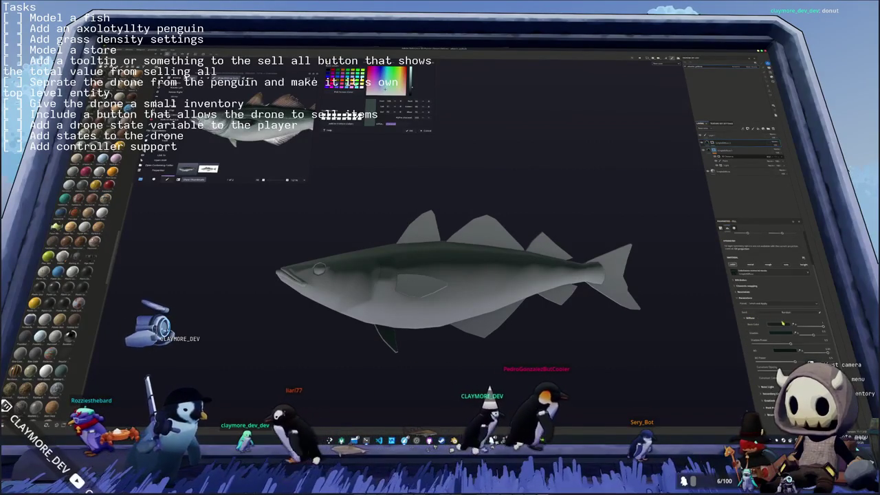
pyautogui.click(782, 325)
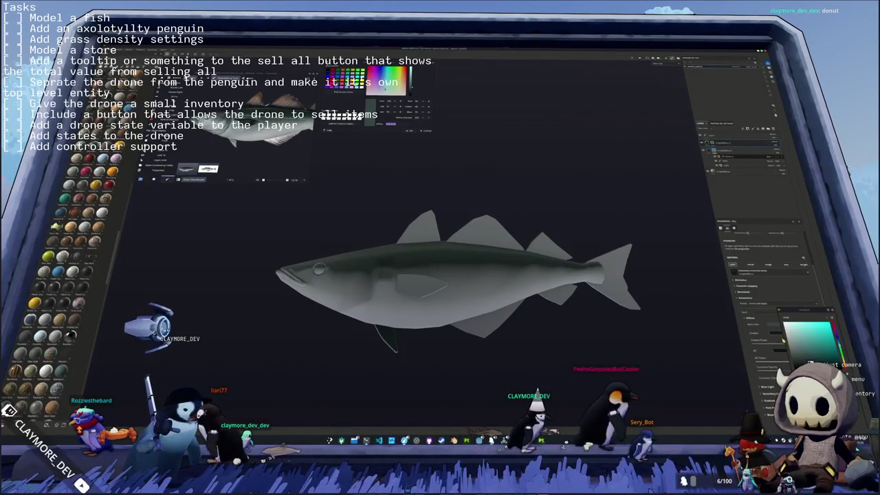
pyautogui.click(806, 349)
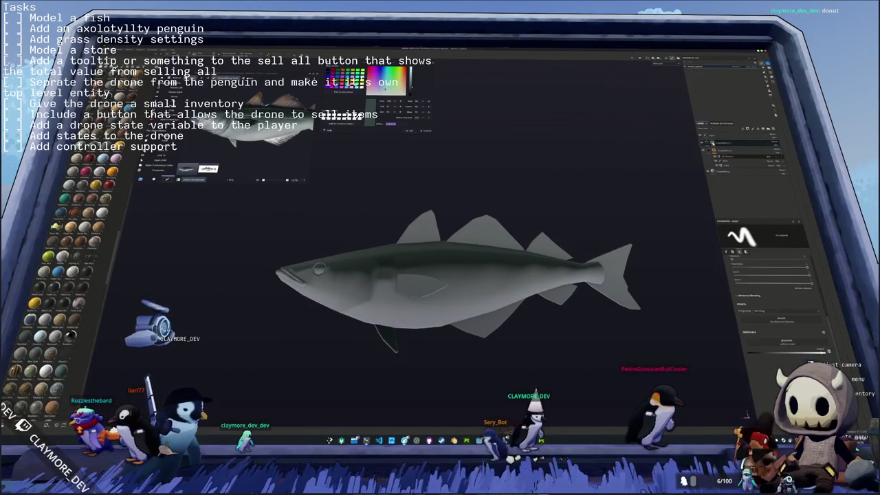
pyautogui.scroll(2, 318, 270)
pyautogui.scroll(2, 364, 262)
# Step: Zoom in on the fish's mouth and brush dark green along its lower lip
pyautogui.scroll(2, 409, 255)
pyautogui.scroll(2, 507, 282)
pyautogui.moveTo(484, 291); pyautogui.dragTo(493, 296, button='middle')
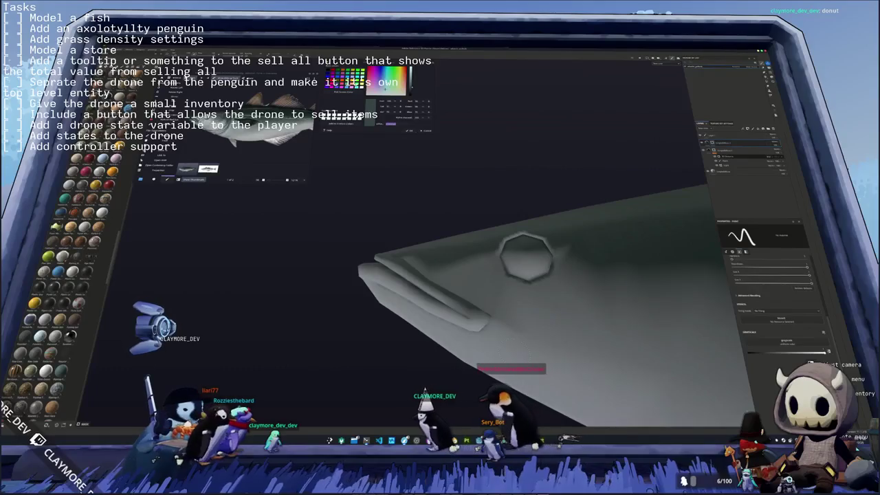
pyautogui.moveTo(526, 256); pyautogui.dragTo(522, 254, button='middle')
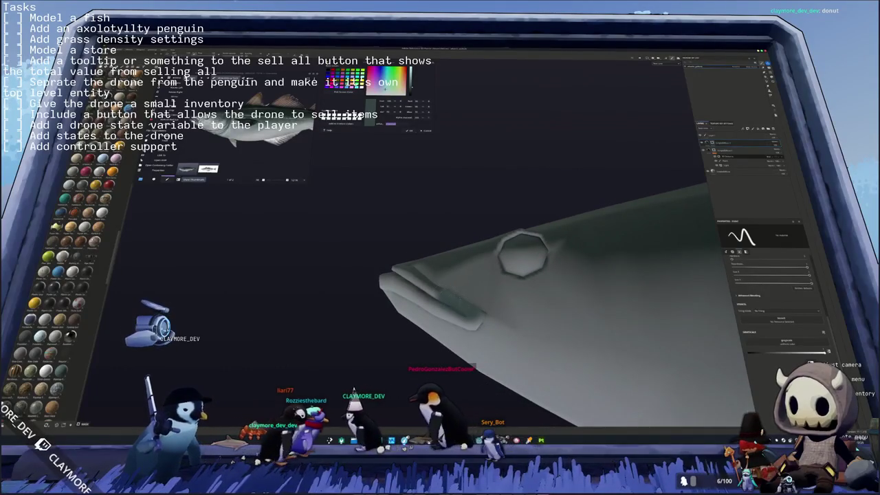
pyautogui.moveTo(529, 302); pyautogui.dragTo(532, 313, button='middle')
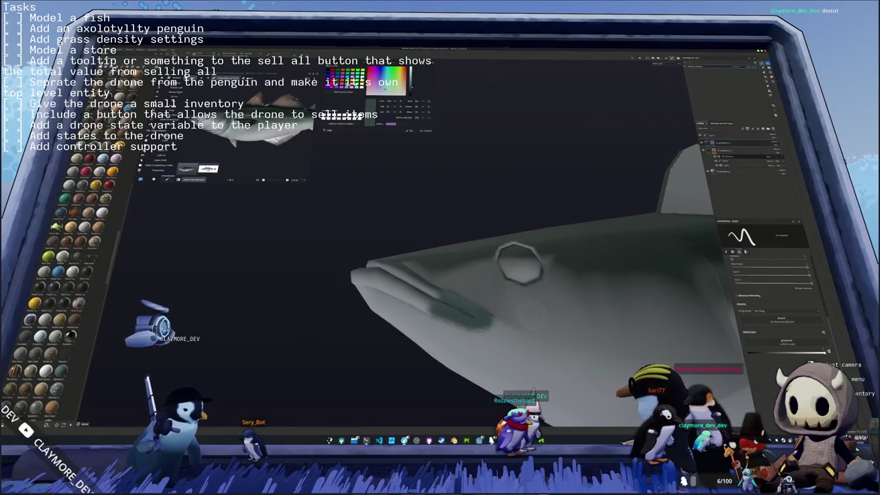
pyautogui.moveTo(525, 312); pyautogui.dragTo(571, 303, button='middle')
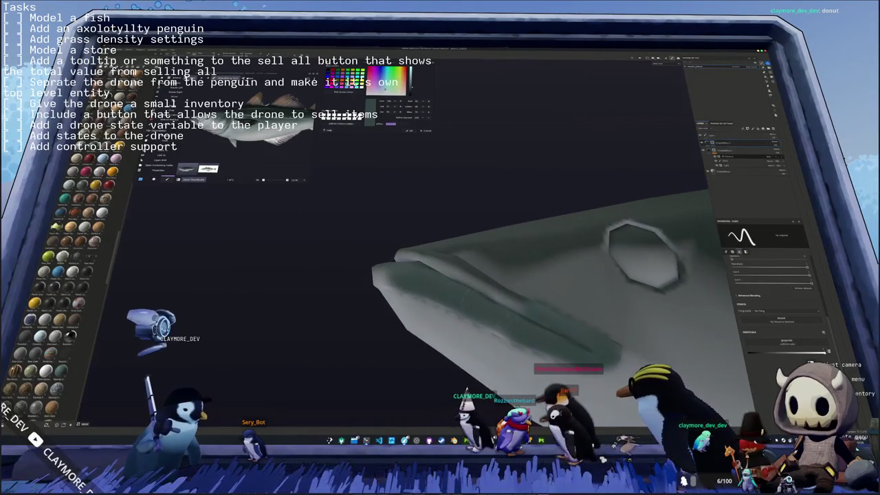
pyautogui.moveTo(440, 275)
pyautogui.mouseDown(button='middle')
pyautogui.moveTo(432, 299)
pyautogui.moveTo(464, 268)
pyautogui.moveTo(419, 247)
pyautogui.moveTo(413, 220)
pyautogui.moveTo(385, 202)
pyautogui.mouseUp(button='middle')
pyautogui.scroll(3, 425, 215)
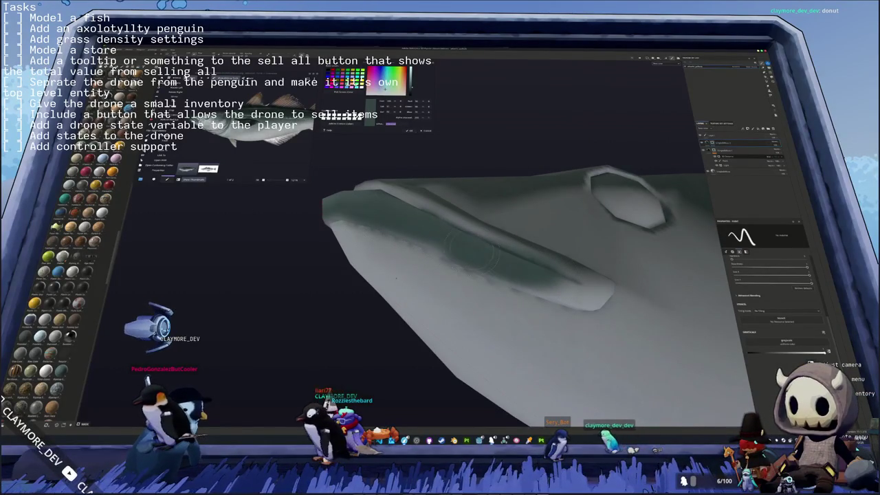
pyautogui.moveTo(345, 233); pyautogui.dragTo(389, 289, button='middle')
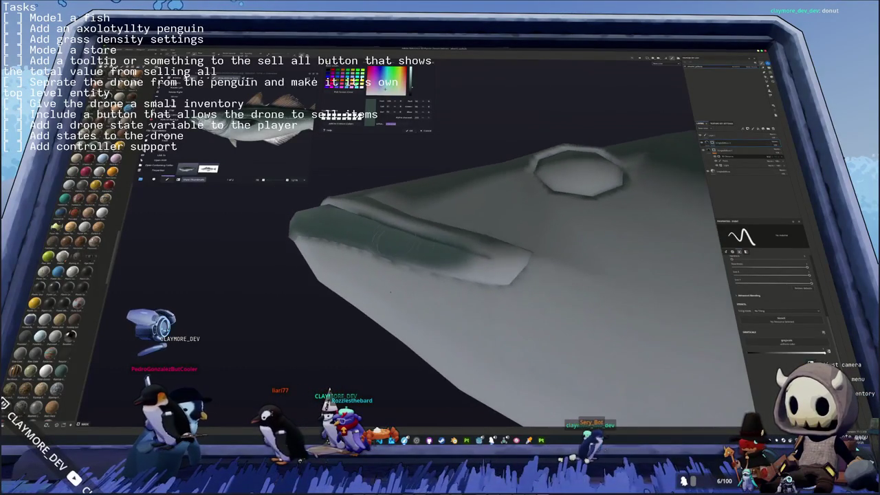
pyautogui.hotkey('ctrl', 'r')
pyautogui.moveTo(481, 275); pyautogui.dragTo(526, 298, button='middle')
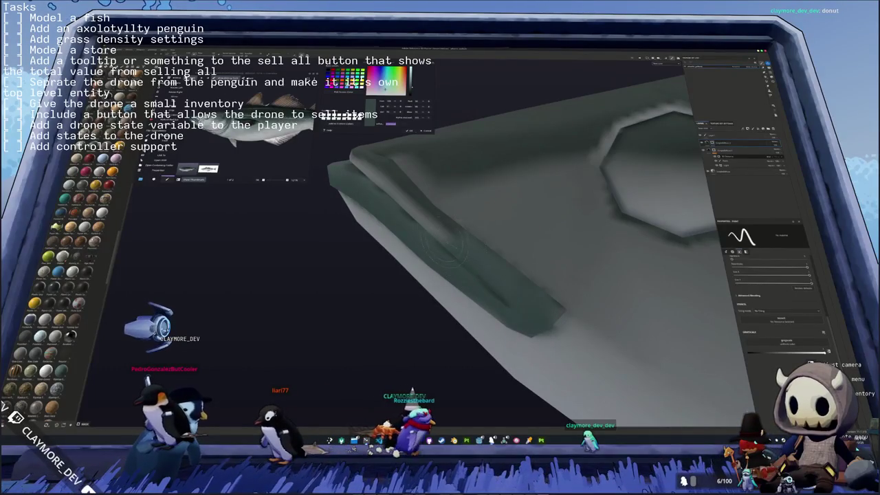
pyautogui.moveTo(481, 275)
pyautogui.mouseDown(button='middle')
pyautogui.moveTo(494, 261)
pyautogui.moveTo(481, 262)
pyautogui.moveTo(683, 338)
pyautogui.mouseUp(button='middle')
pyautogui.moveTo(610, 302)
pyautogui.mouseDown(button='middle')
pyautogui.moveTo(436, 206)
pyautogui.moveTo(515, 260)
pyautogui.moveTo(536, 309)
pyautogui.moveTo(550, 295)
pyautogui.mouseUp(button='middle')
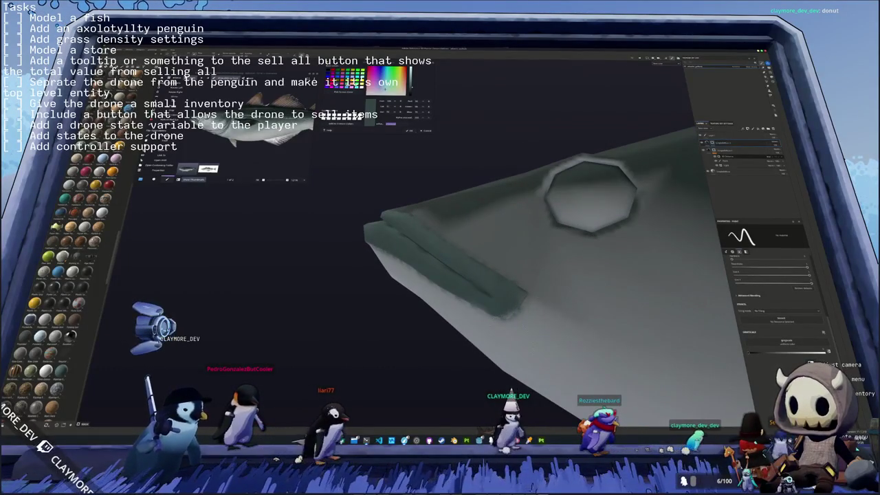
pyautogui.moveTo(522, 261); pyautogui.dragTo(502, 240, button='middle')
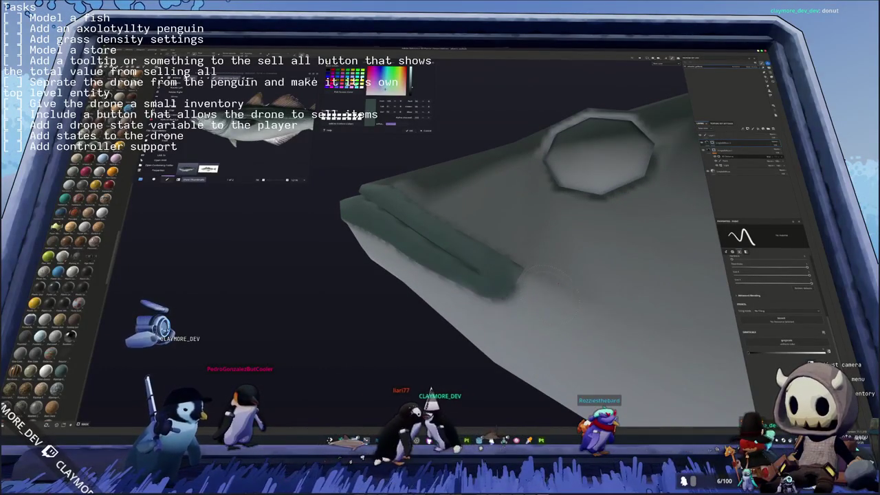
pyautogui.moveTo(522, 296); pyautogui.dragTo(536, 308, button='middle')
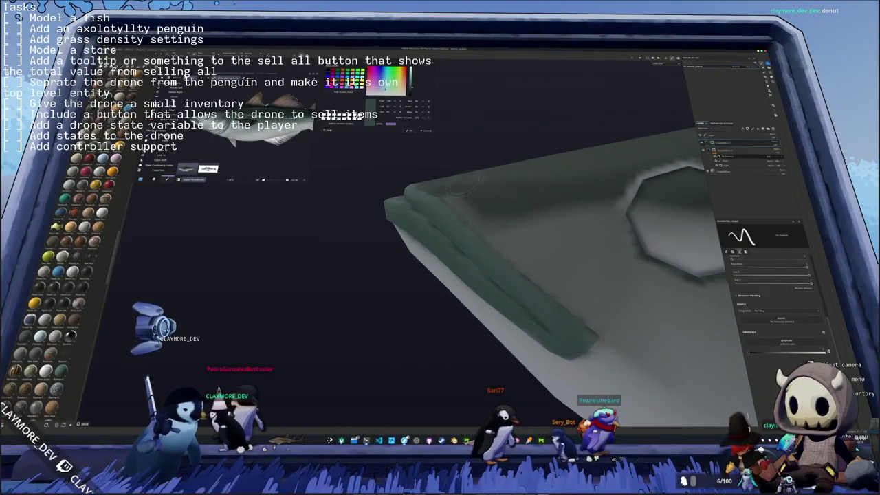
pyautogui.moveTo(550, 275); pyautogui.dragTo(522, 323, button='middle')
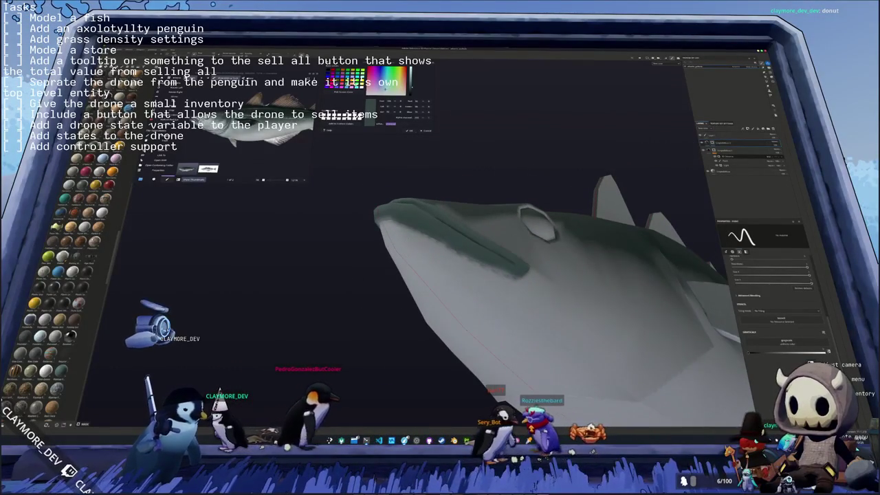
pyautogui.moveTo(550, 275)
pyautogui.mouseDown(button='middle')
pyautogui.moveTo(522, 302)
pyautogui.moveTo(543, 306)
pyautogui.mouseUp(button='middle')
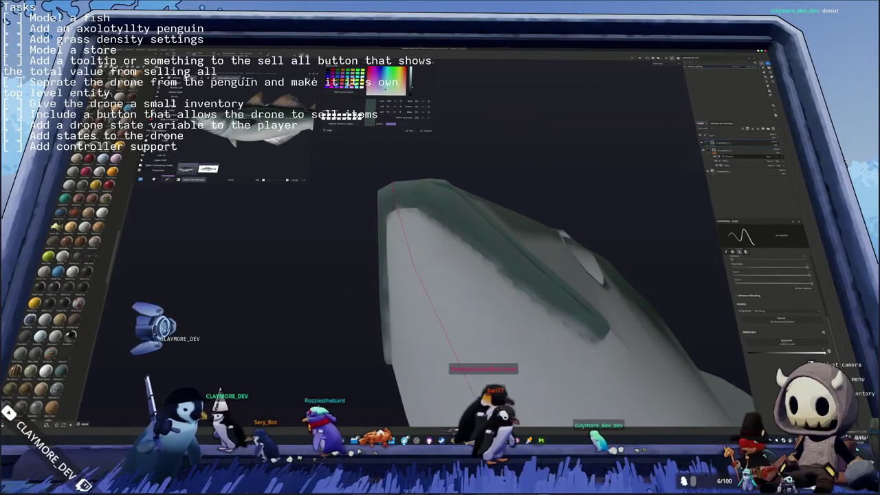
pyautogui.moveTo(406, 200); pyautogui.dragTo(435, 212, button='middle')
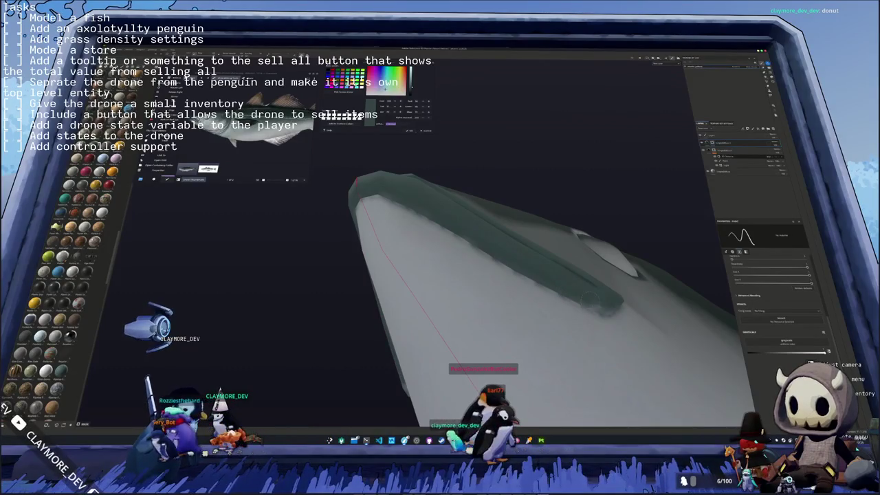
pyautogui.moveTo(606, 304)
pyautogui.mouseDown(button='middle')
pyautogui.moveTo(527, 257)
pyautogui.moveTo(395, 276)
pyautogui.moveTo(237, 210)
pyautogui.mouseUp(button='middle')
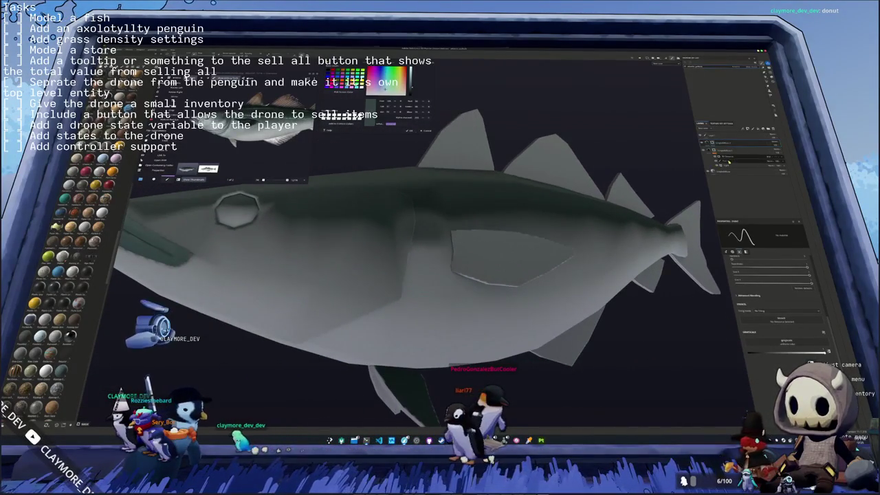
pyautogui.click(753, 165)
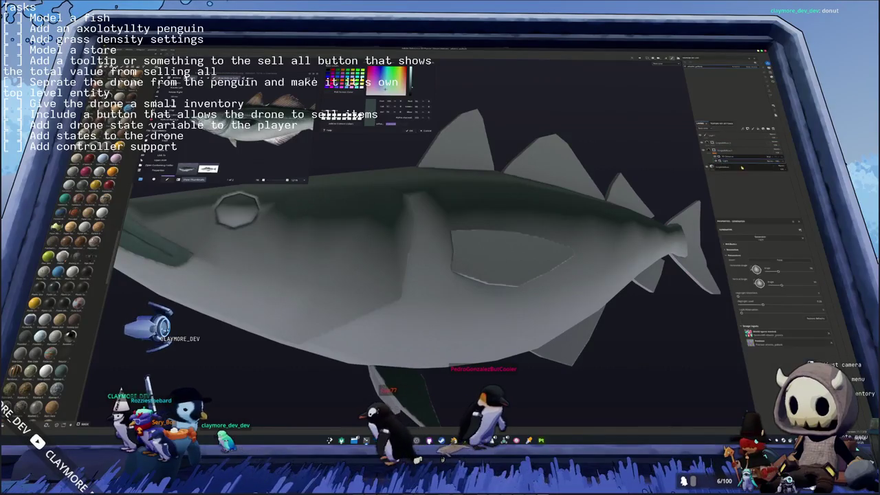
# Step: Add a new paint layer and brush over the dark smudge on the fish's side to lighten it
pyautogui.rightClick(715, 150)
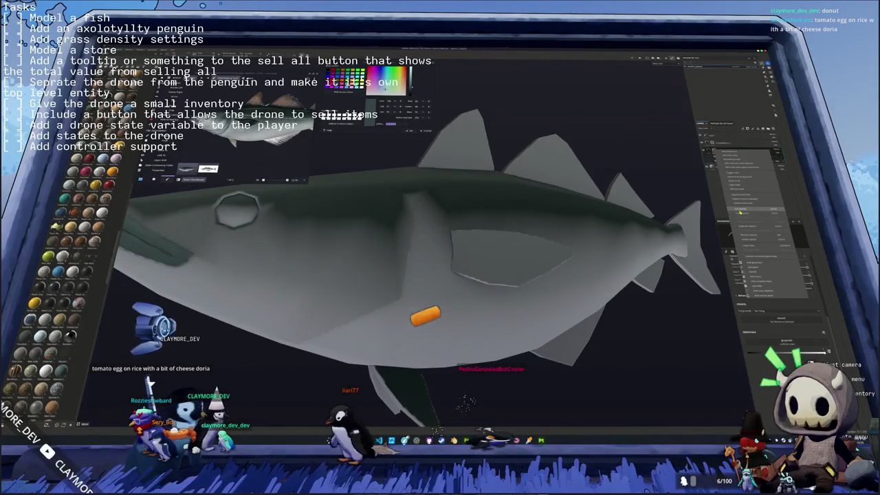
pyautogui.click(744, 267)
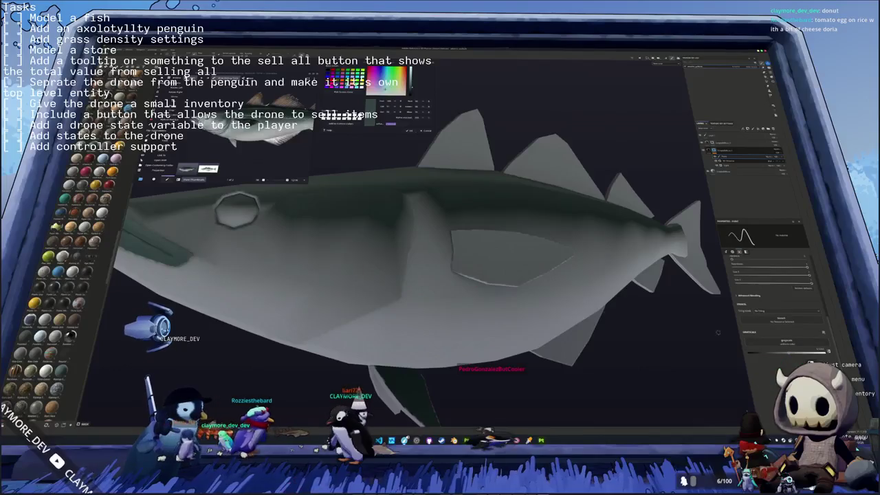
pyautogui.moveTo(384, 230); pyautogui.dragTo(413, 254, button='middle')
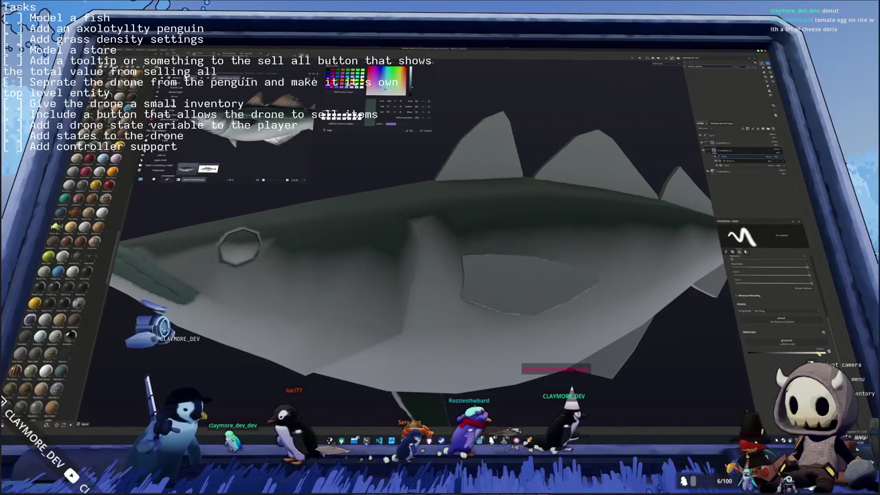
pyautogui.click(418, 226)
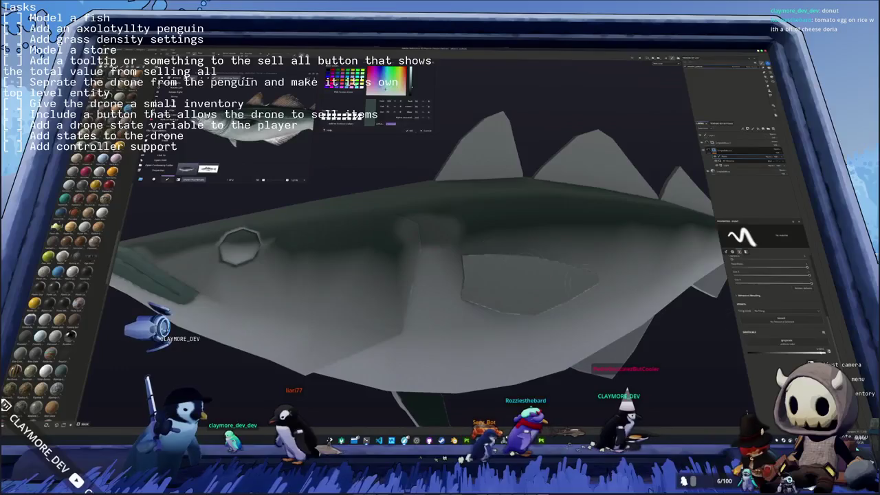
pyautogui.moveTo(525, 270); pyautogui.dragTo(422, 233)
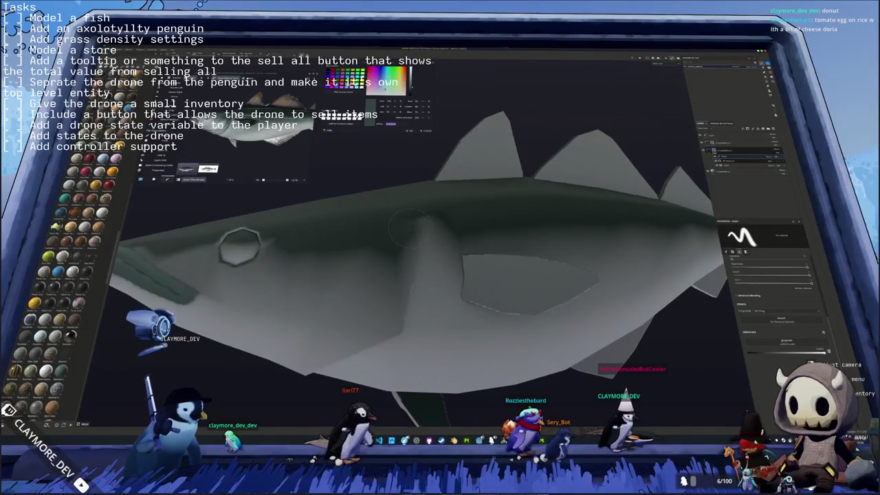
# Step: Orbit around the fish to inspect the head and the top fins
pyautogui.moveTo(419, 248)
pyautogui.mouseDown(button='middle')
pyautogui.moveTo(447, 254)
pyautogui.moveTo(462, 229)
pyautogui.mouseUp(button='middle')
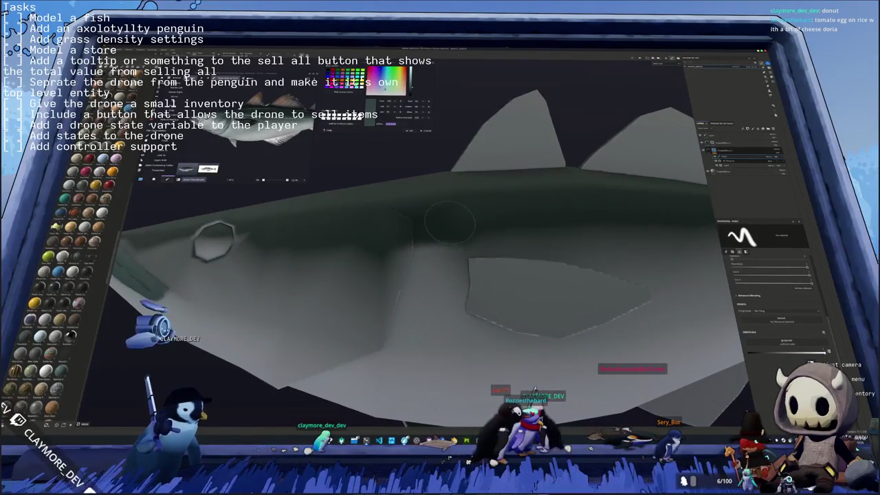
pyautogui.keyDown('alt'); pyautogui.moveTo(454, 241); pyautogui.dragTo(464, 255); pyautogui.keyUp('alt')
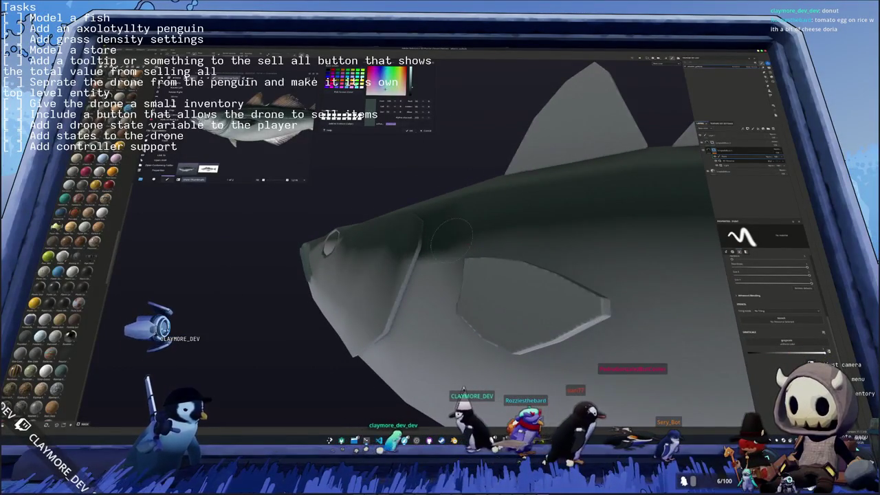
pyautogui.moveTo(465, 253); pyautogui.dragTo(403, 246, button='middle')
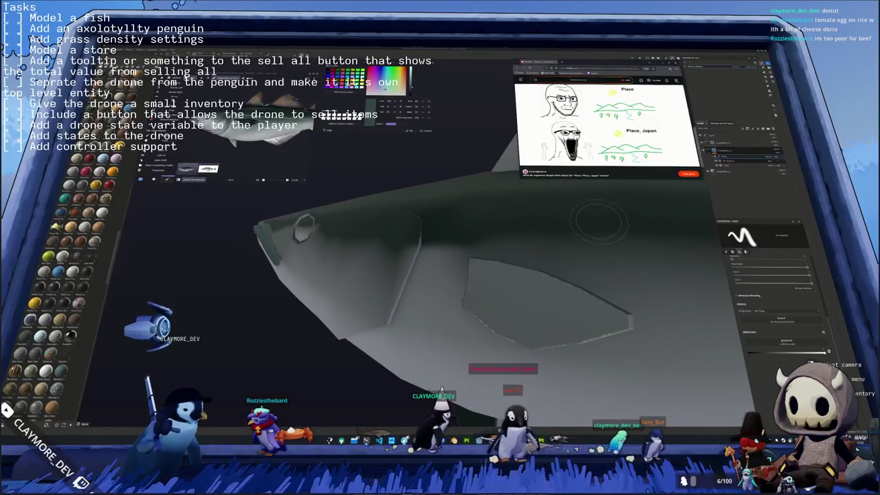
pyautogui.hotkey('alt', 'Tab')
pyautogui.moveTo(440, 261)
pyautogui.mouseDown(button='middle')
pyautogui.moveTo(459, 226)
pyautogui.moveTo(627, 210)
pyautogui.moveTo(701, 282)
pyautogui.mouseUp(button='middle')
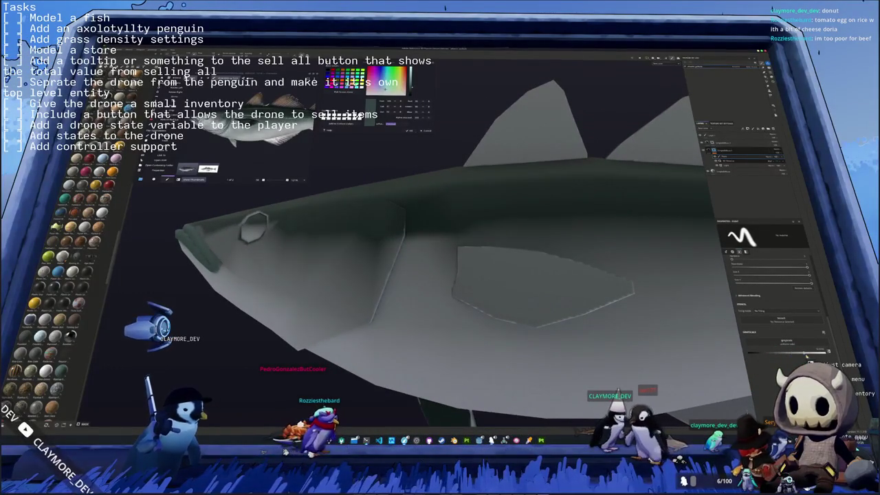
pyautogui.moveTo(401, 260); pyautogui.dragTo(411, 255, button='middle')
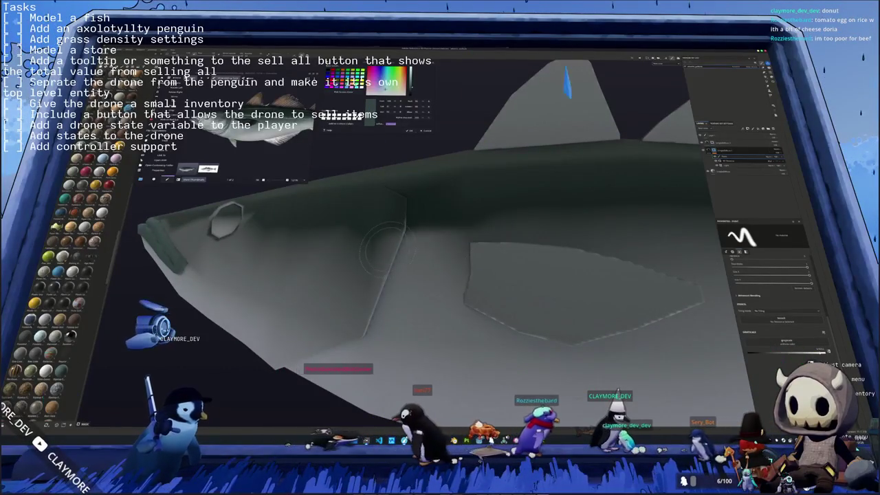
pyautogui.moveTo(385, 248); pyautogui.dragTo(405, 256, button='middle')
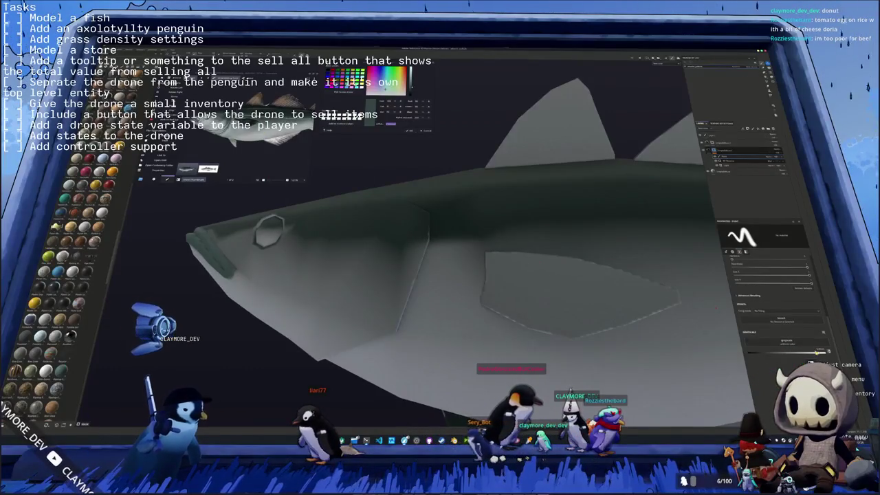
pyautogui.moveTo(440, 248); pyautogui.dragTo(501, 237, button='middle')
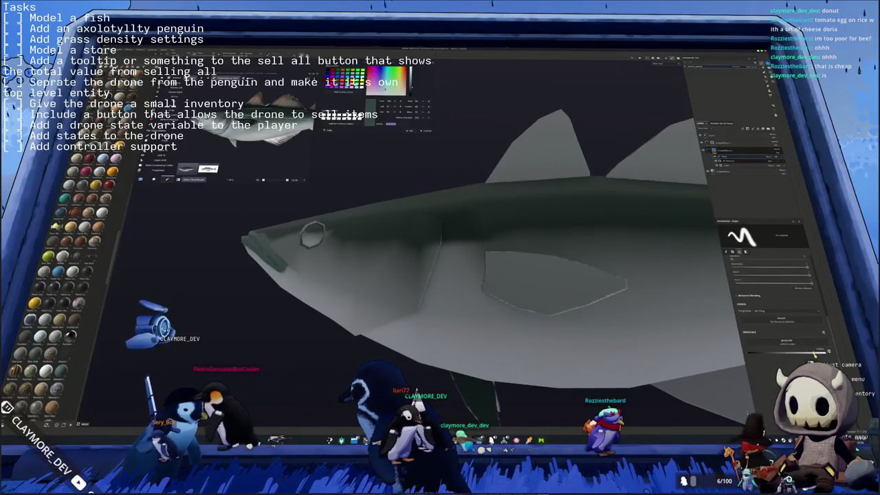
pyautogui.moveTo(554, 229); pyautogui.dragTo(428, 245, button='middle')
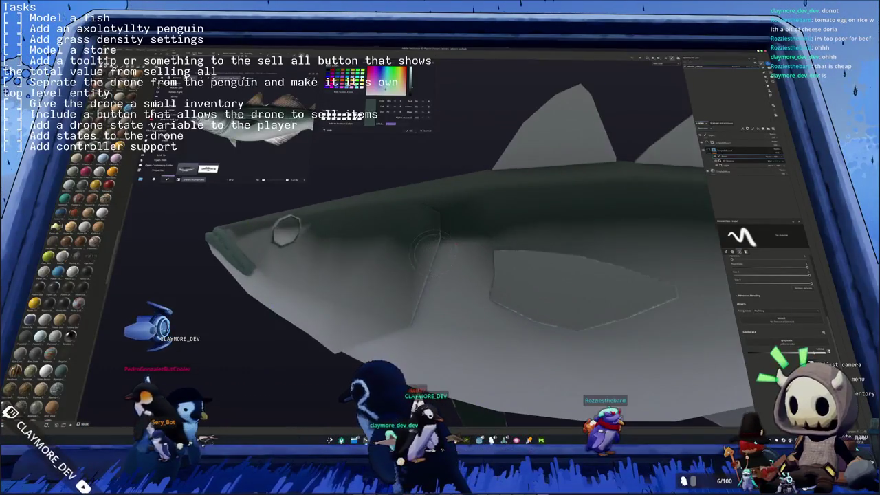
pyautogui.moveTo(482, 254); pyautogui.dragTo(462, 256, button='middle')
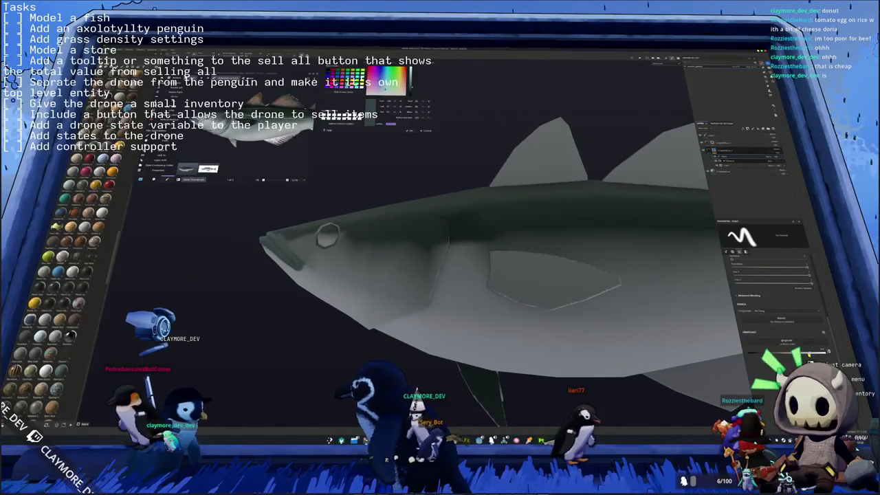
pyautogui.moveTo(440, 275); pyautogui.dragTo(385, 275, button='middle')
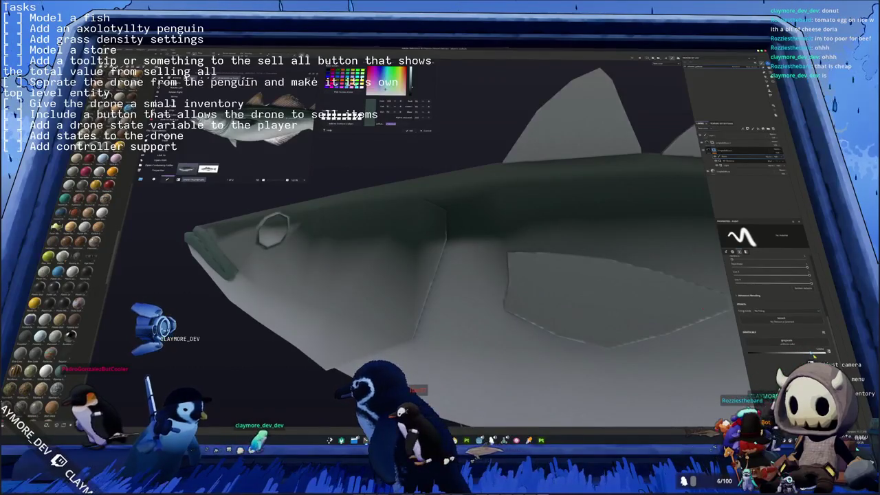
pyautogui.moveTo(440, 261); pyautogui.dragTo(412, 256, button='middle')
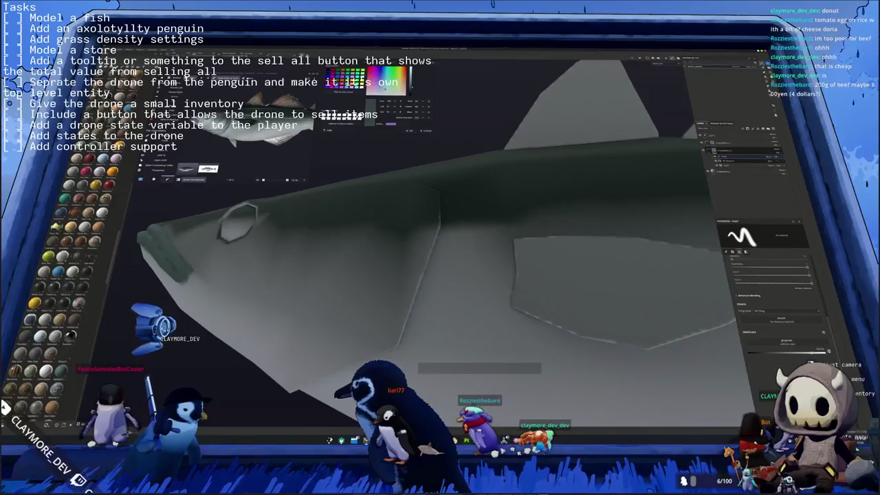
pyautogui.moveTo(492, 239); pyautogui.dragTo(466, 251, button='middle')
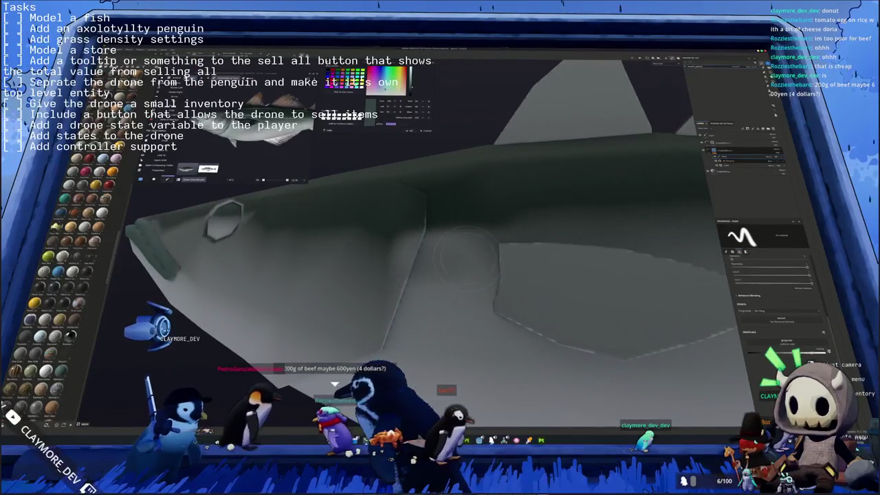
pyautogui.moveTo(466, 299); pyautogui.dragTo(413, 275, button='middle')
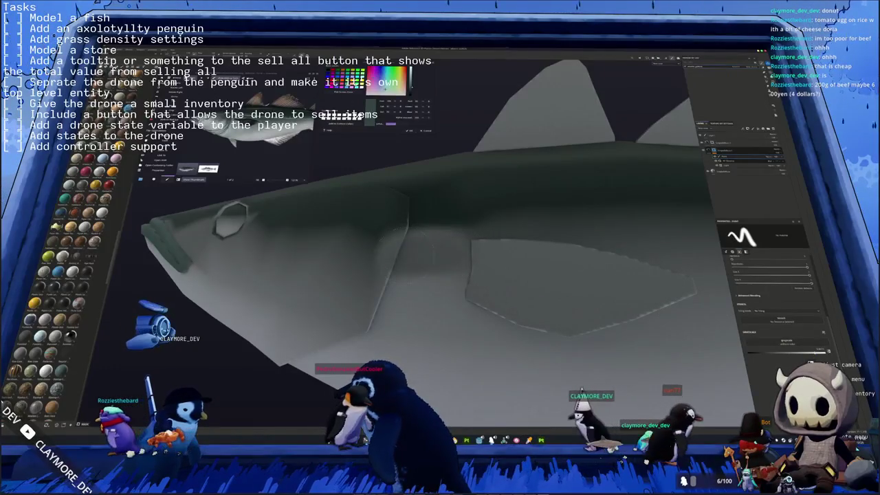
pyautogui.moveTo(440, 275)
pyautogui.mouseDown(button='middle')
pyautogui.moveTo(477, 322)
pyautogui.moveTo(451, 315)
pyautogui.moveTo(696, 314)
pyautogui.mouseUp(button='middle')
# Step: Zoom in on the mouth, dab dark paint inside it, and check it from above and front
pyautogui.scroll(2, 451, 315)
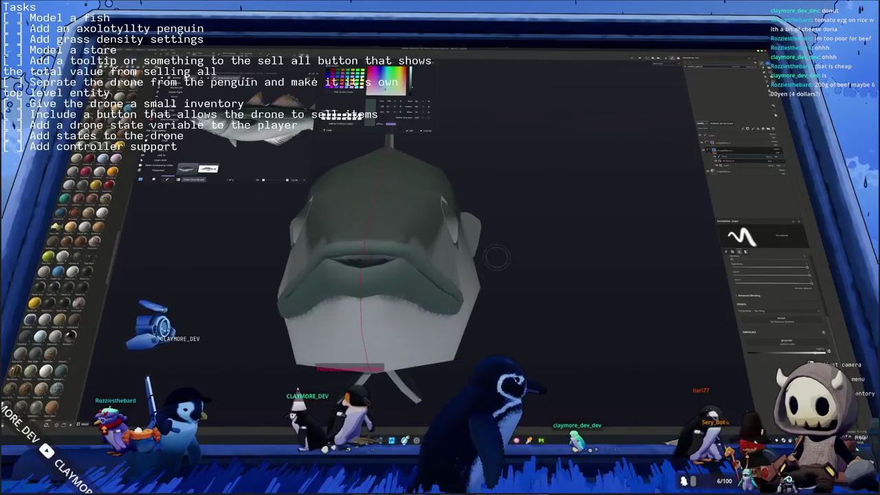
pyautogui.scroll(2, 400, 254)
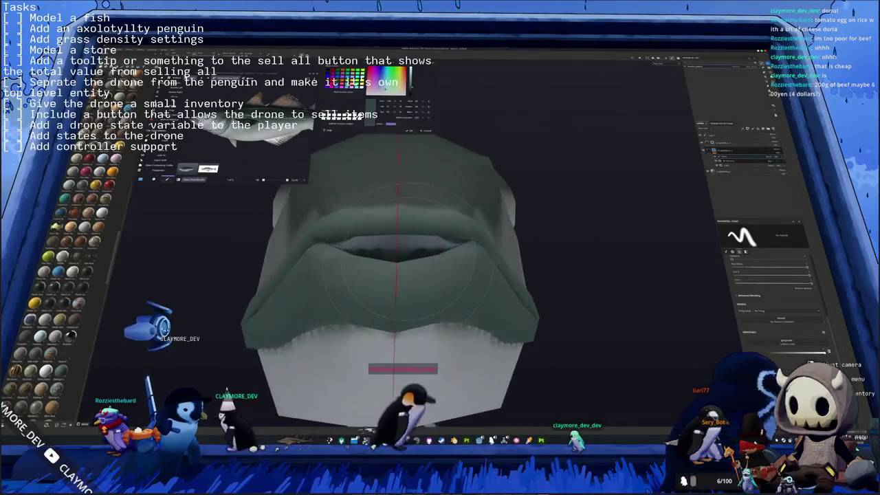
pyautogui.scroll(2, 401, 254)
pyautogui.click(436, 244)
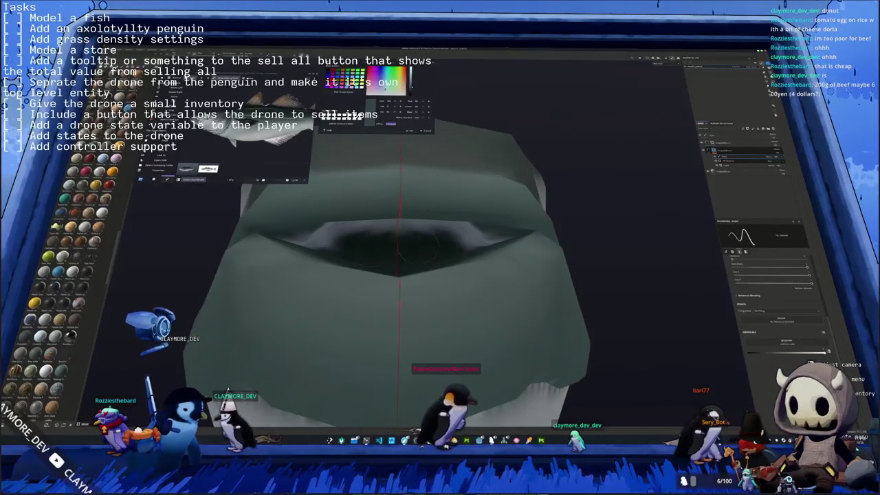
pyautogui.moveTo(435, 244); pyautogui.dragTo(495, 237, button='middle')
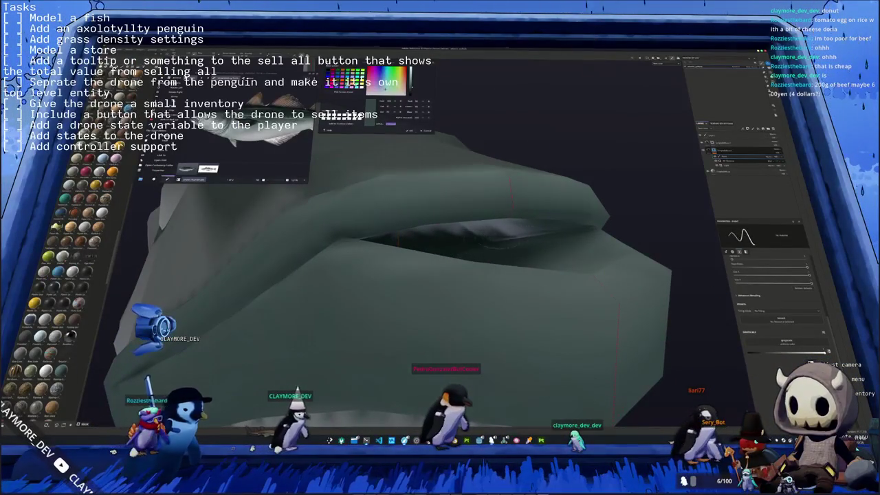
pyautogui.moveTo(495, 238)
pyautogui.mouseDown(button='middle')
pyautogui.moveTo(468, 206)
pyautogui.moveTo(468, 234)
pyautogui.moveTo(423, 268)
pyautogui.mouseUp(button='middle')
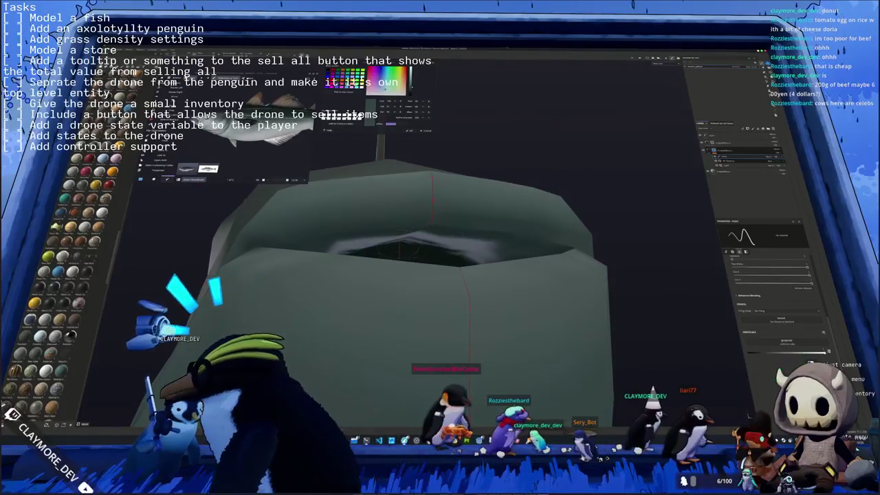
pyautogui.moveTo(410, 248); pyautogui.dragTo(473, 260, button='middle')
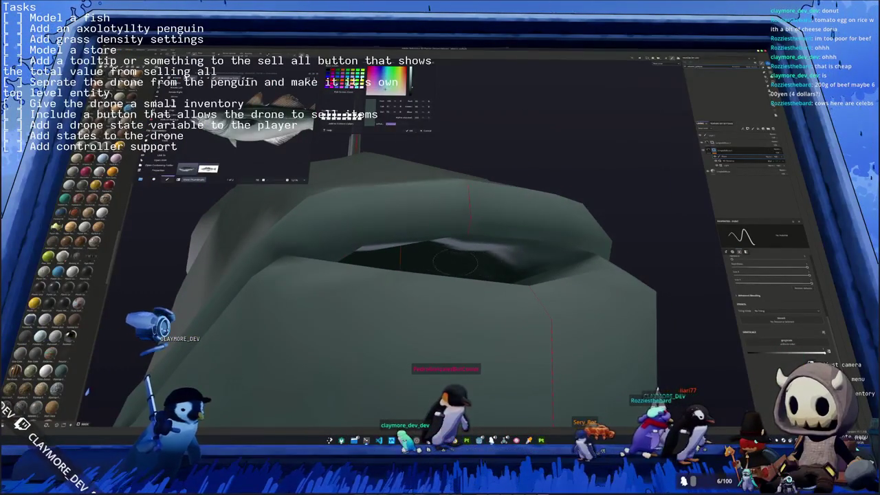